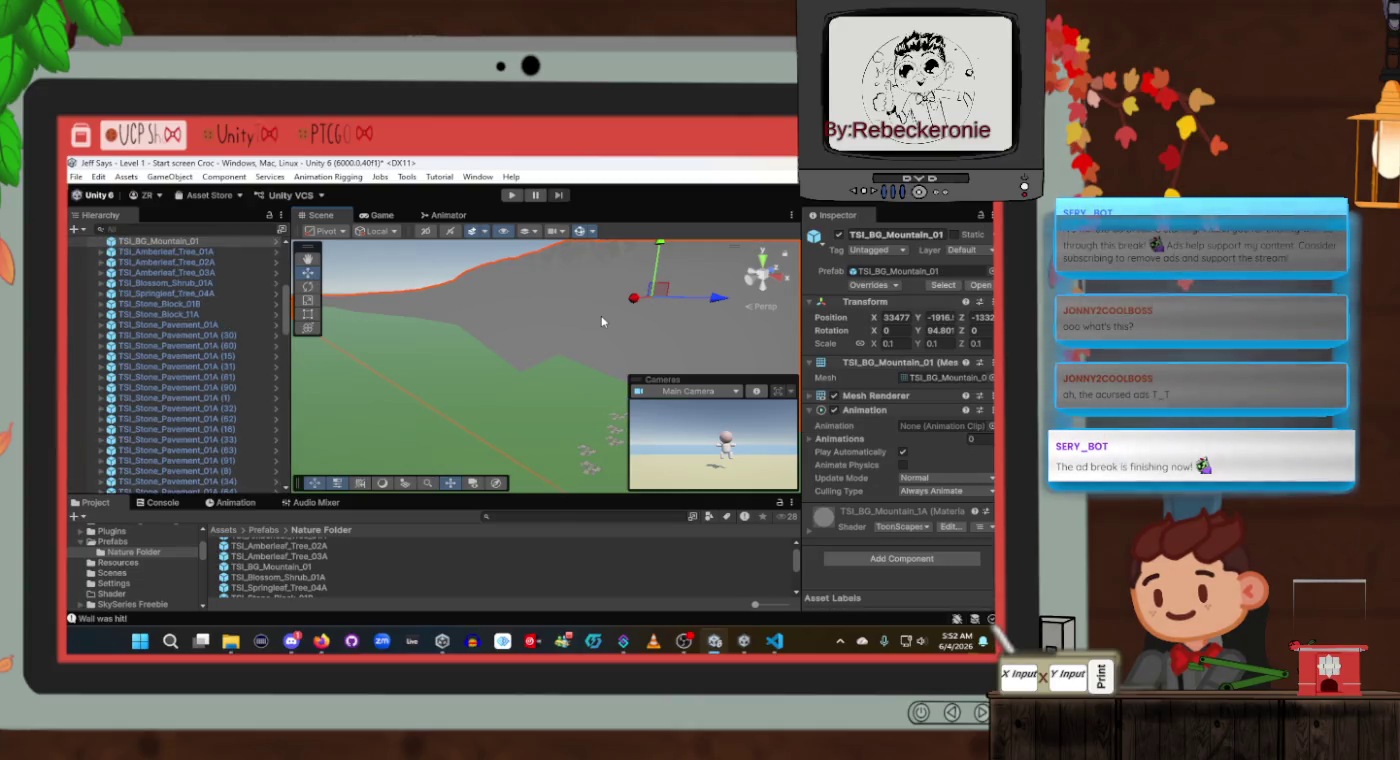
Give TSI_BG_Mountain_01 the Ground tag and the Ground layer.
click(878, 248)
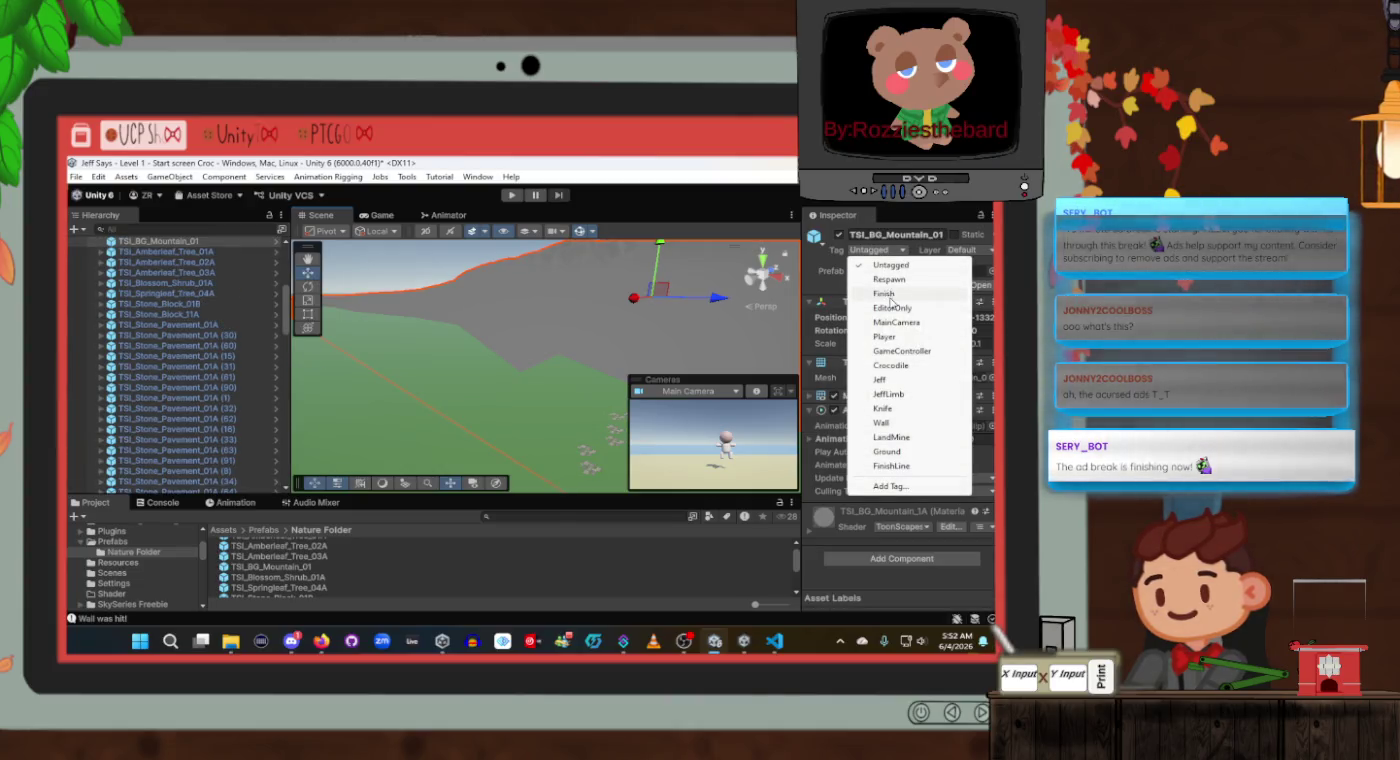
click(886, 450)
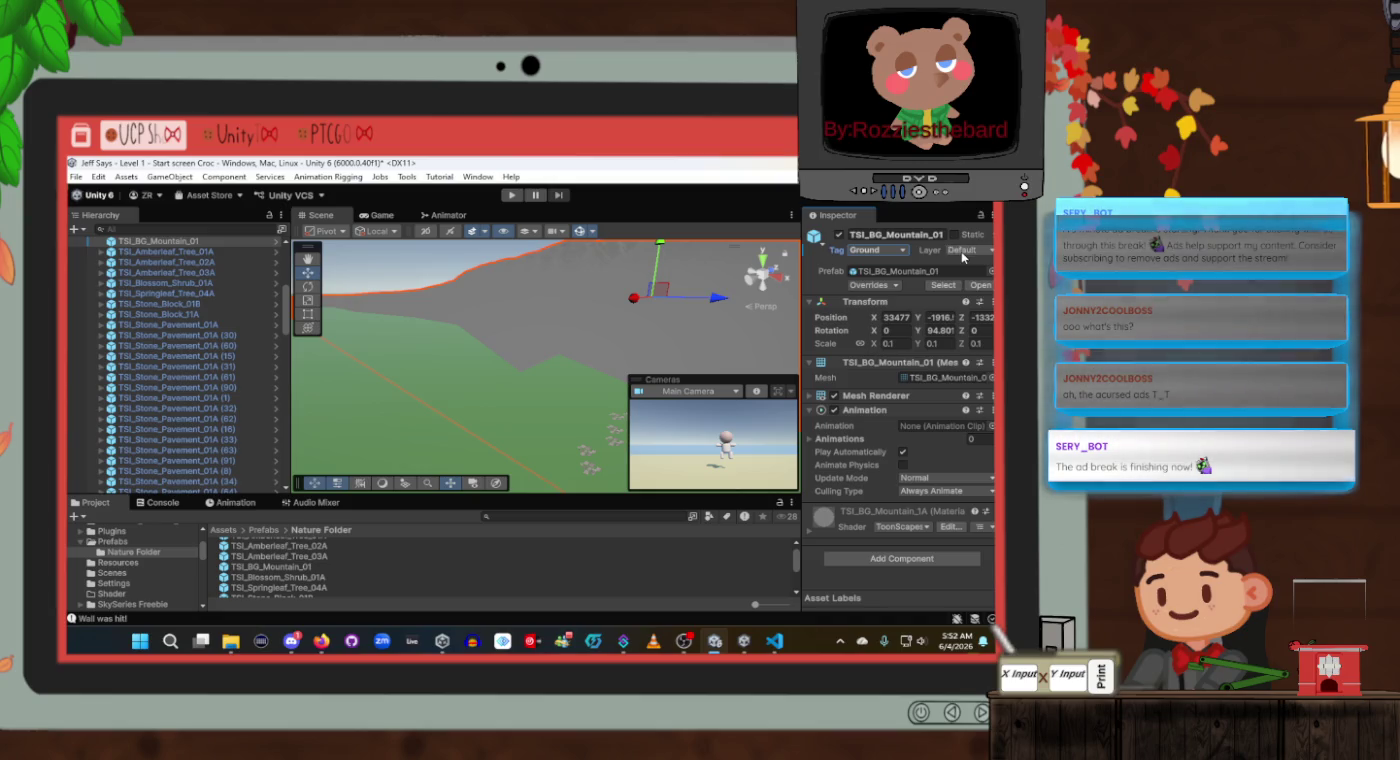
click(963, 257)
click(935, 356)
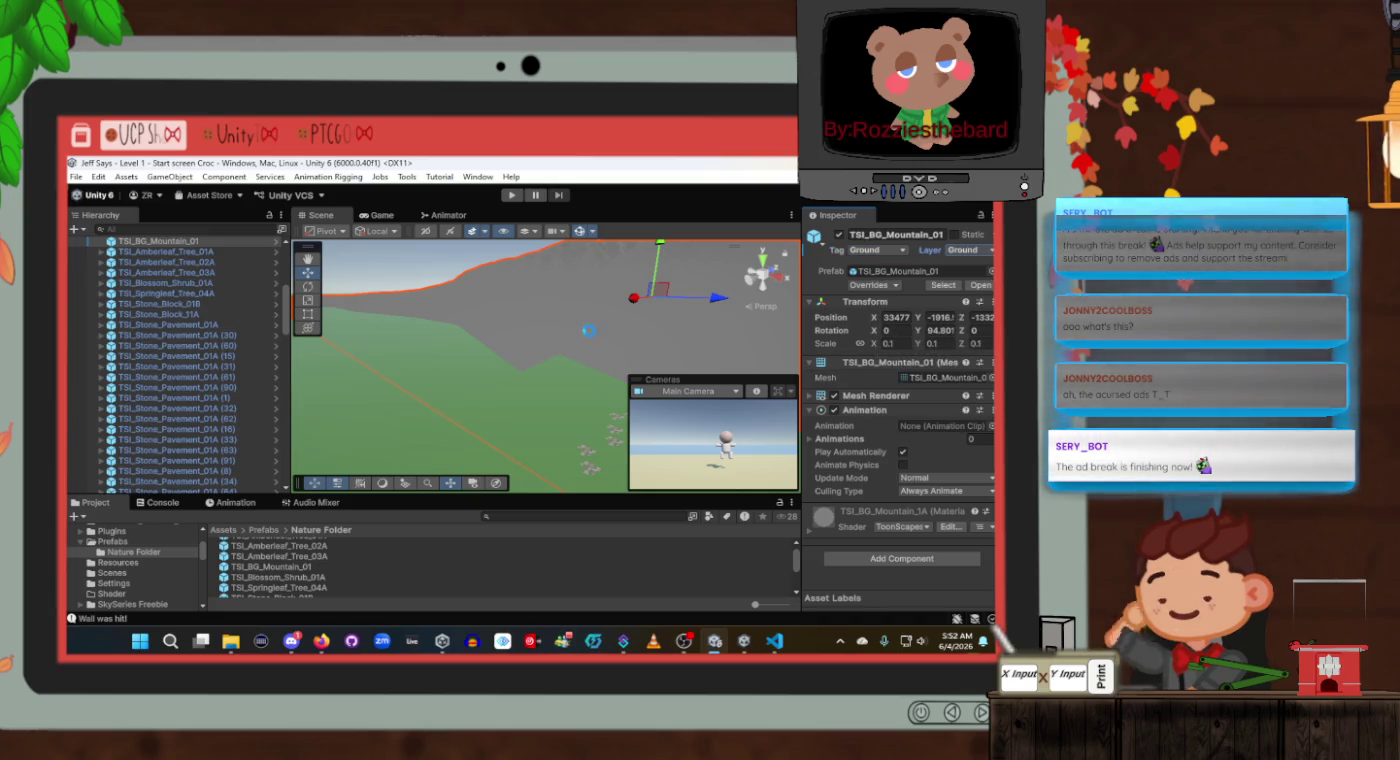
Orbit around the mountain and select stone pavement pieces and the Ground plane.
mouse_move(589, 330)
mouse_down()
mouse_move(615, 384)
mouse_move(419, 402)
mouse_up()
drag(613, 364, 496, 401)
click(338, 397)
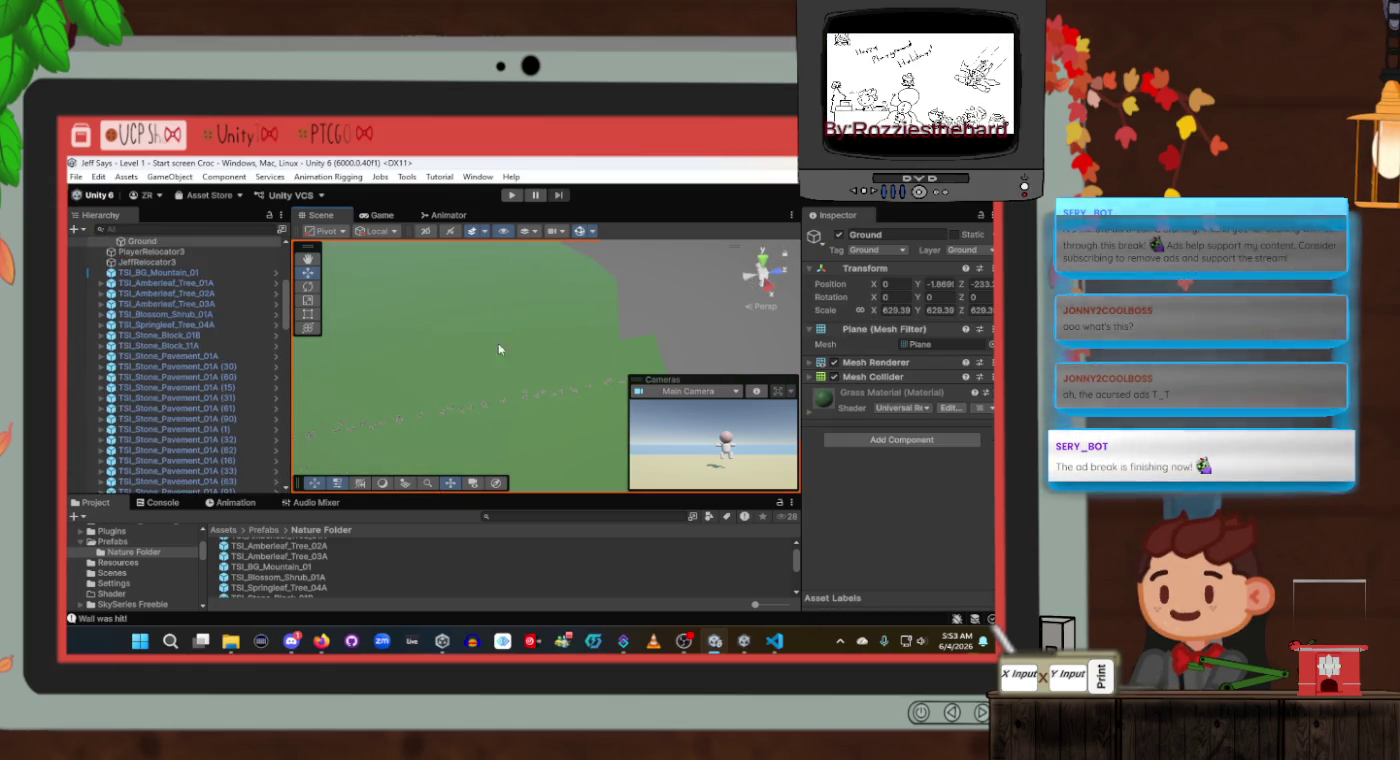
Inspect the stone block, stairs and platform pieces in the Scene view, framing the platform.
mouse_move(338, 397)
mouse_down()
mouse_move(146, 307)
mouse_move(192, 277)
mouse_move(156, 275)
mouse_up()
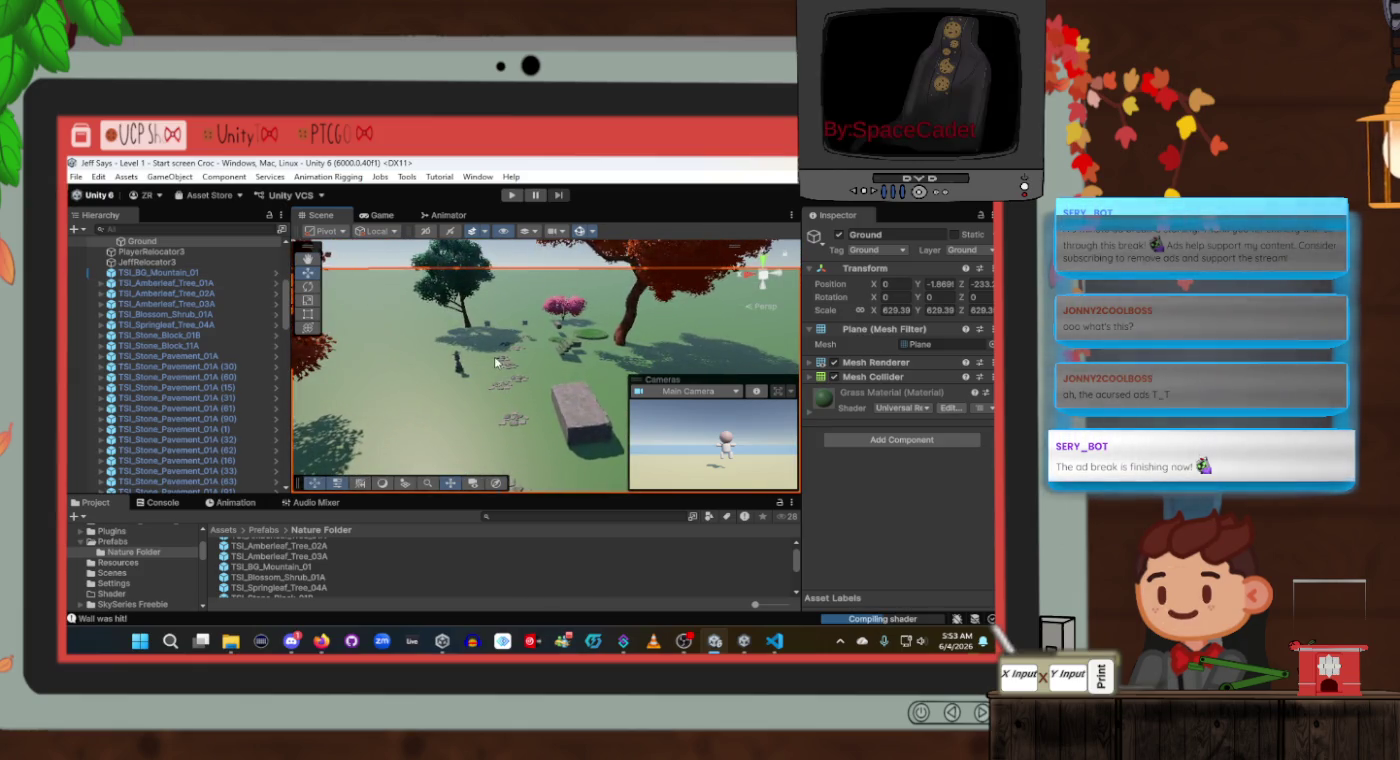
click(583, 412)
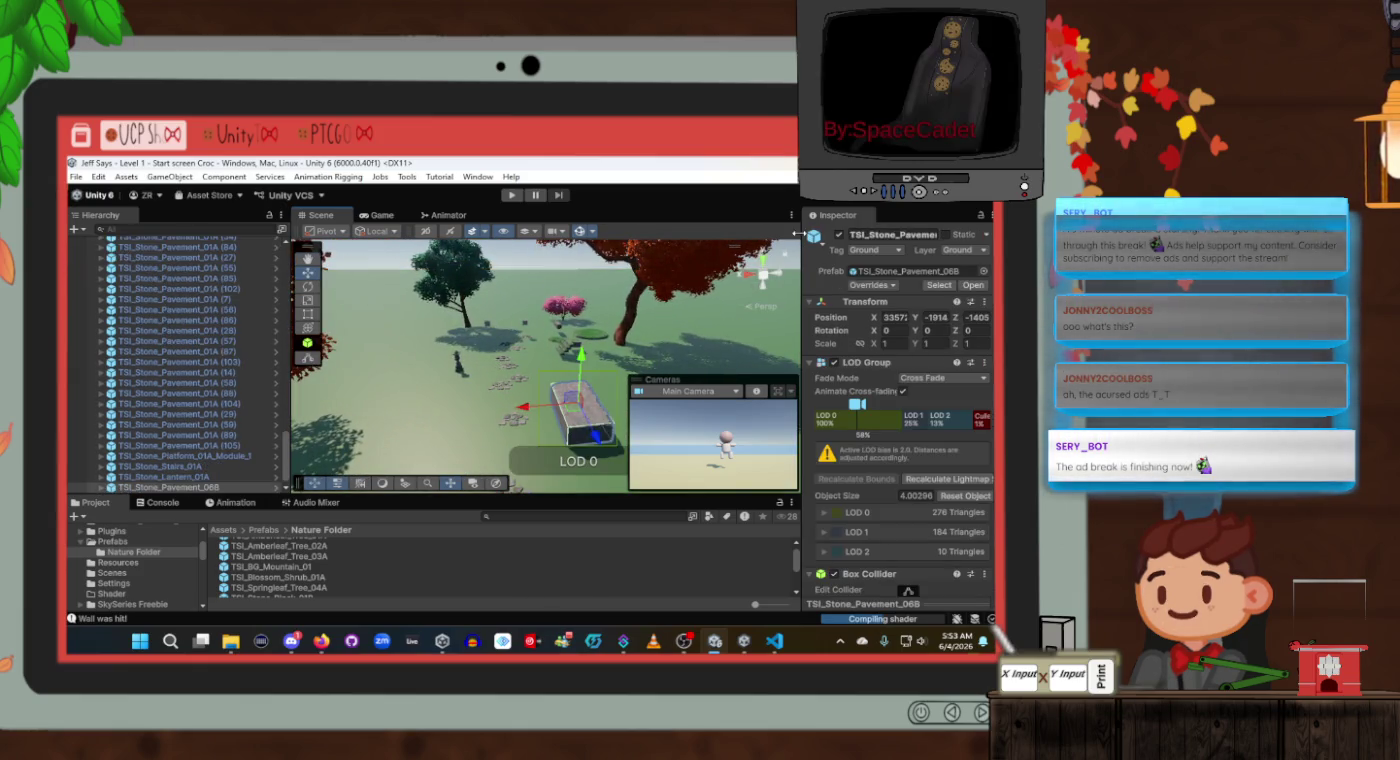
click(565, 347)
click(597, 339)
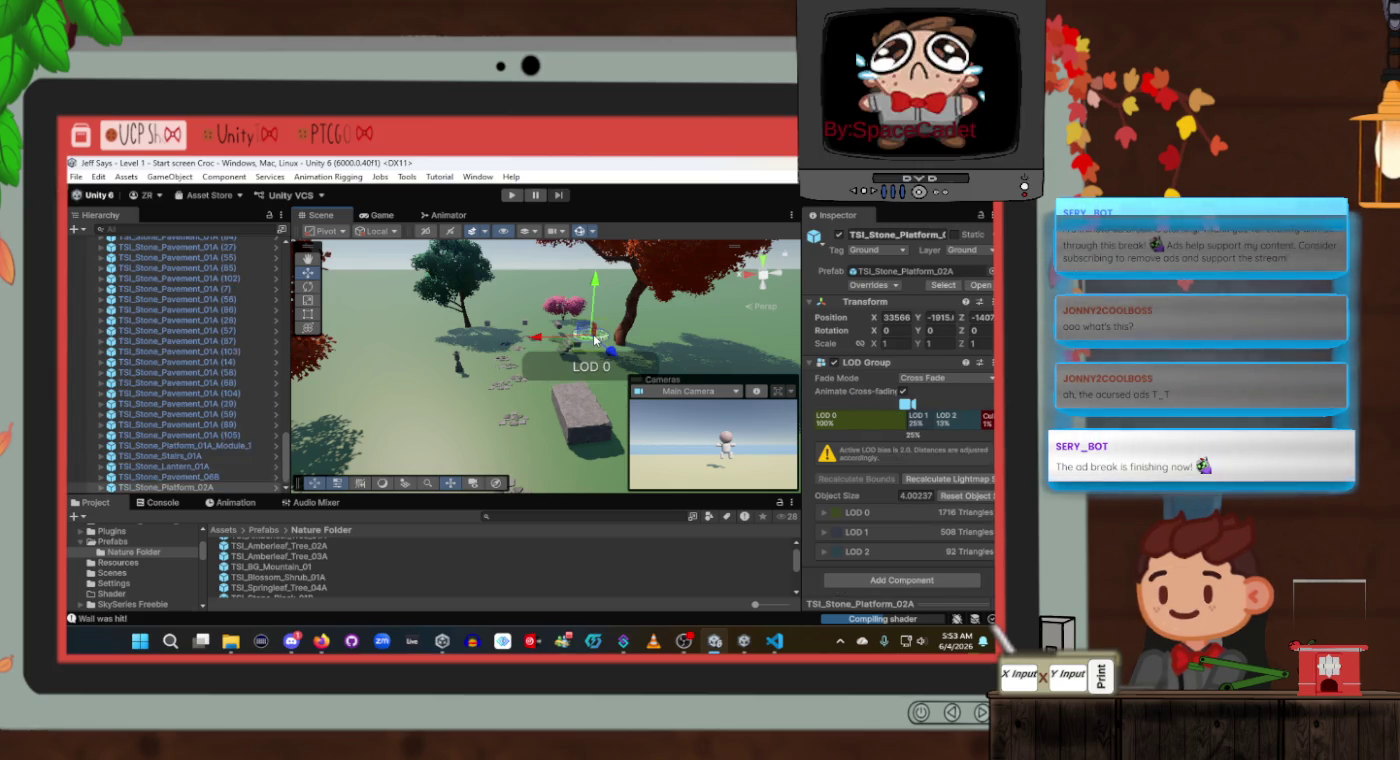
click(559, 345)
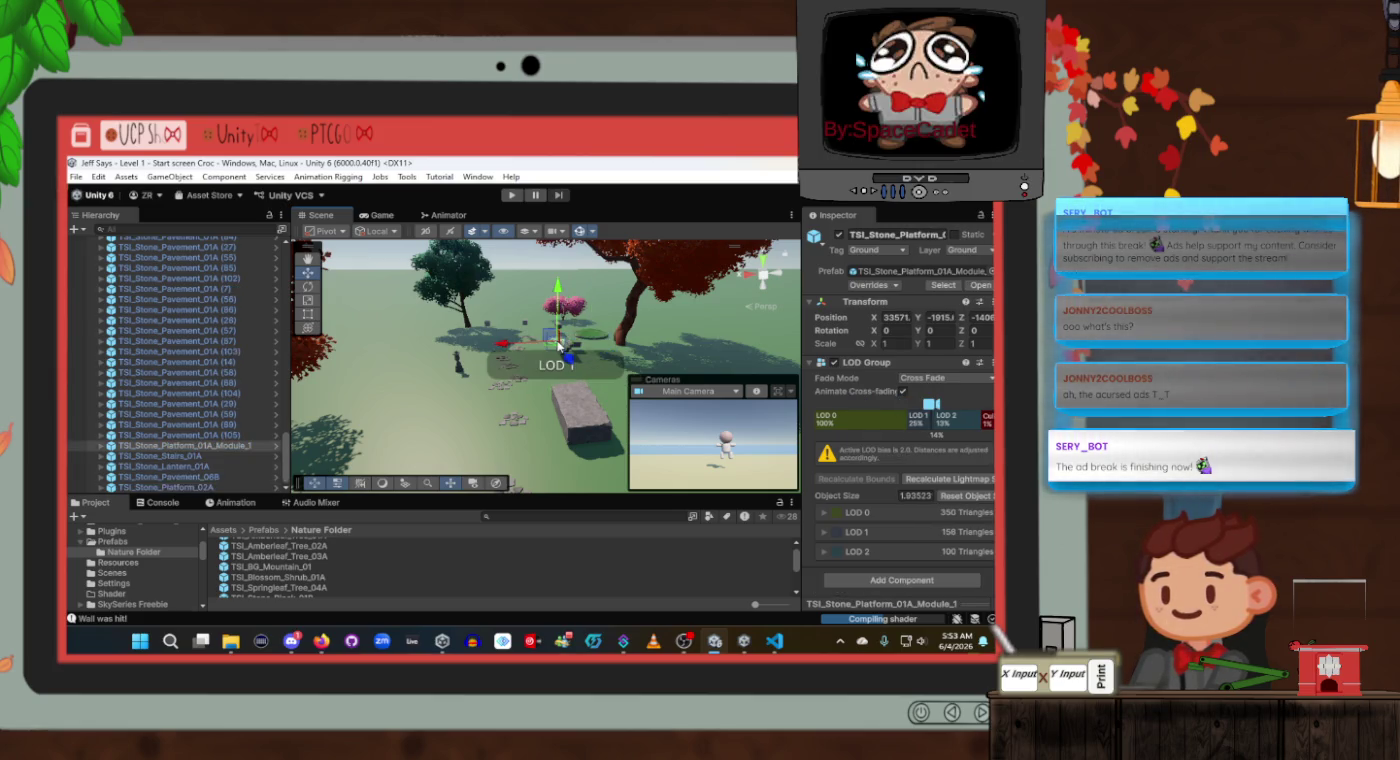
key(f)
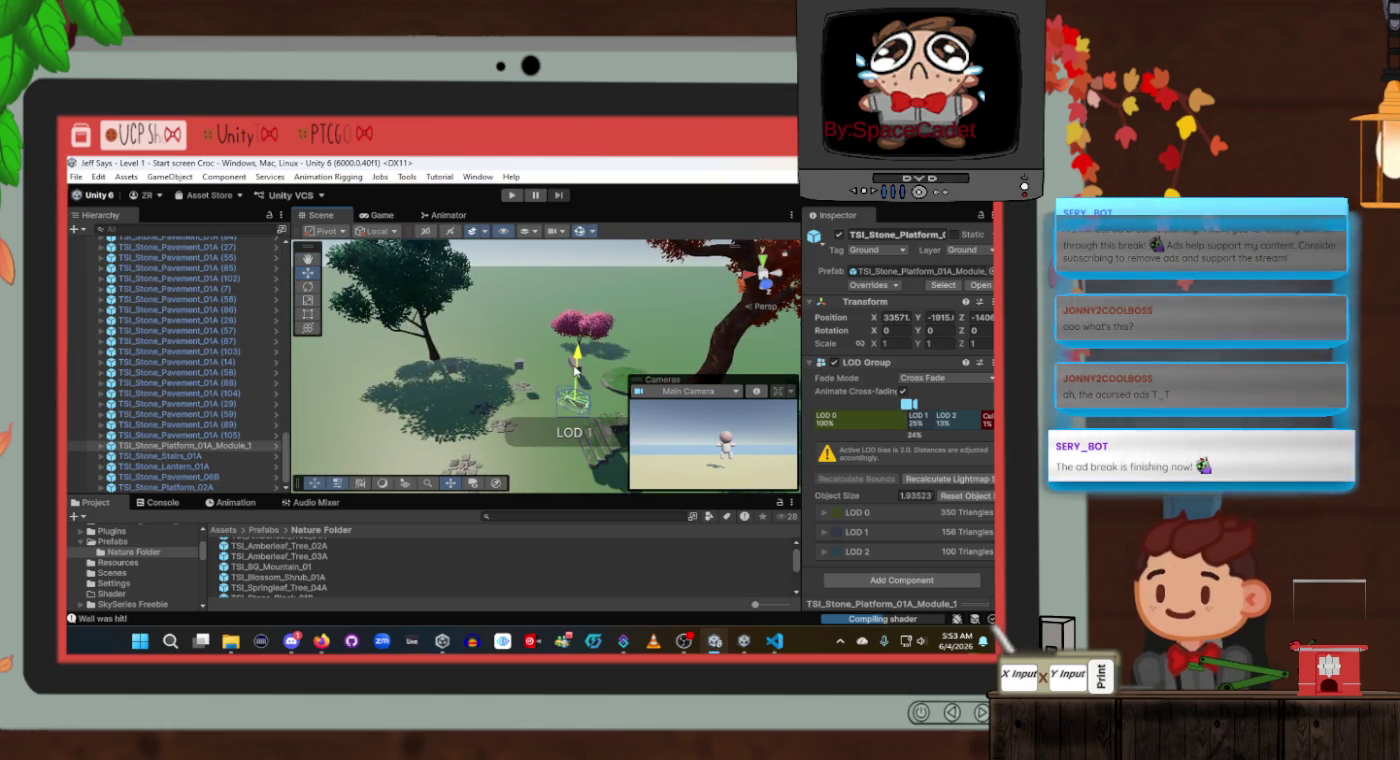
click(570, 367)
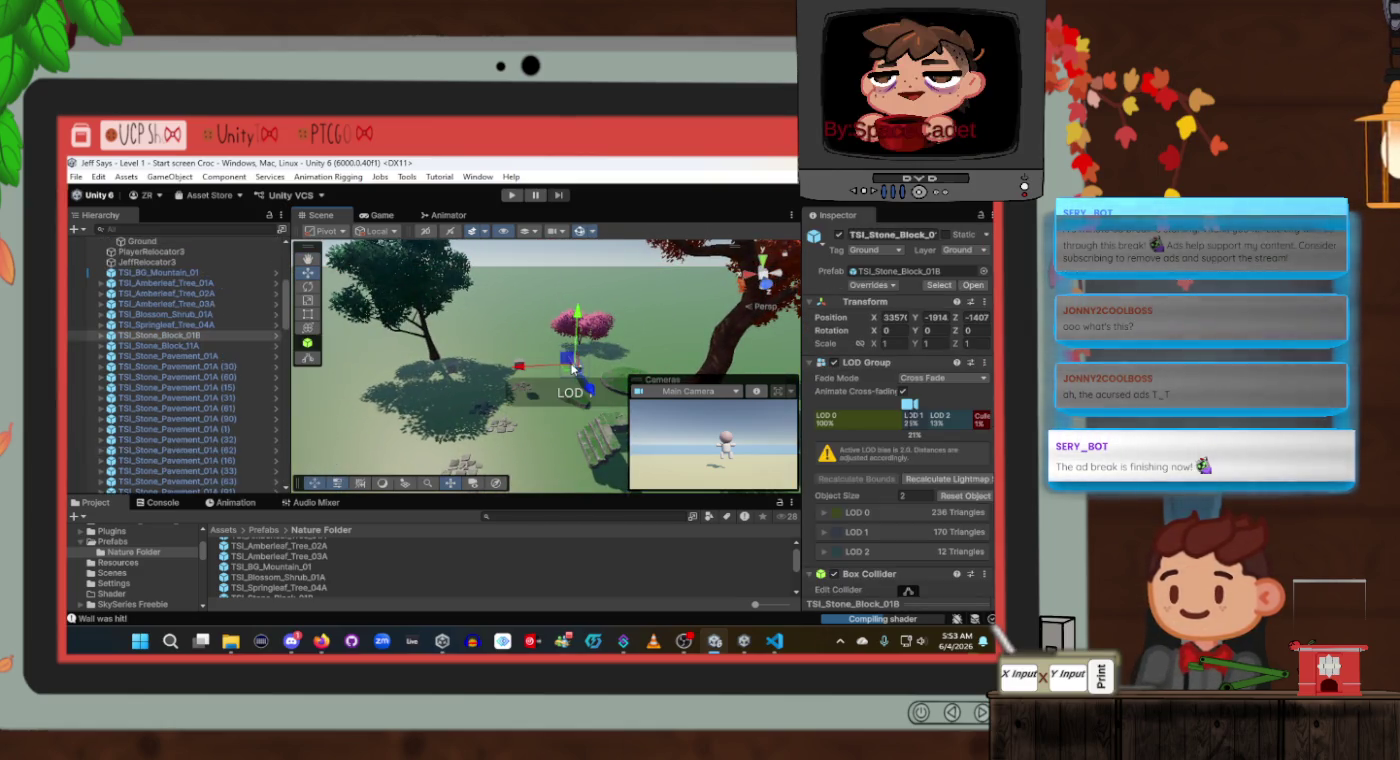
mouse_move(449, 387)
mouse_down()
mouse_move(135, 385)
mouse_move(178, 364)
mouse_up()
Select every TSI_Stone_Pavement_01A copy, from the first through (105), in the Hierarchy.
click(178, 358)
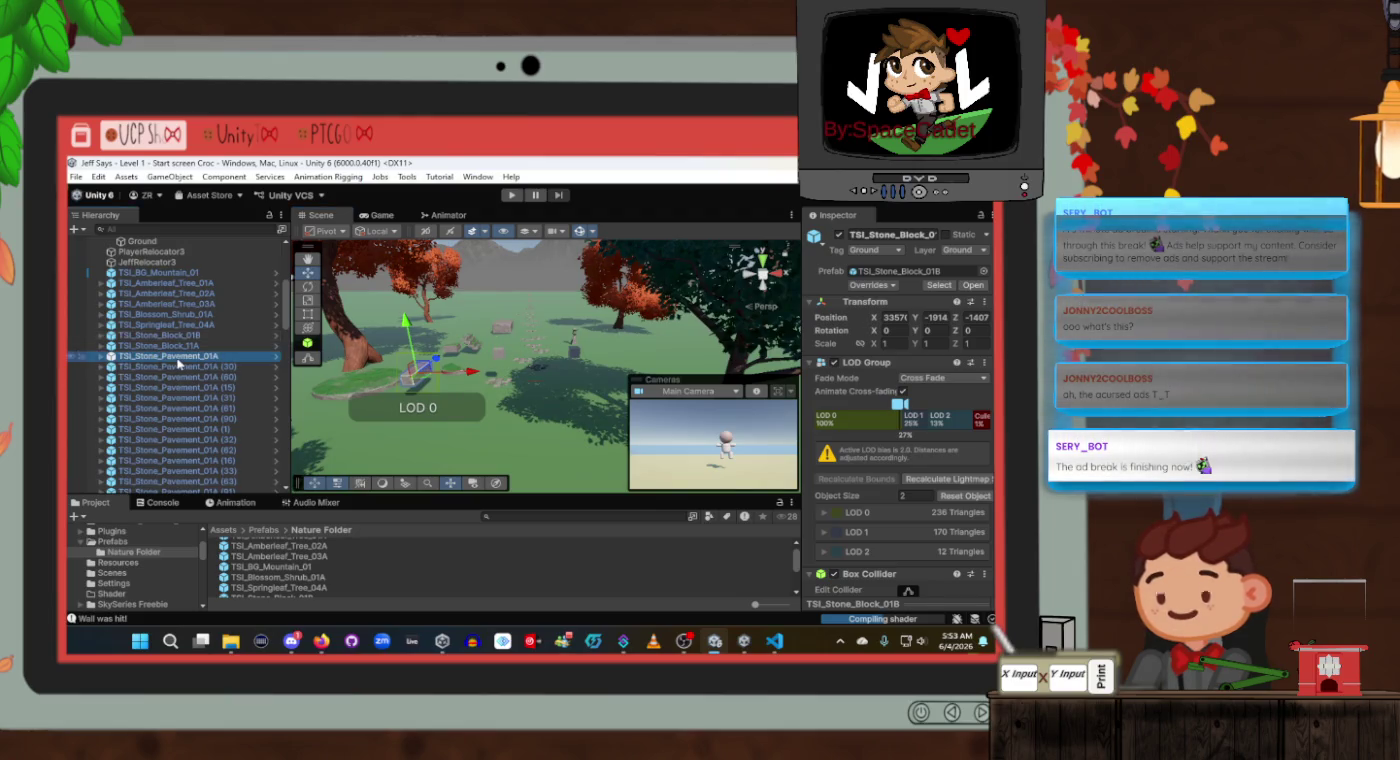
scroll(191, 390, down, 10)
scroll(205, 440, down, 2)
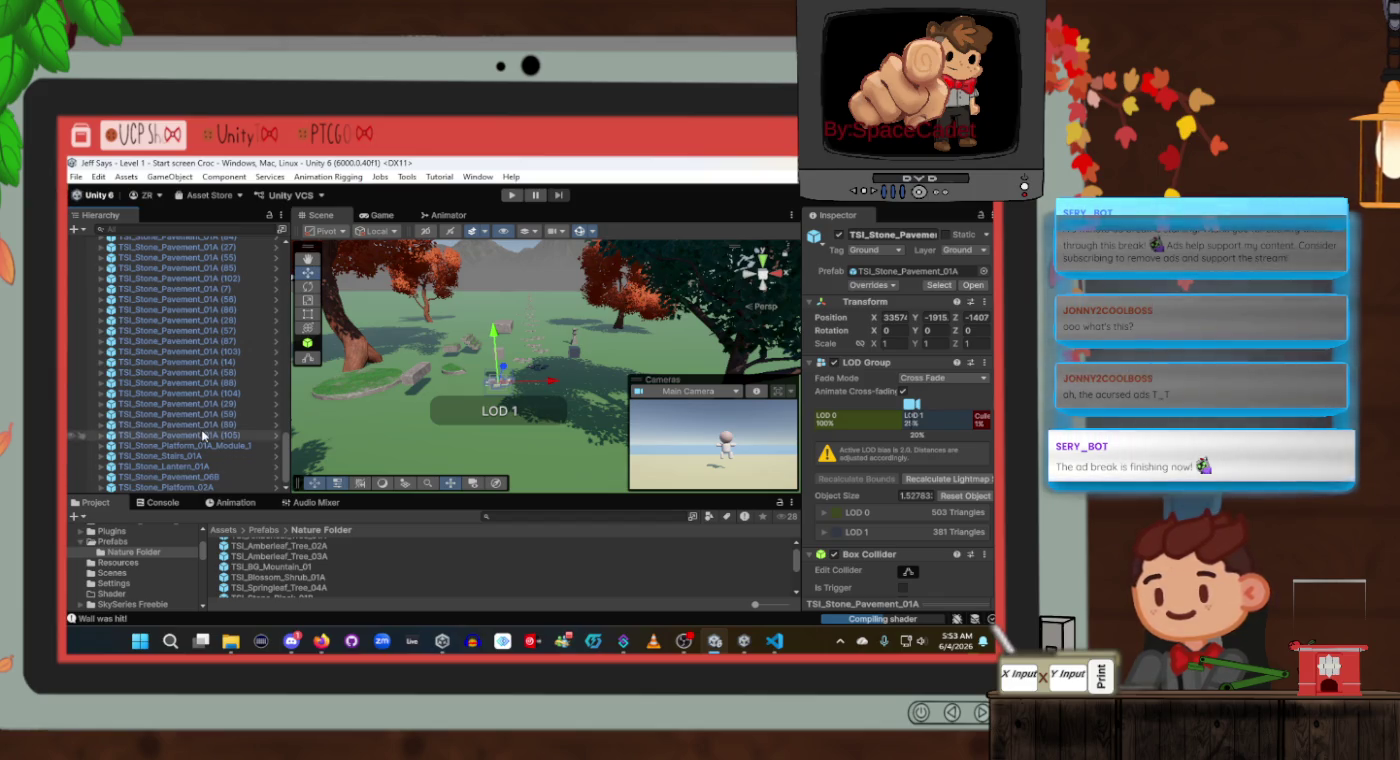
shift+click(203, 443)
scroll(190, 413, up, 5)
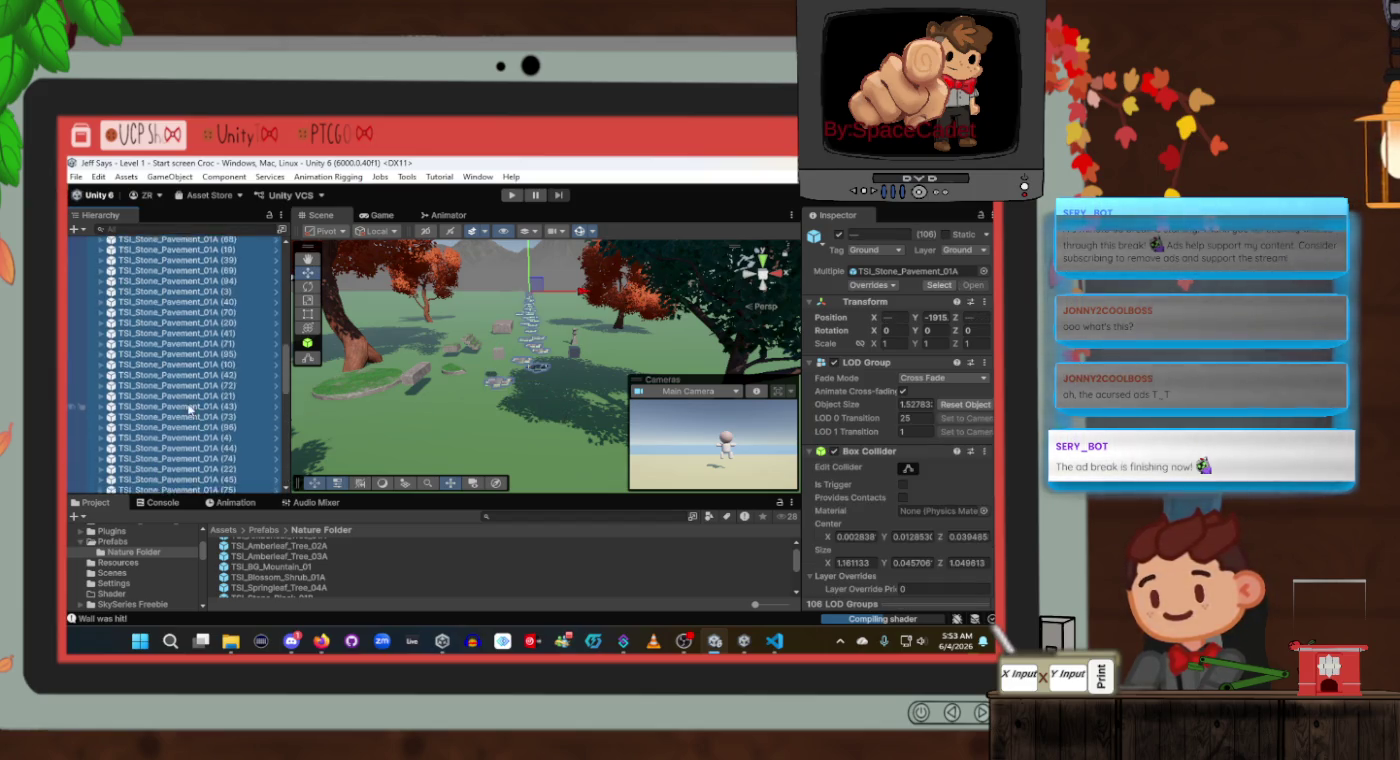
scroll(189, 412, up, 5)
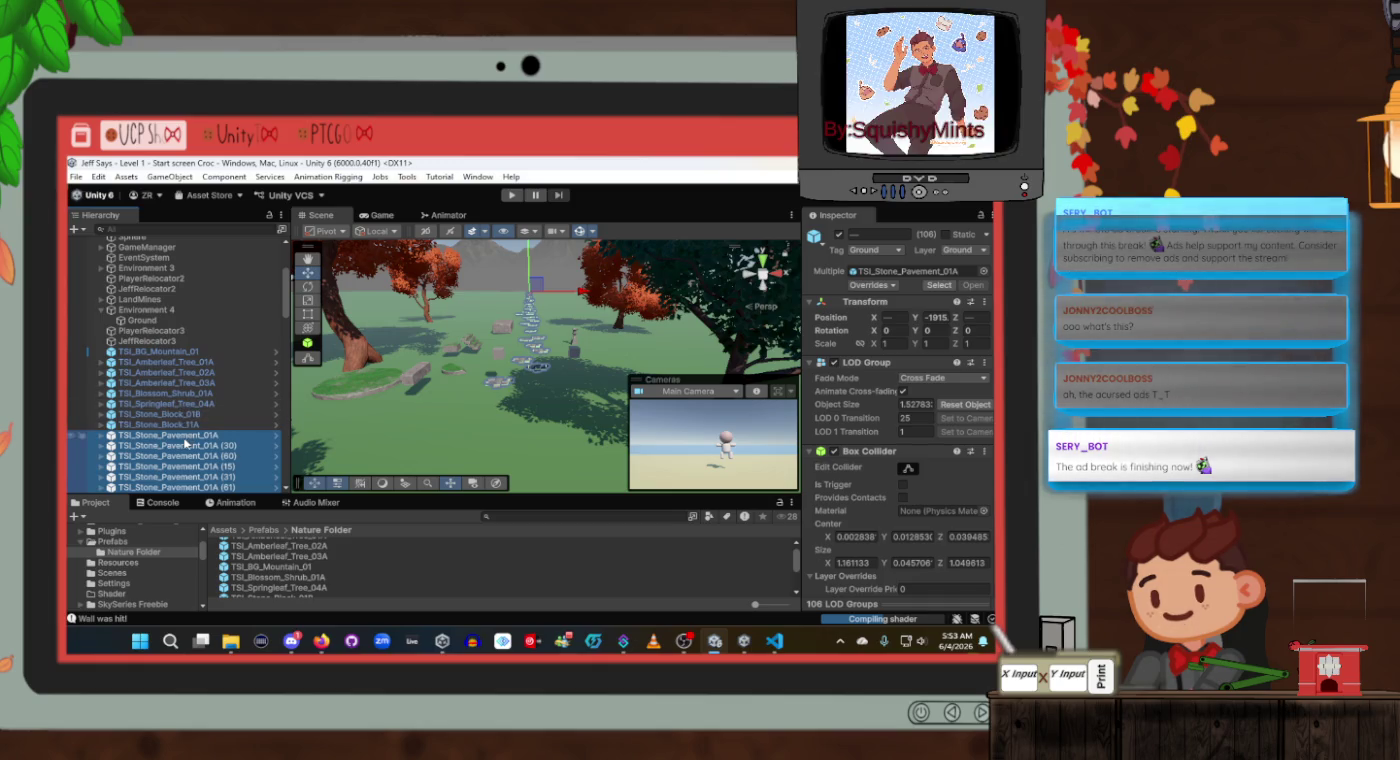
scroll(181, 438, down, 15)
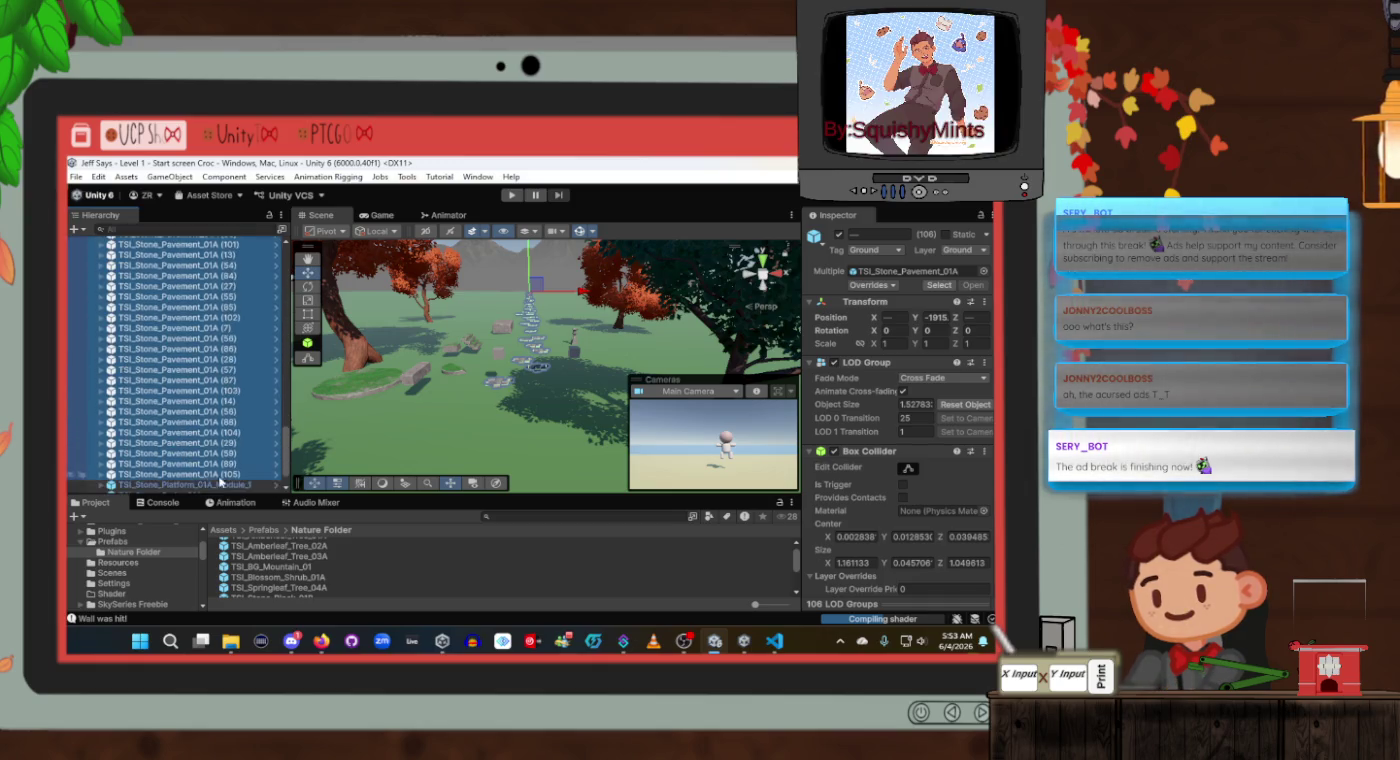
Drag the panel divider down to enlarge the Hierarchy and Scene area.
mouse_move(245, 494)
mouse_down()
mouse_move(249, 582)
mouse_move(247, 406)
mouse_move(248, 452)
mouse_up()
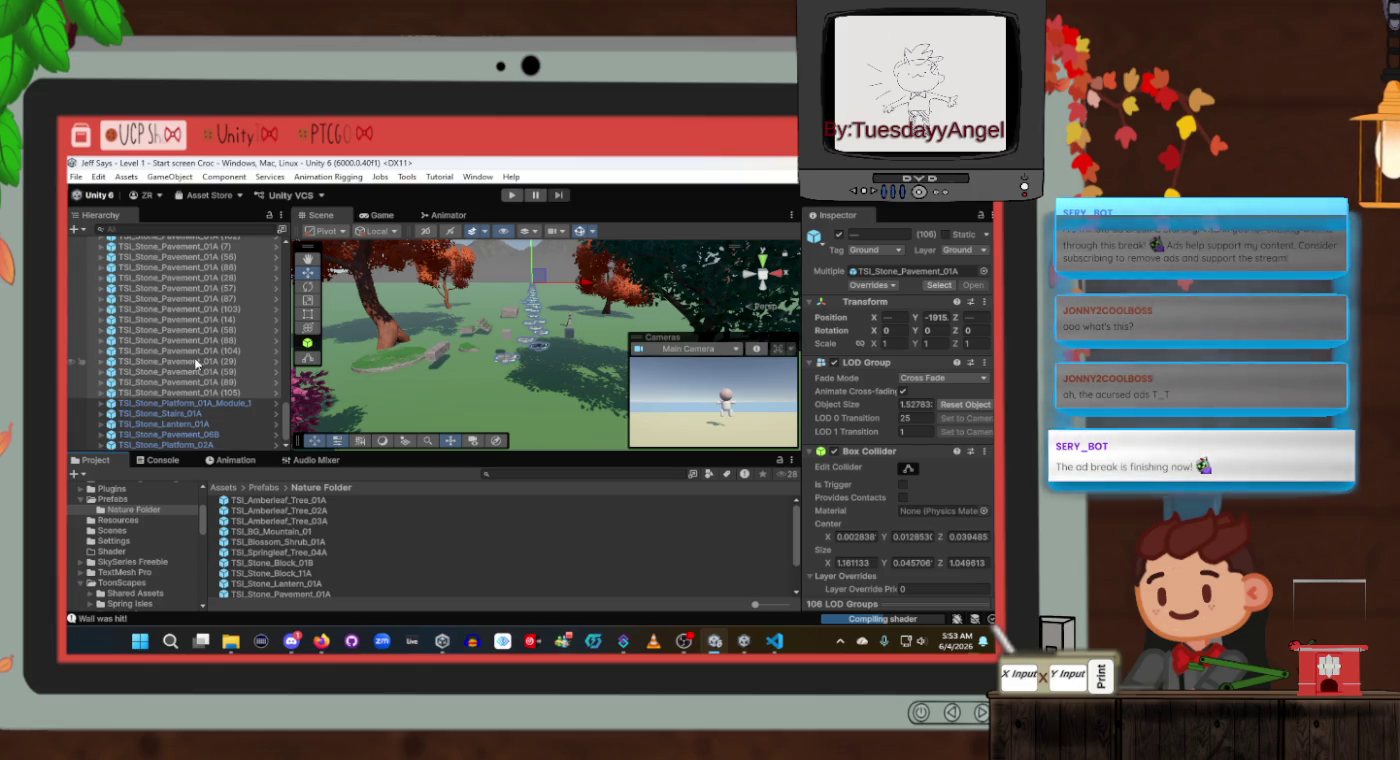
scroll(180, 330, up, 20)
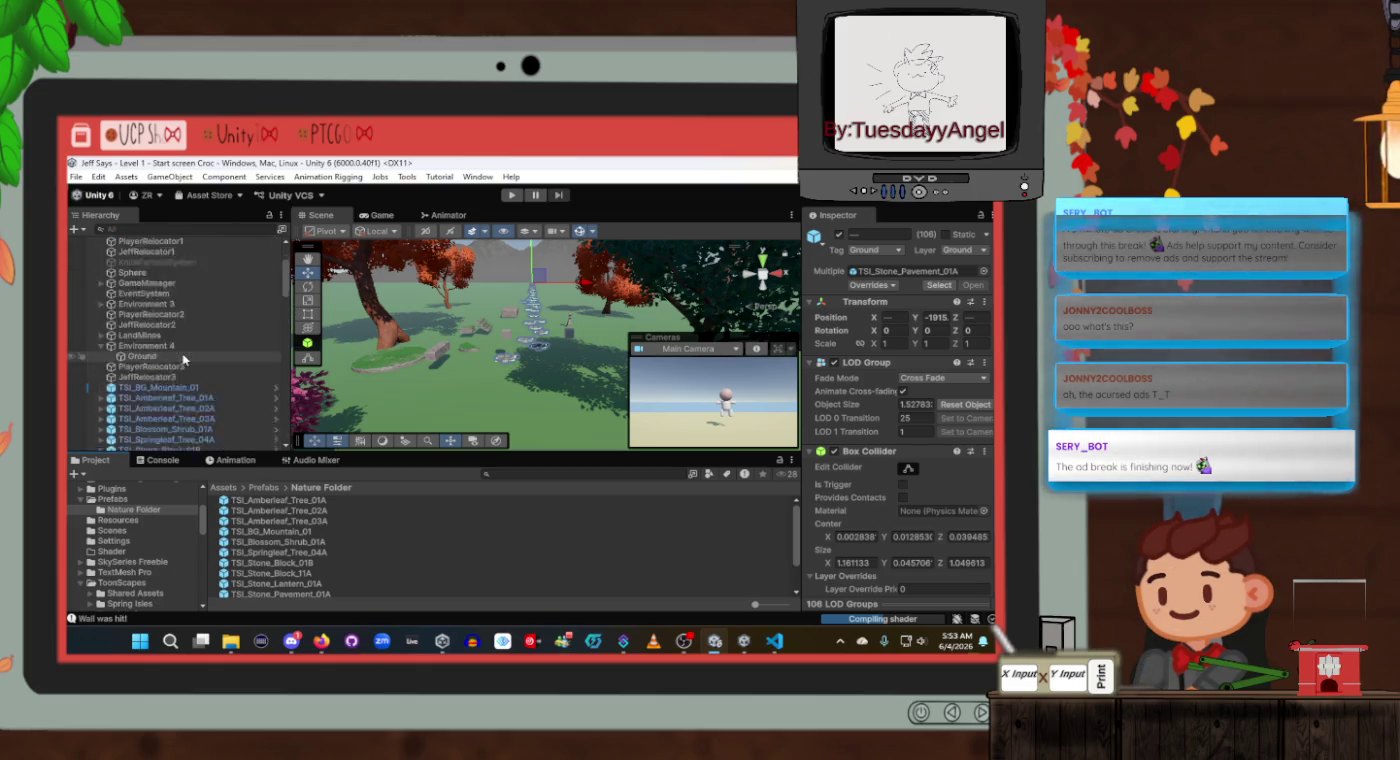
right_click(163, 245)
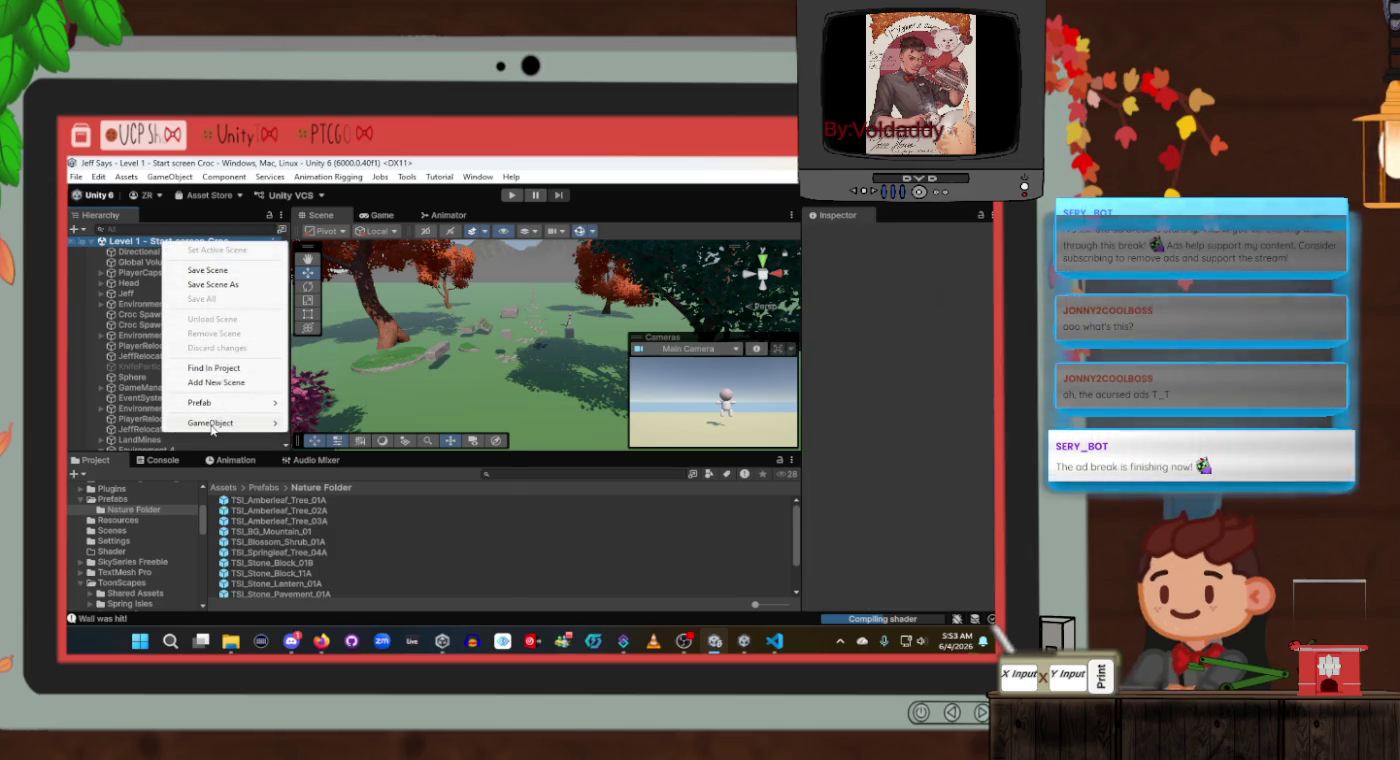
Create an empty GameObject named Pavement, then select TSI_Stone_Pavement_01A (105).
mouse_move(211, 425)
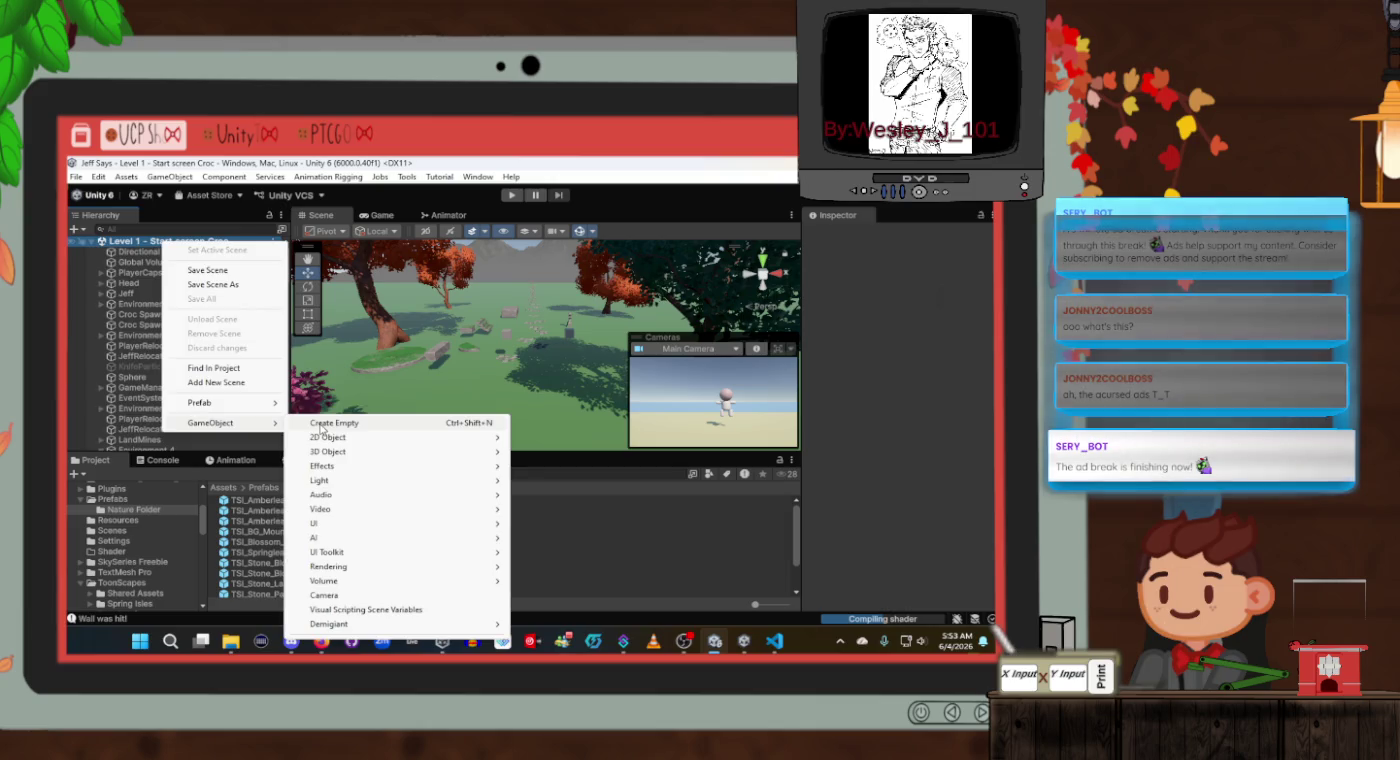
click(321, 426)
text(Pavement)
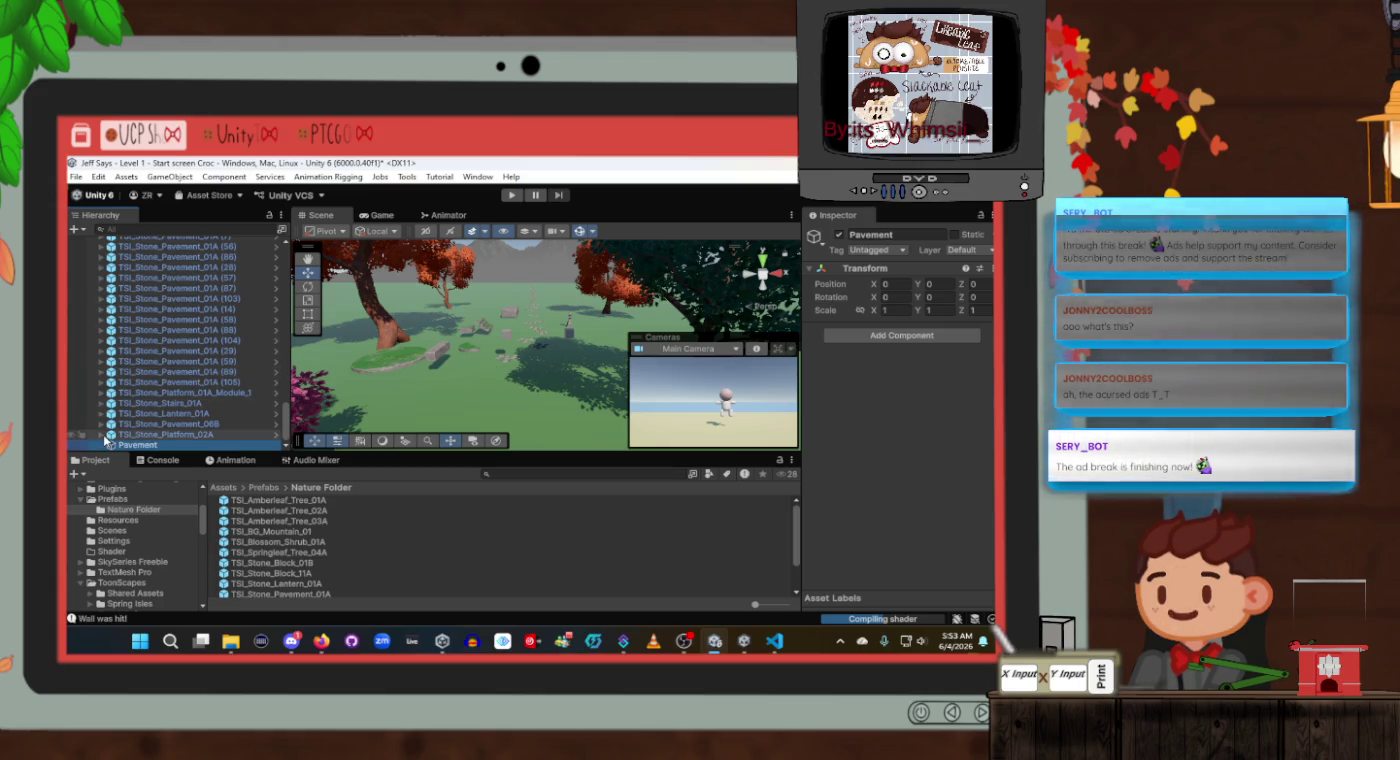
click(160, 384)
Parent all 106 pavement copies under the Pavement GameObject and collapse the group.
scroll(161, 384, up, 8)
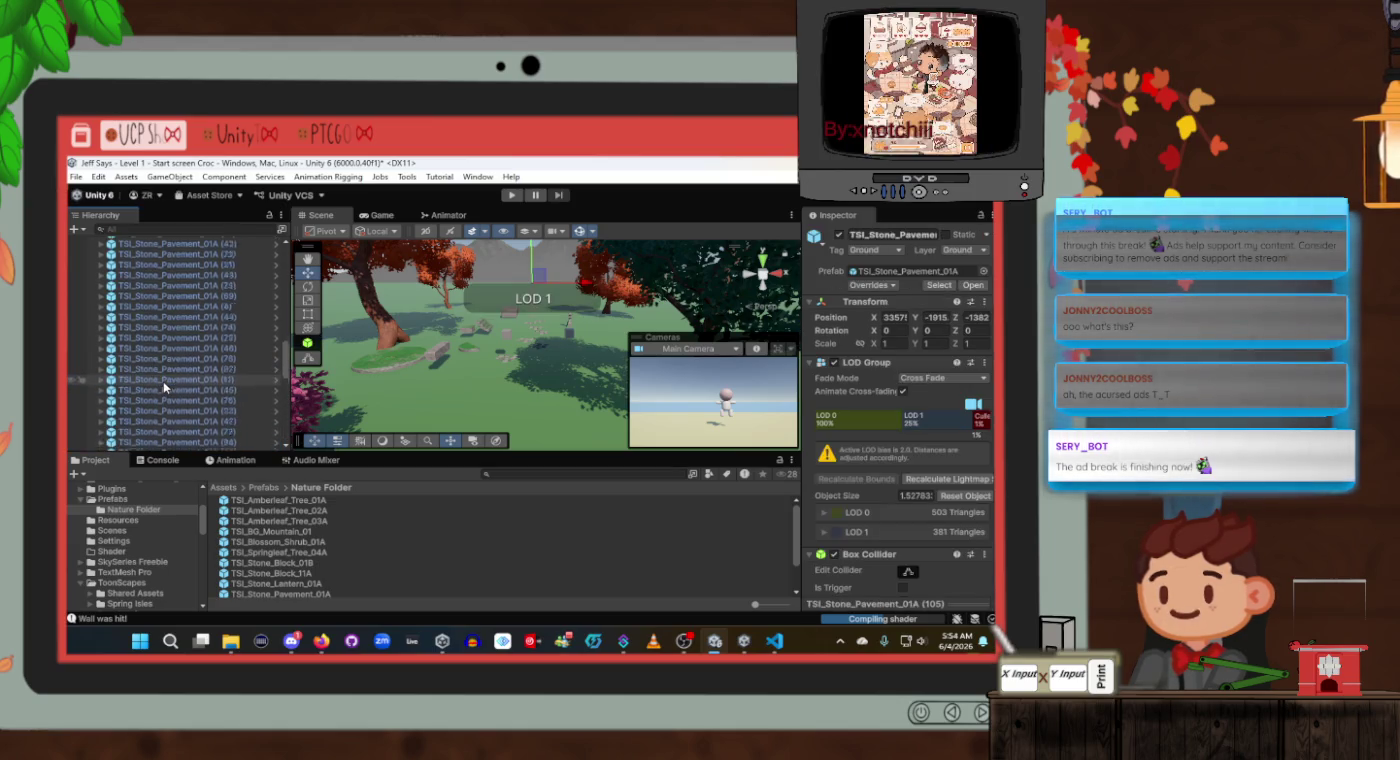
scroll(171, 320, up, 3)
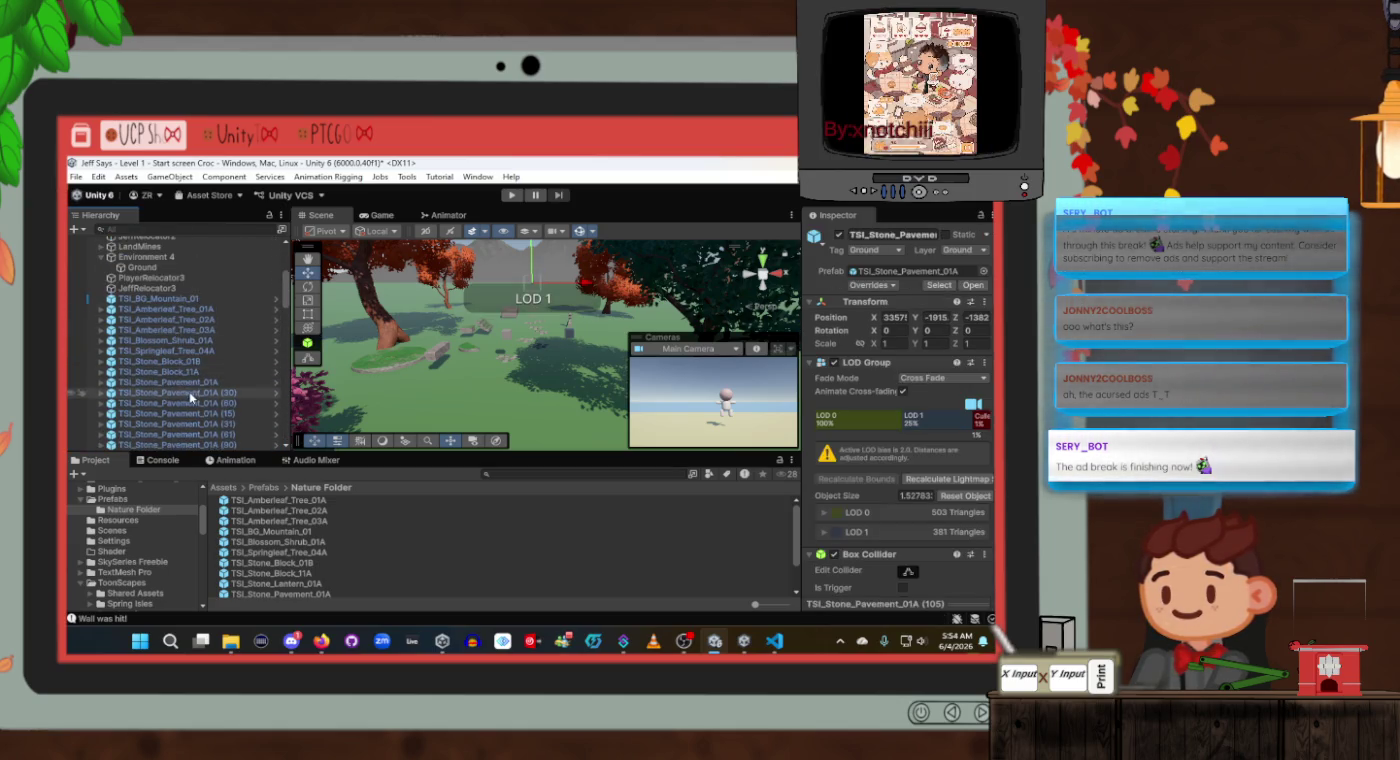
shift+click(189, 384)
scroll(189, 388, down, 20)
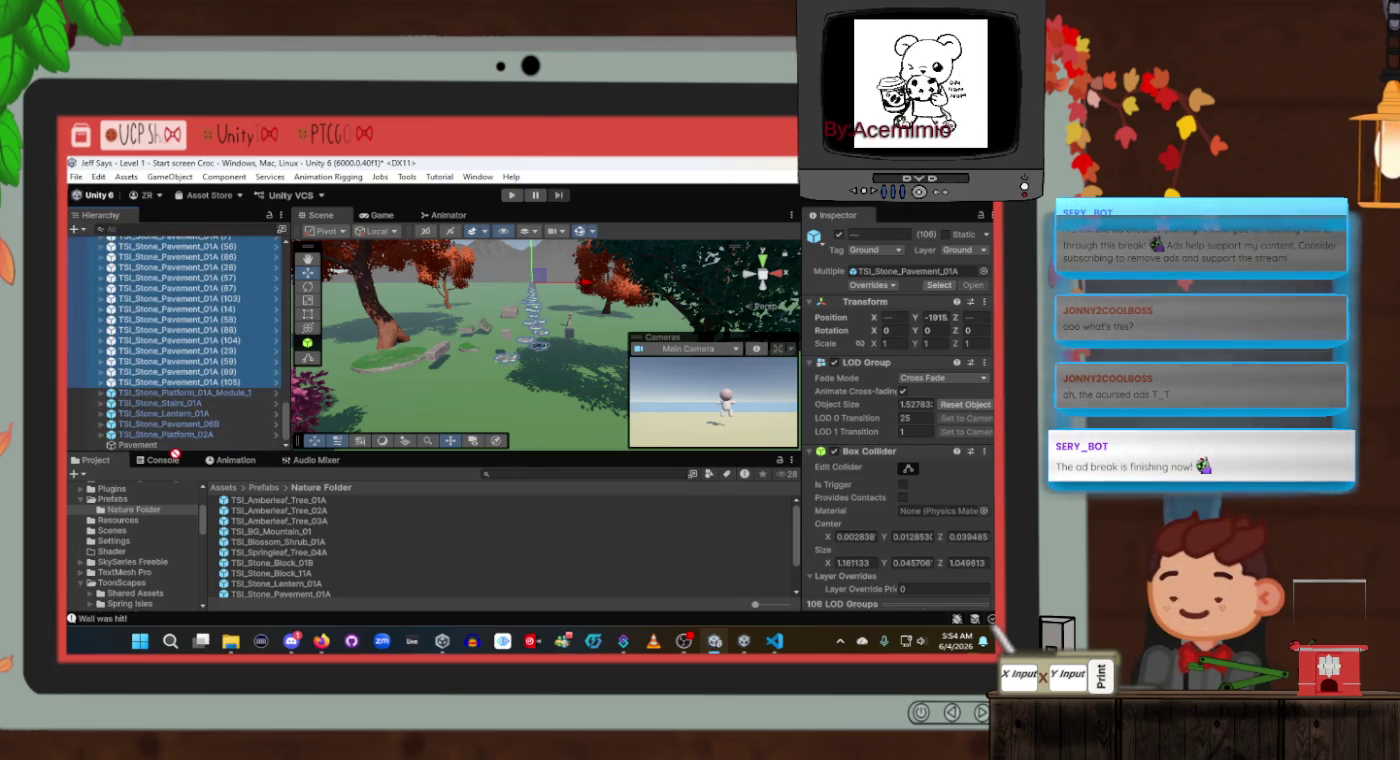
click(179, 457)
drag(180, 451, 181, 447)
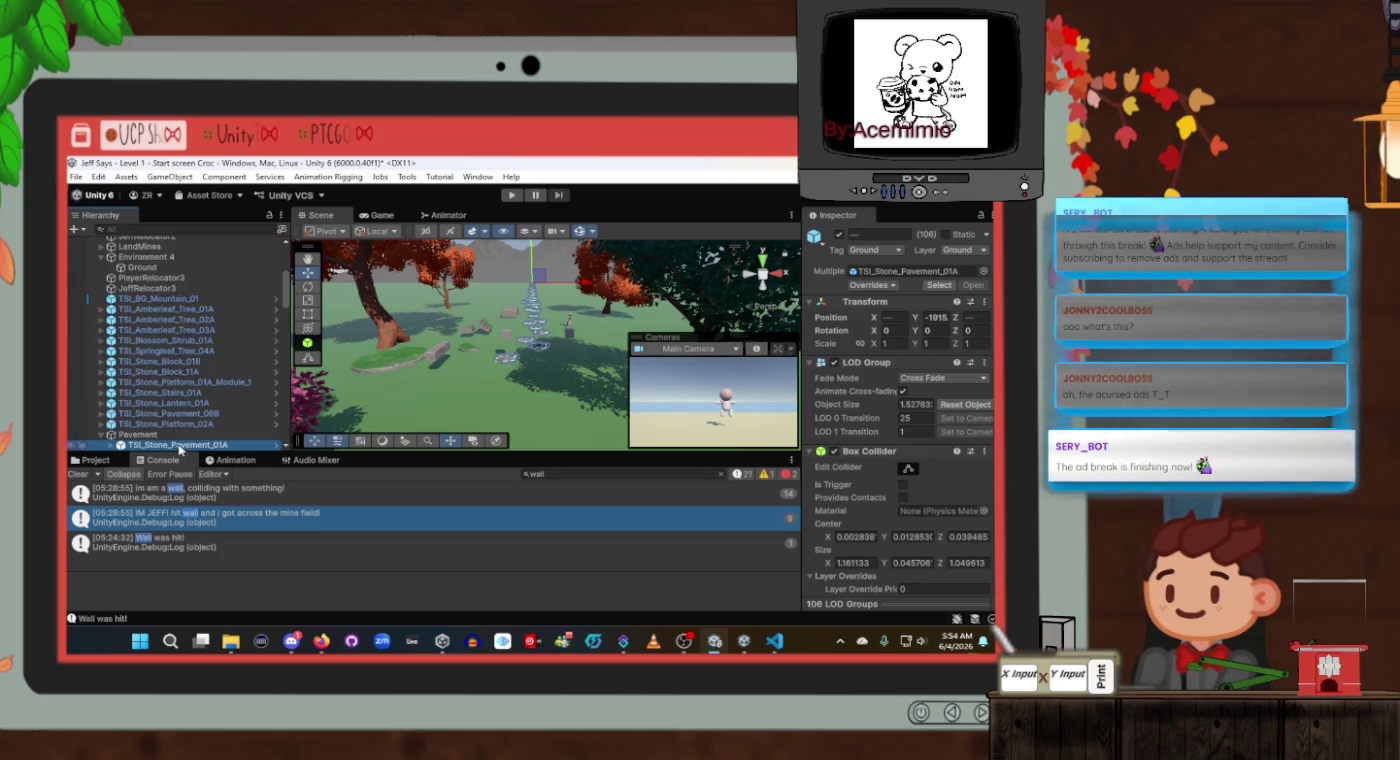
click(98, 438)
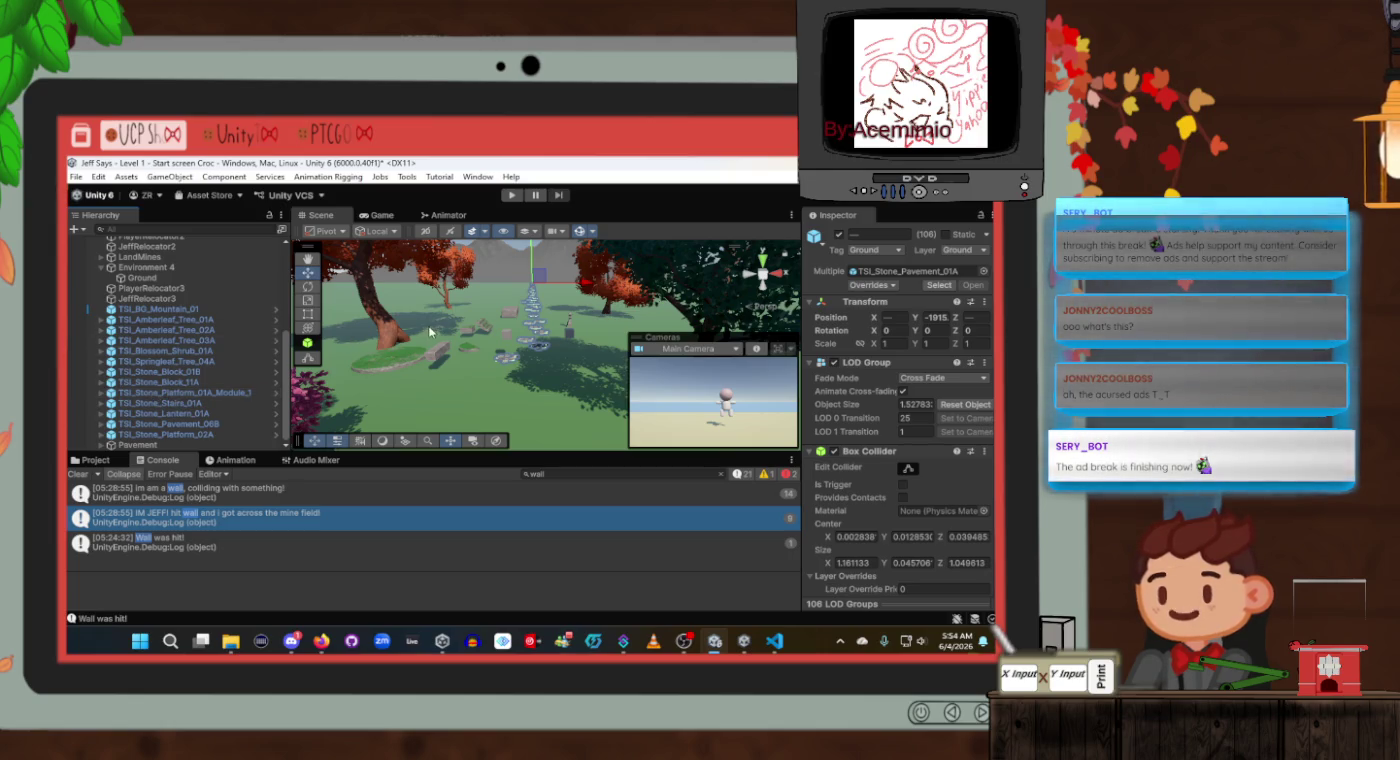
Move Pavement above TSI_BG_Mountain_01 and view TSI_Amberleaf_Tree_01A's LOD Group facing the mountain.
drag(545, 340, 590, 344)
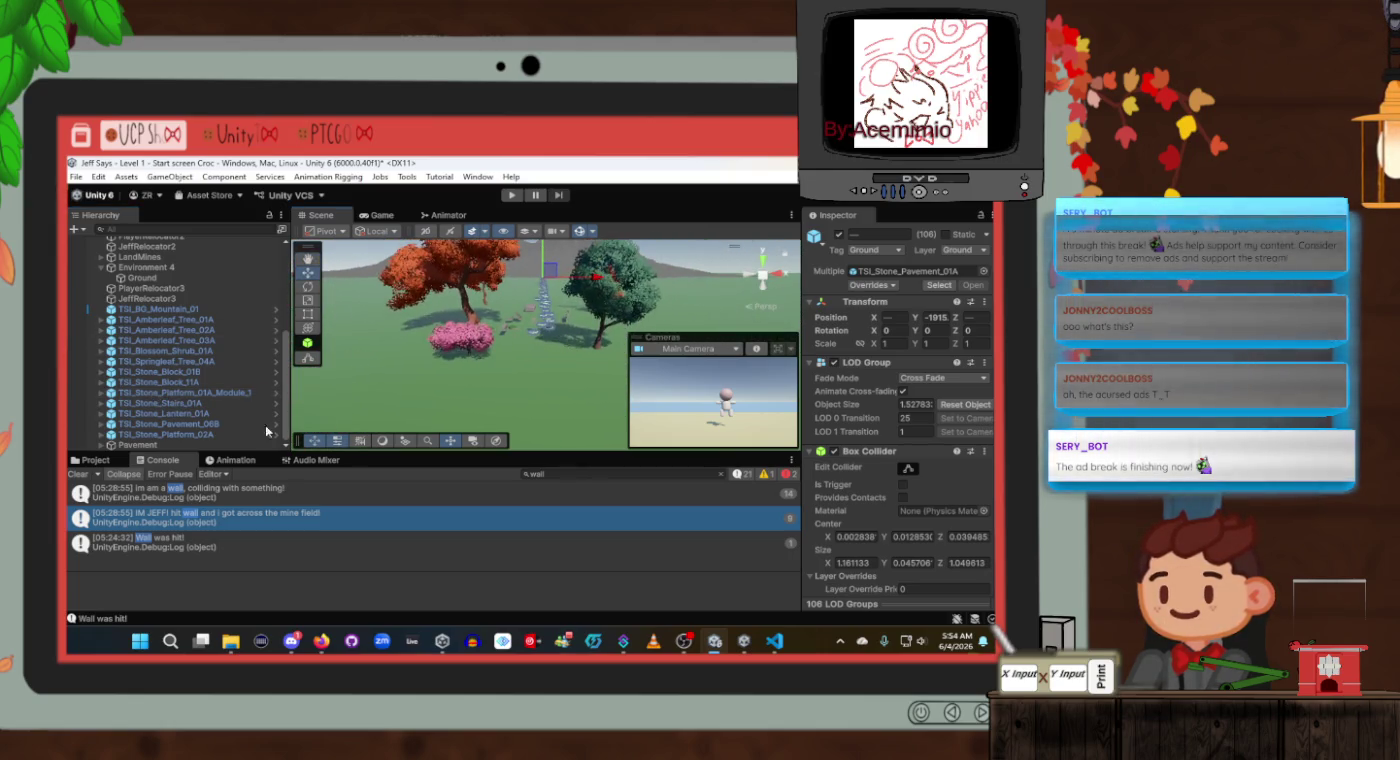
click(212, 350)
click(210, 330)
double_click(205, 319)
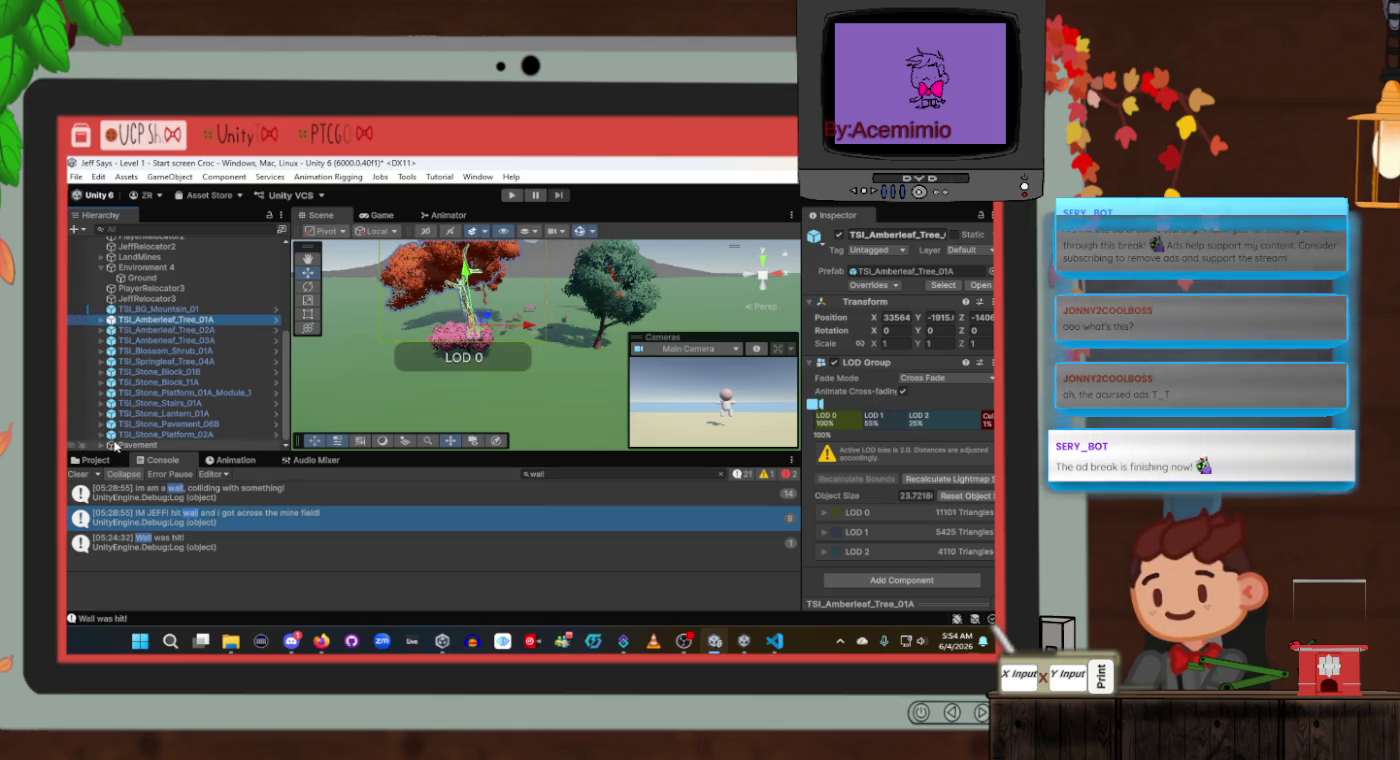
click(147, 446)
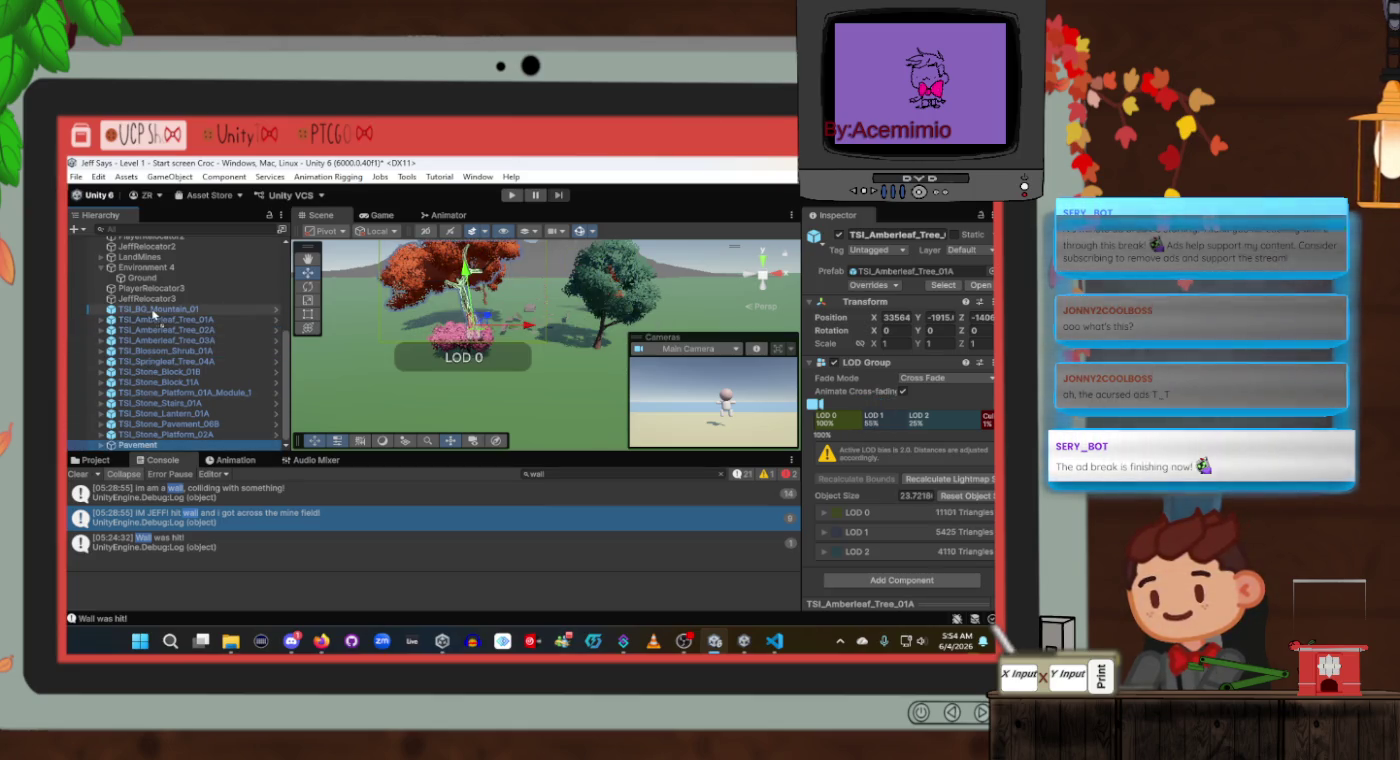
drag(154, 315, 154, 314)
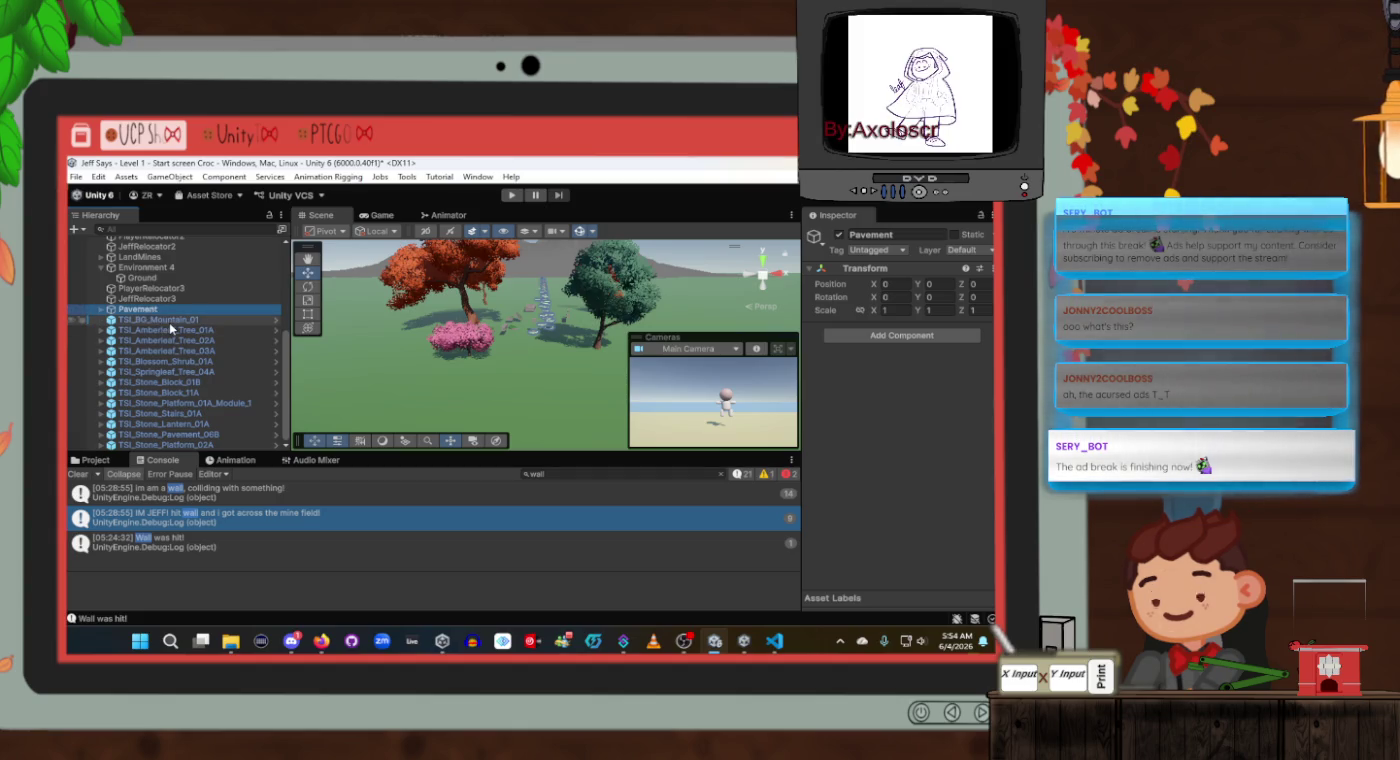
click(170, 329)
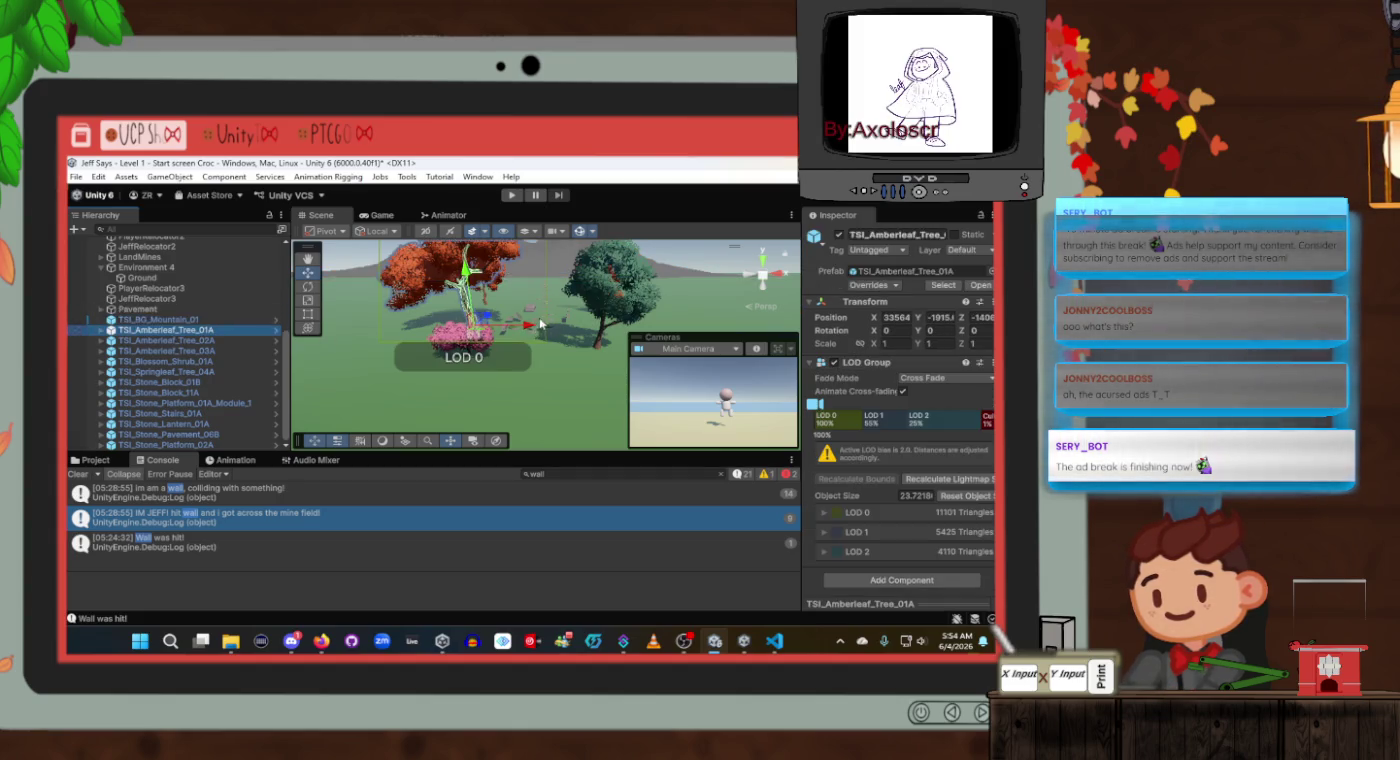
mouse_move(541, 323)
mouse_down()
mouse_move(570, 270)
mouse_move(572, 298)
mouse_up()
Survey the Ground and TSI_Amberleaf_Tree_03A, then select TSI_BG_Mountain_01 to see its Animation component.
click(572, 299)
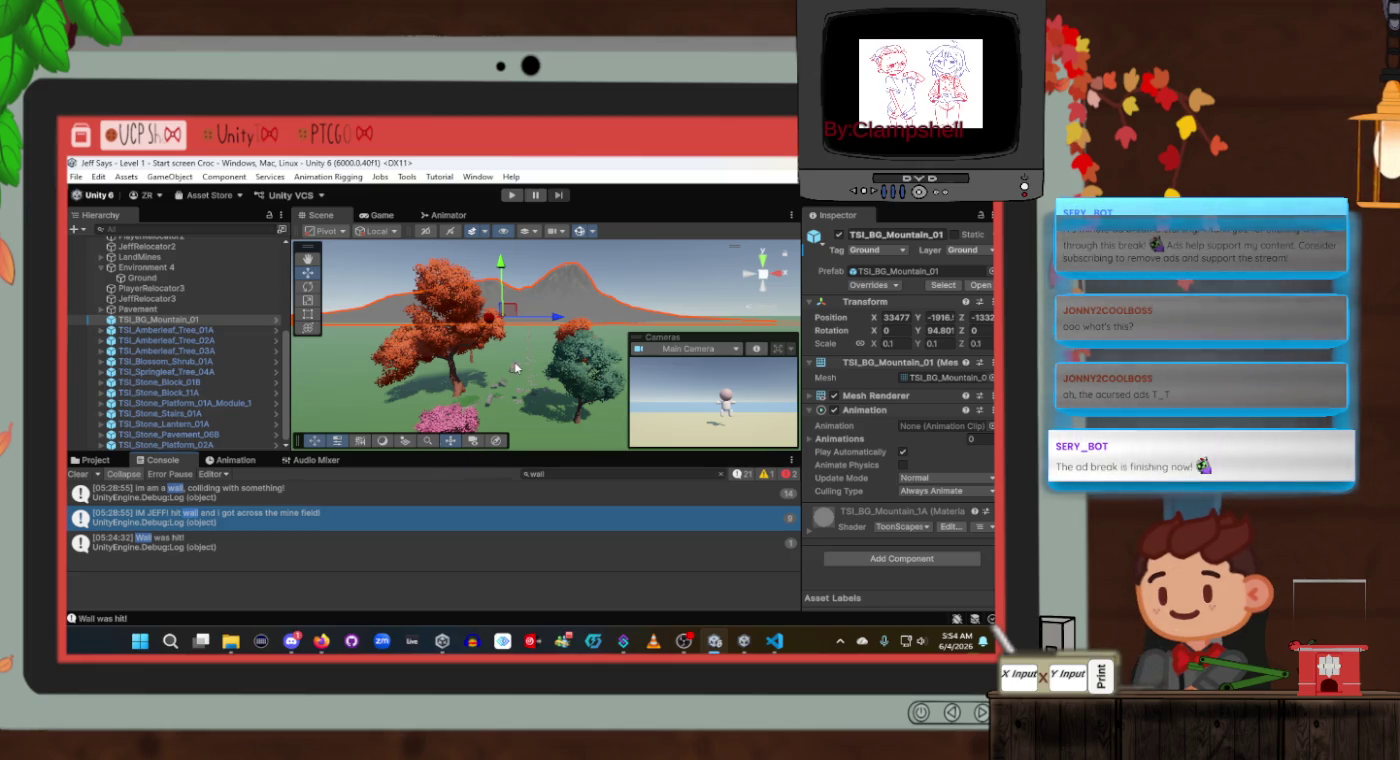
drag(516, 367, 375, 400)
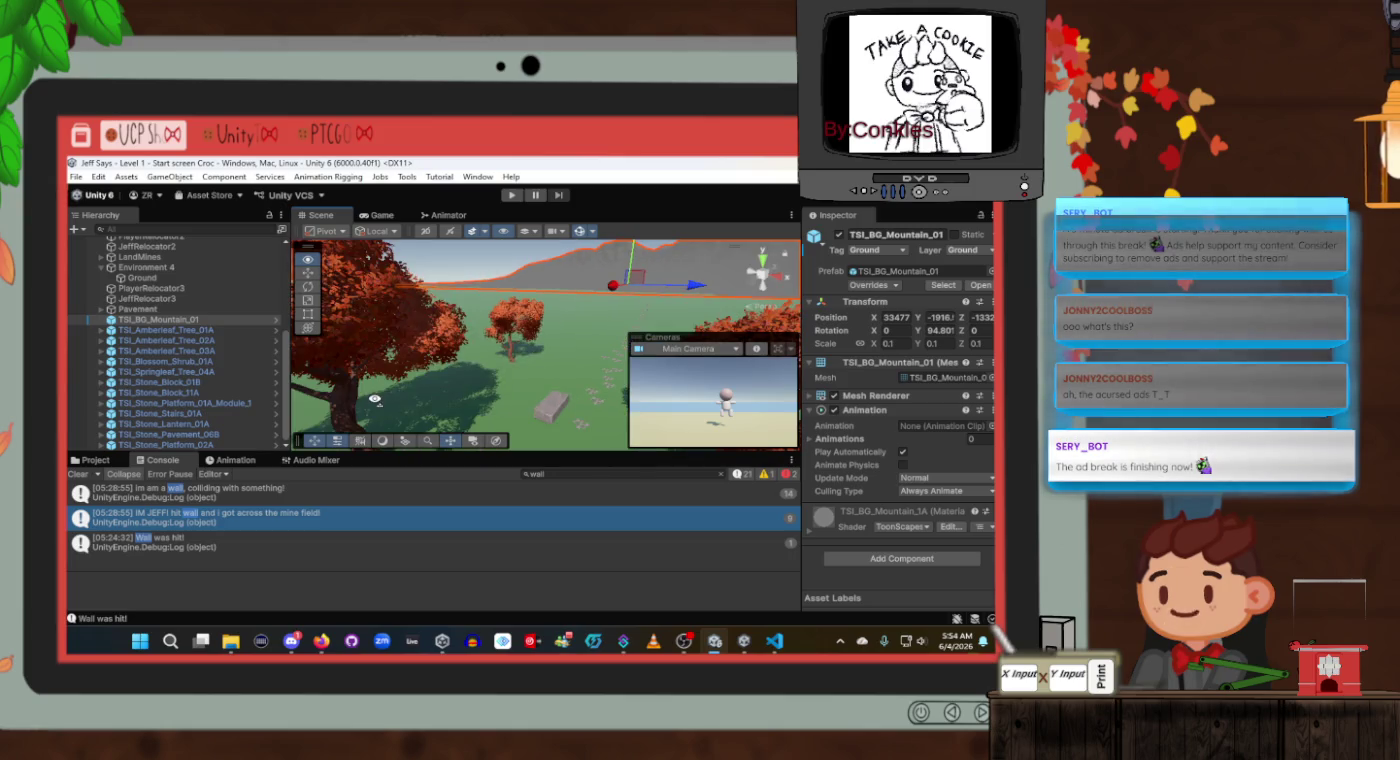
mouse_move(452, 376)
mouse_down()
mouse_move(509, 362)
mouse_move(507, 346)
mouse_move(567, 322)
mouse_move(585, 298)
mouse_move(495, 350)
mouse_move(519, 349)
mouse_up()
click(484, 346)
click(479, 356)
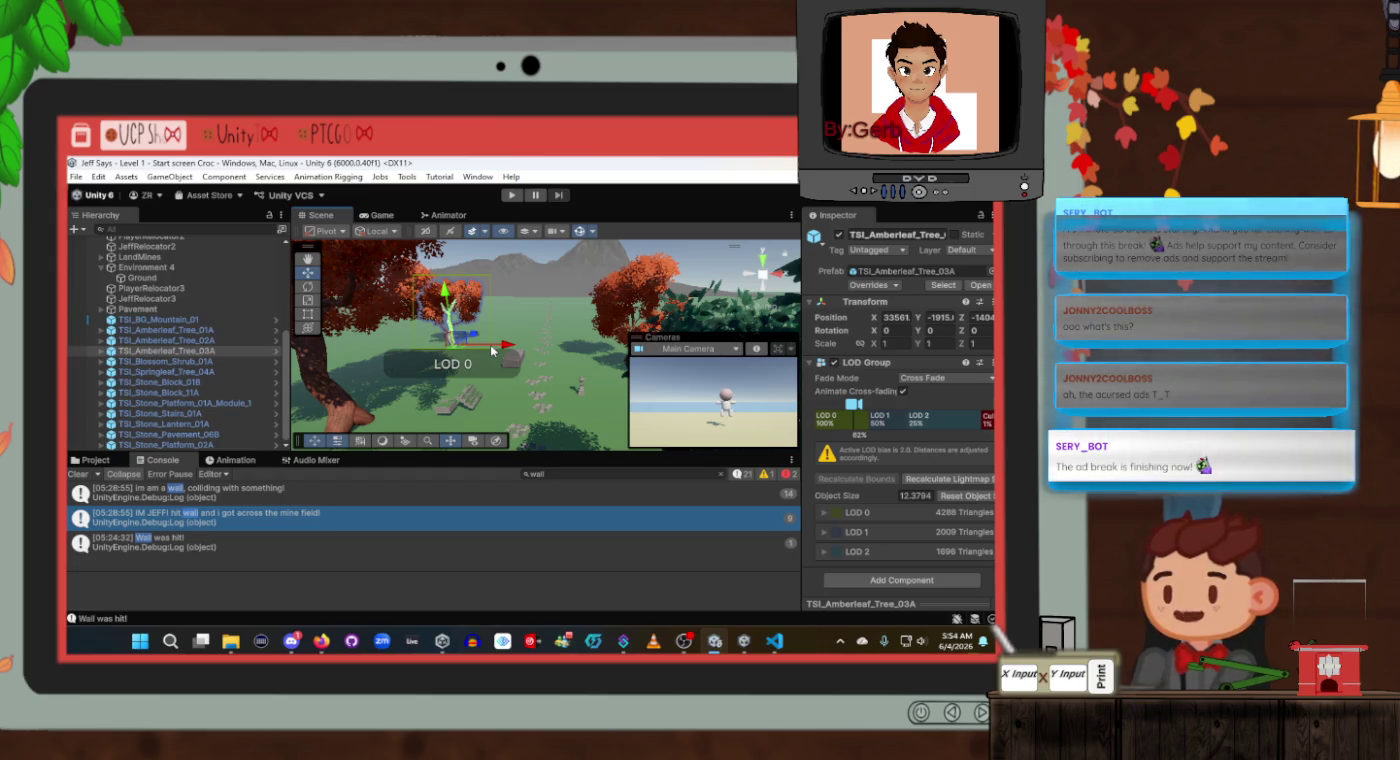
scroll(548, 330, down, 10)
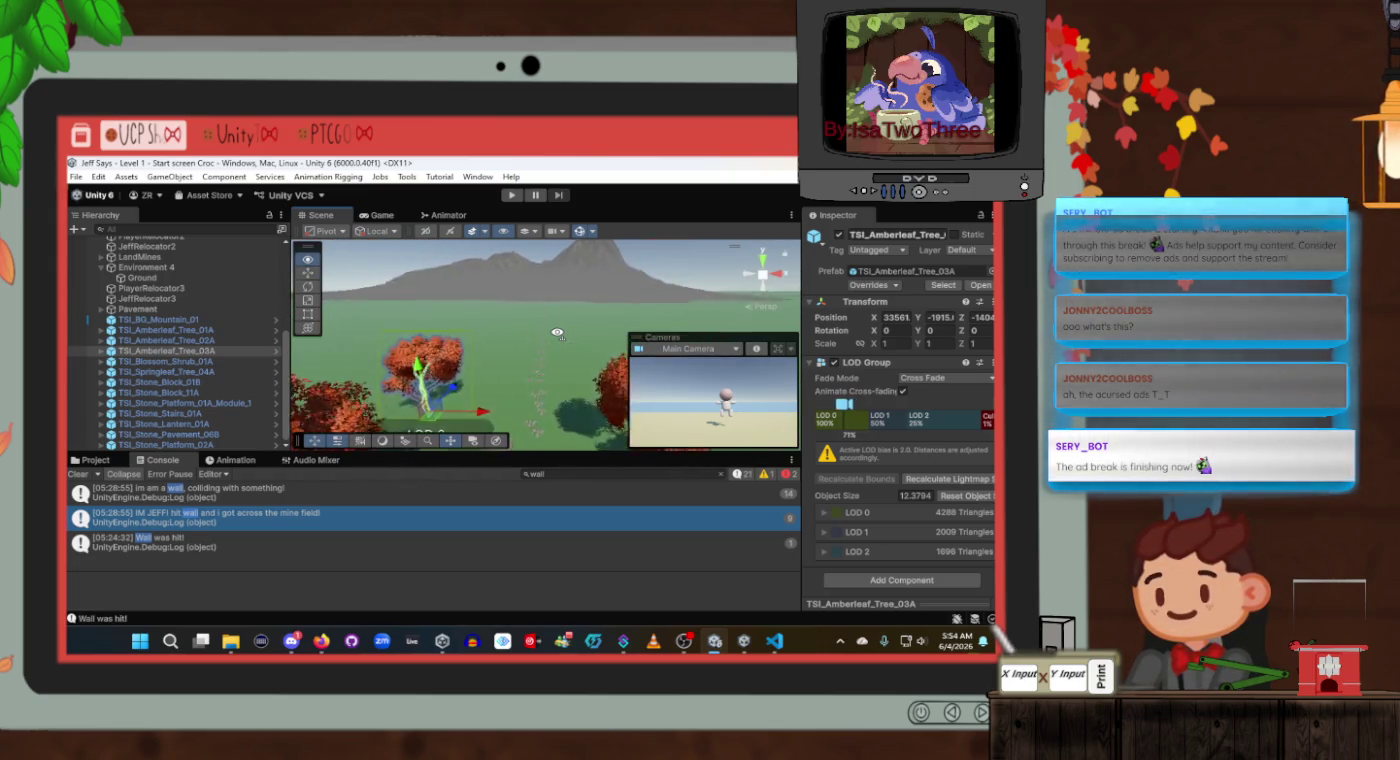
click(544, 314)
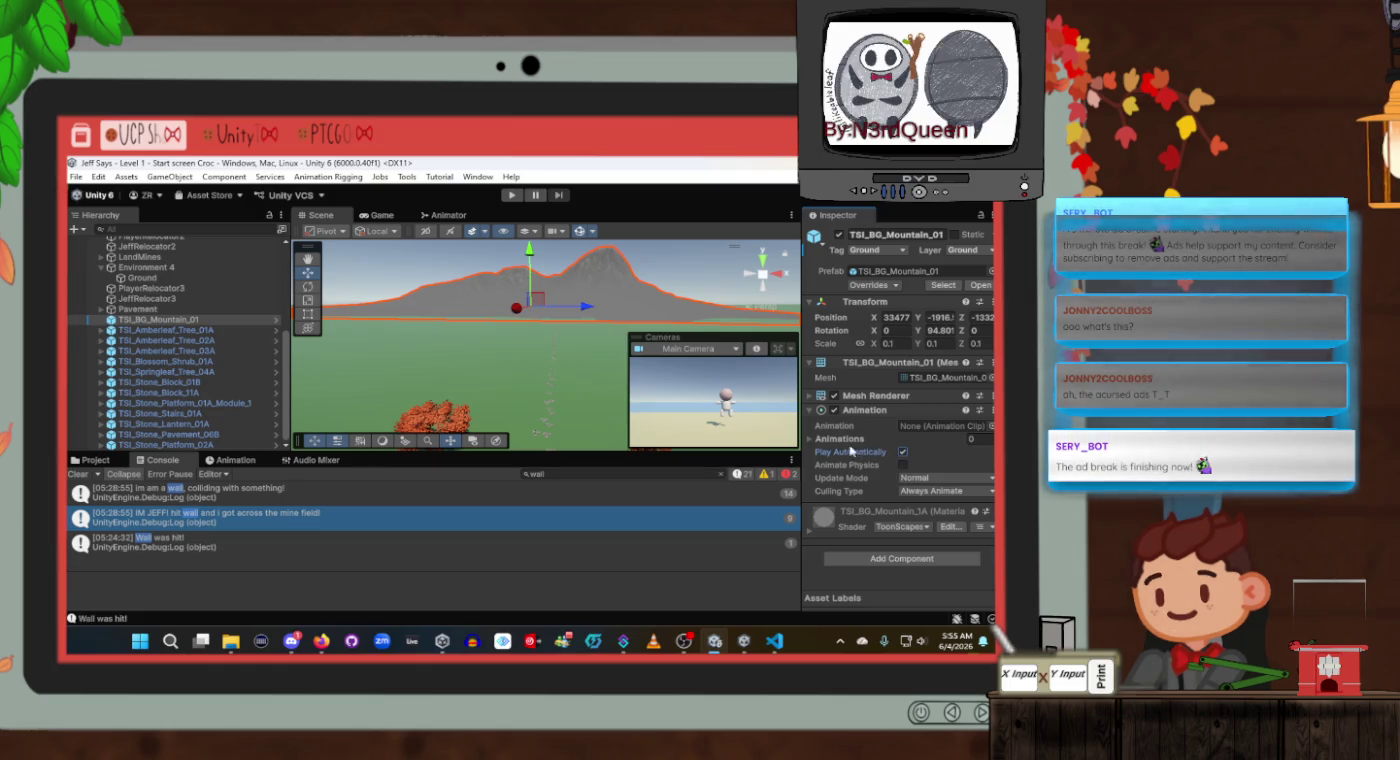
Turn off Play Automatically on the mountain's Animation, keeping Update Mode on Normal.
click(811, 440)
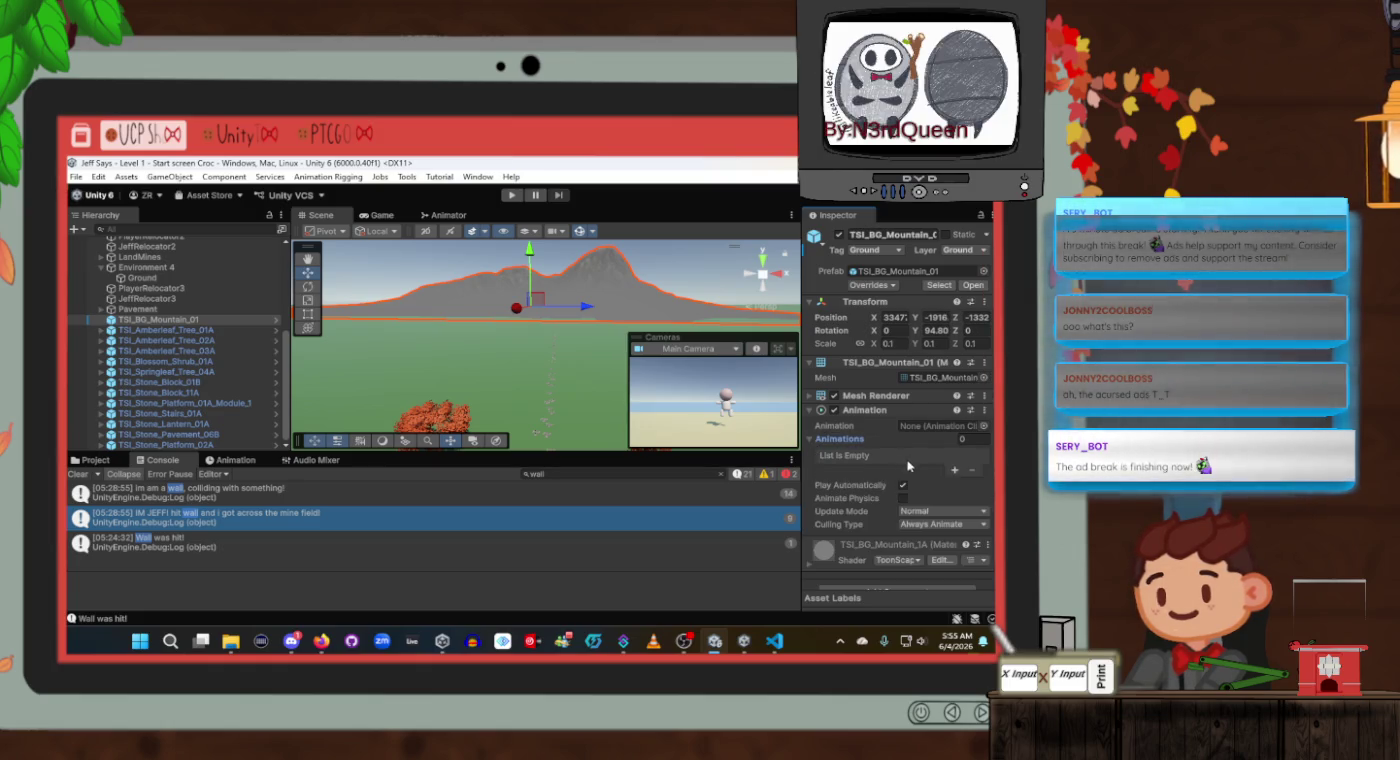
click(815, 438)
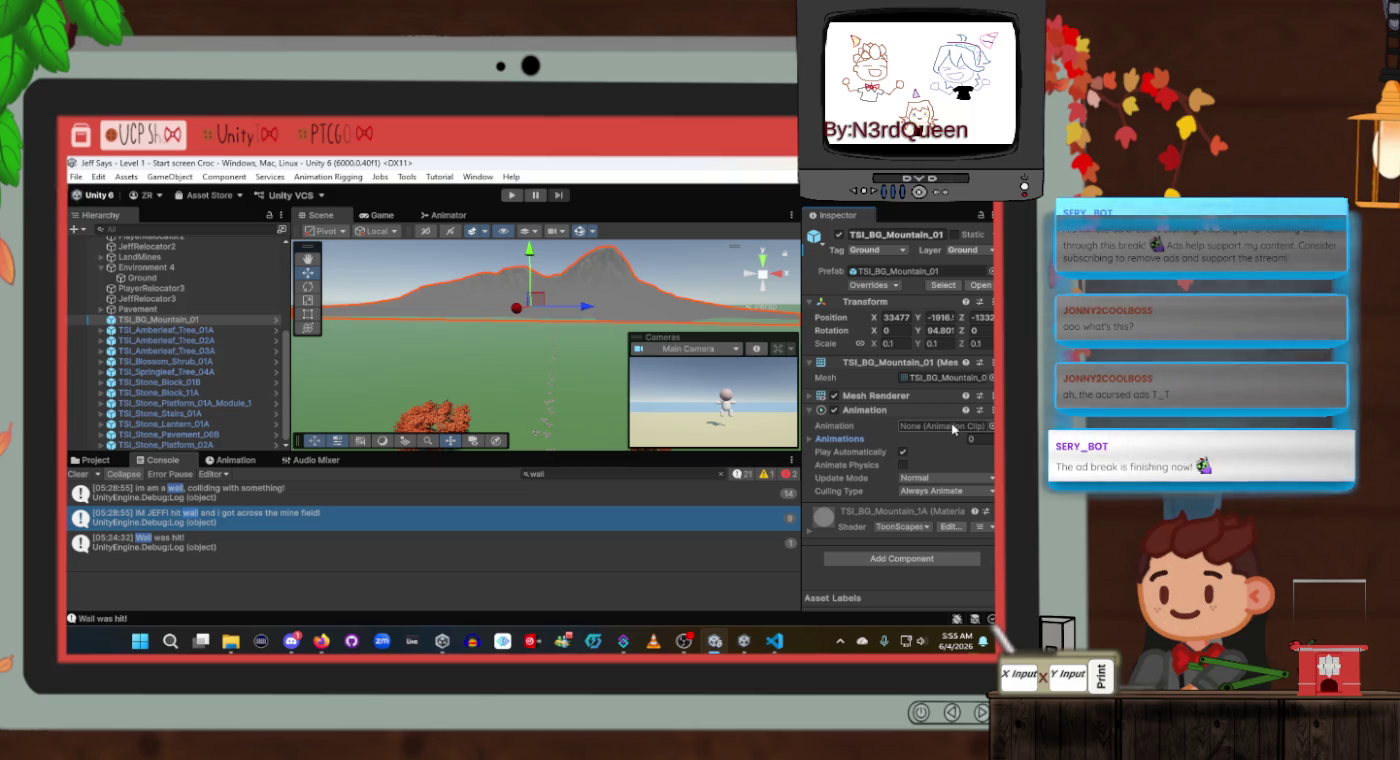
click(920, 478)
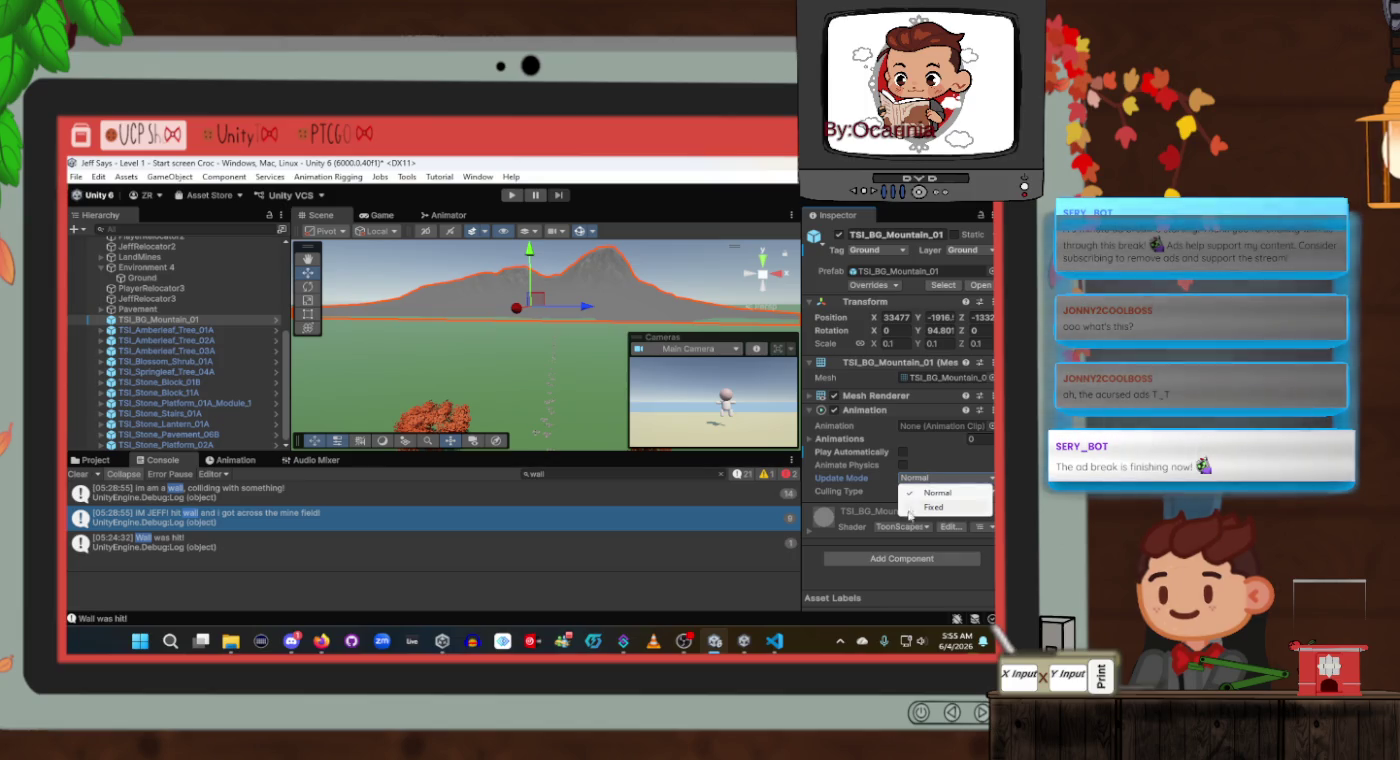
click(859, 540)
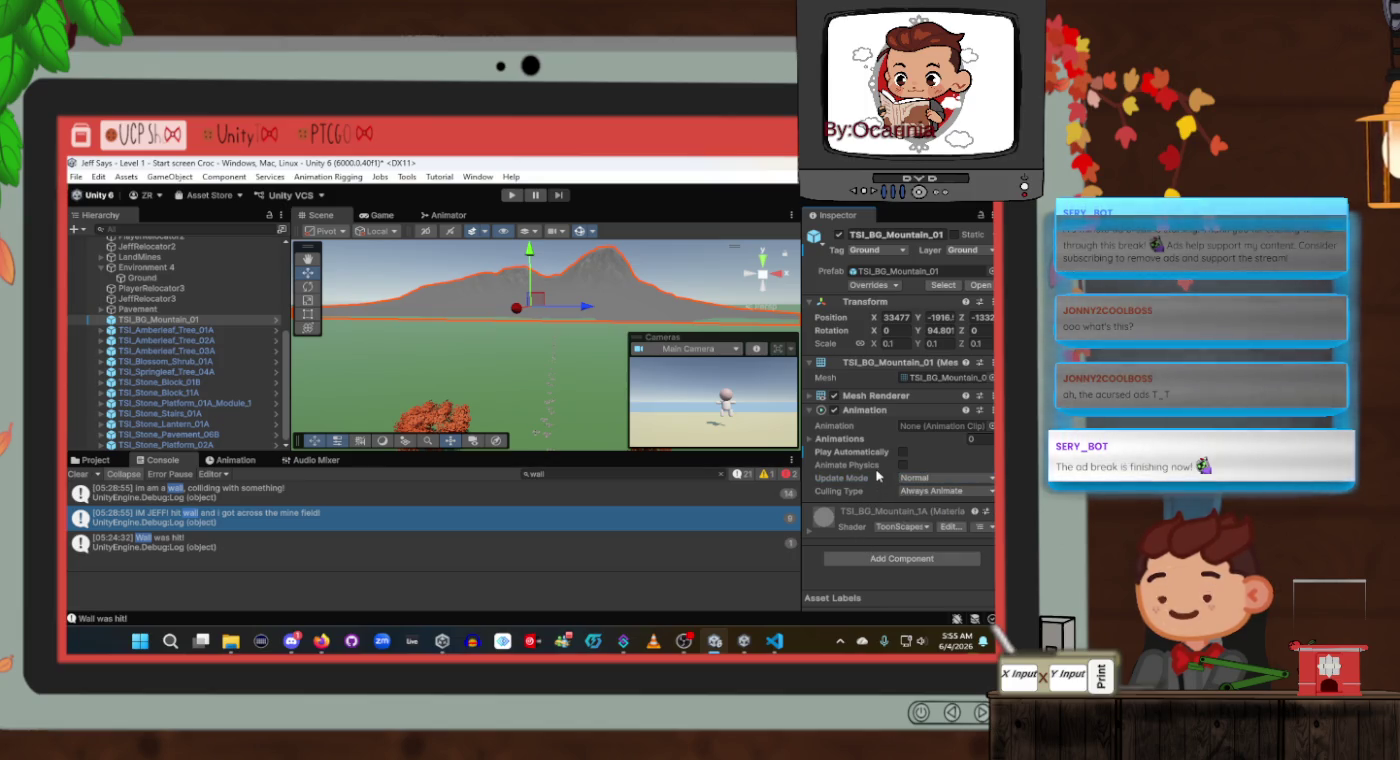
mouse_move(600, 405)
mouse_down()
mouse_move(541, 344)
mouse_move(478, 366)
mouse_up()
scroll(163, 308, up, 6)
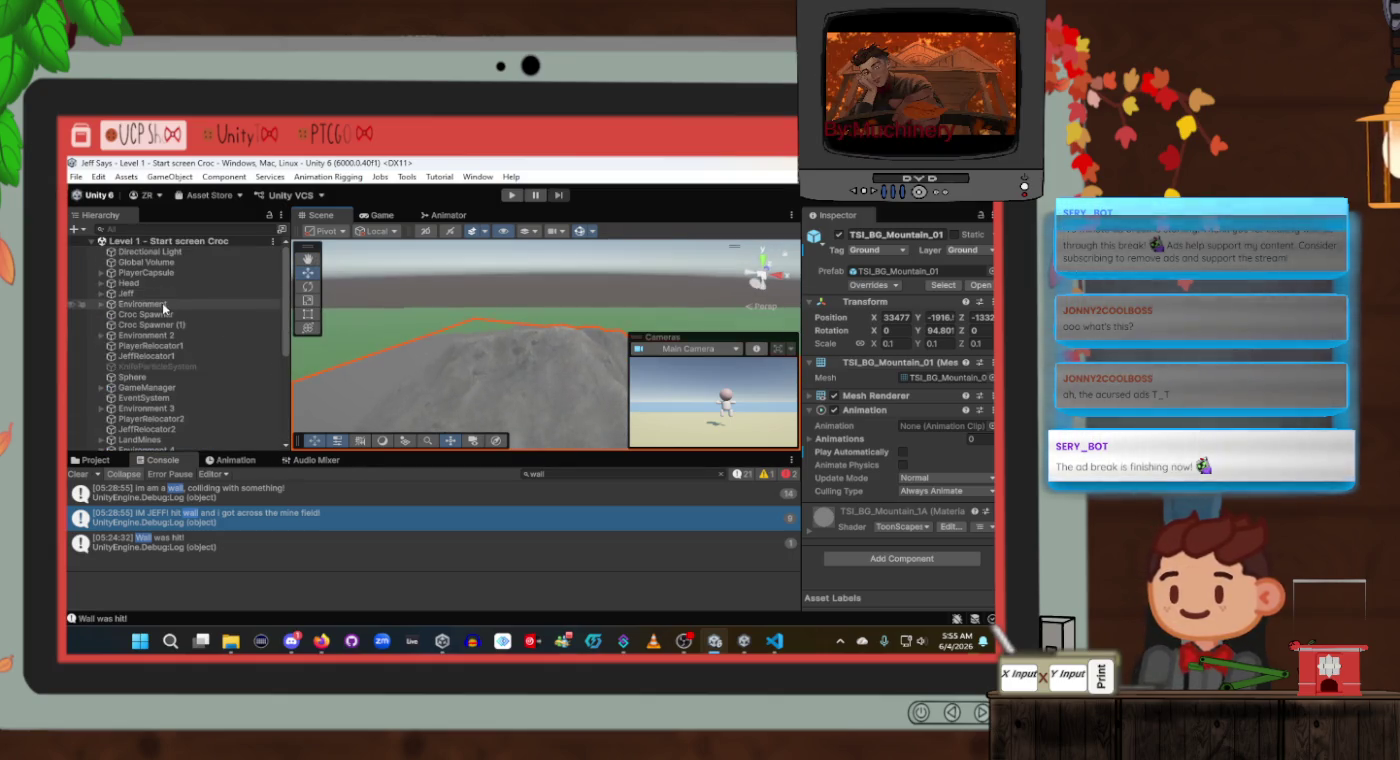
right_click(166, 241)
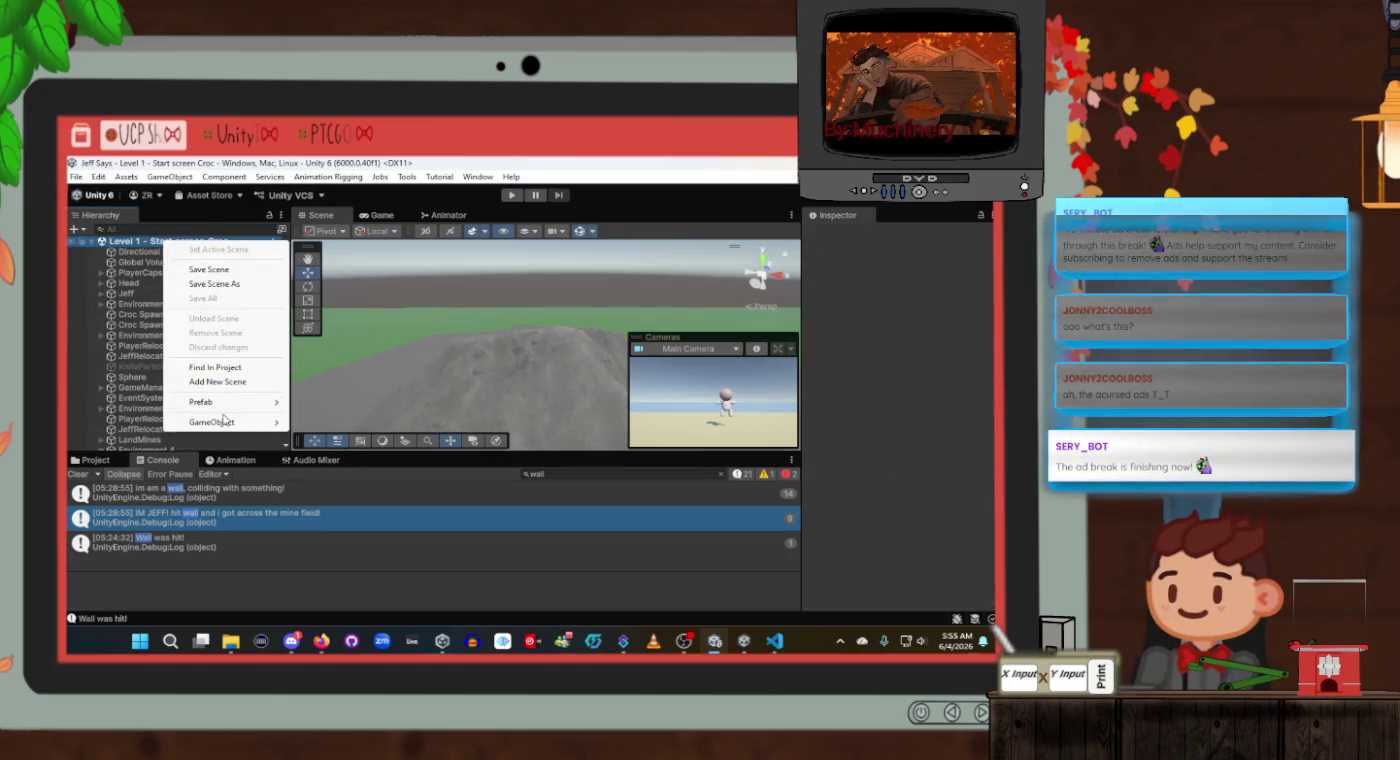
Add a 3D Capsule to Level 1, name it Mountain Clipping Mask, and frame it.
mouse_move(224, 426)
mouse_move(334, 452)
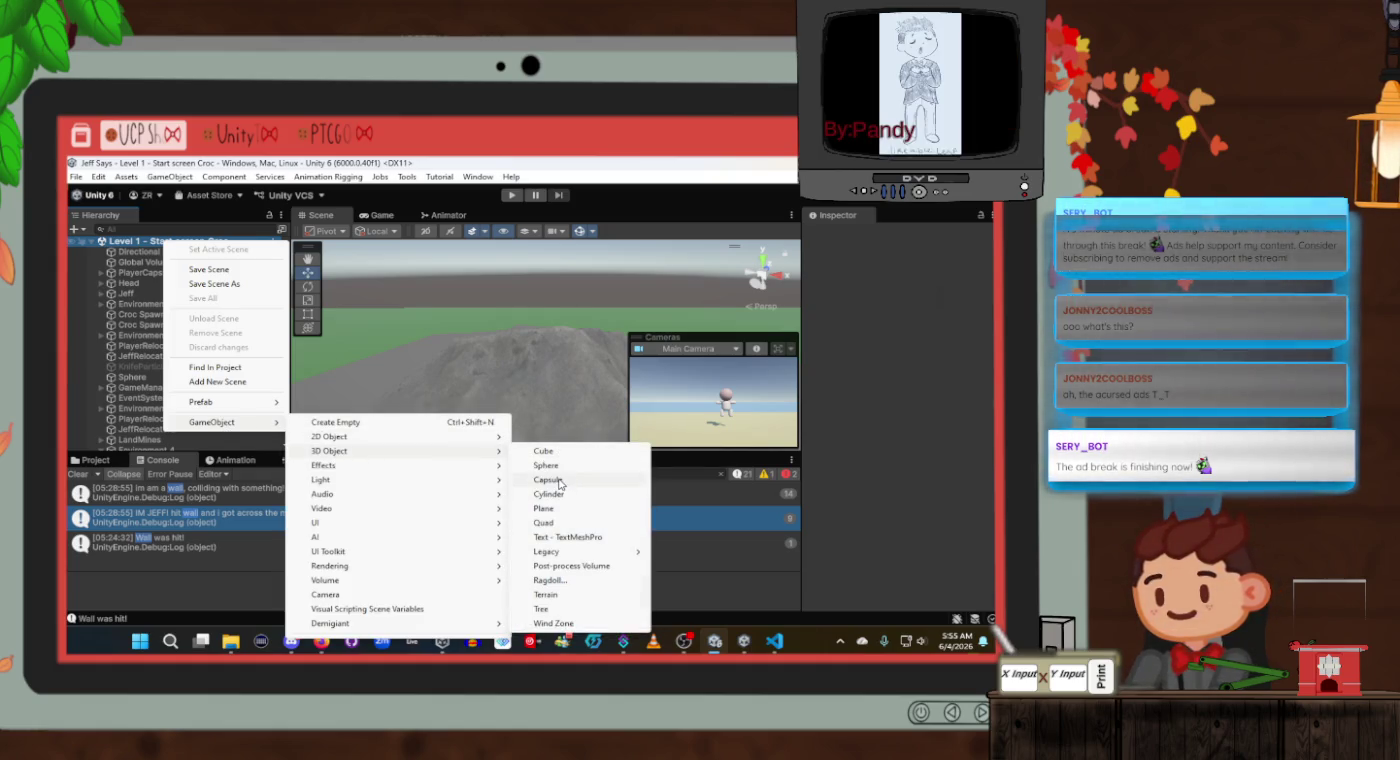
click(556, 481)
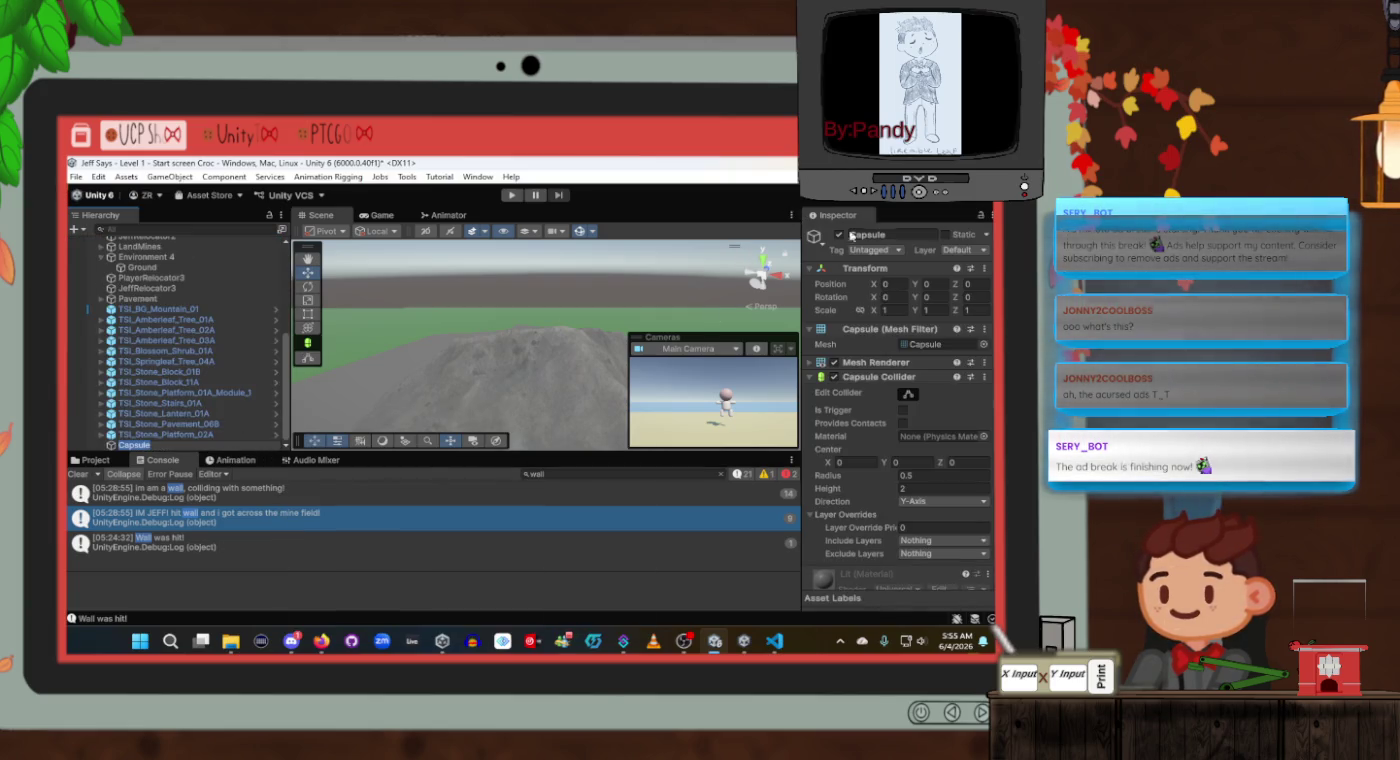
click(852, 235)
text(Clipping Mask)
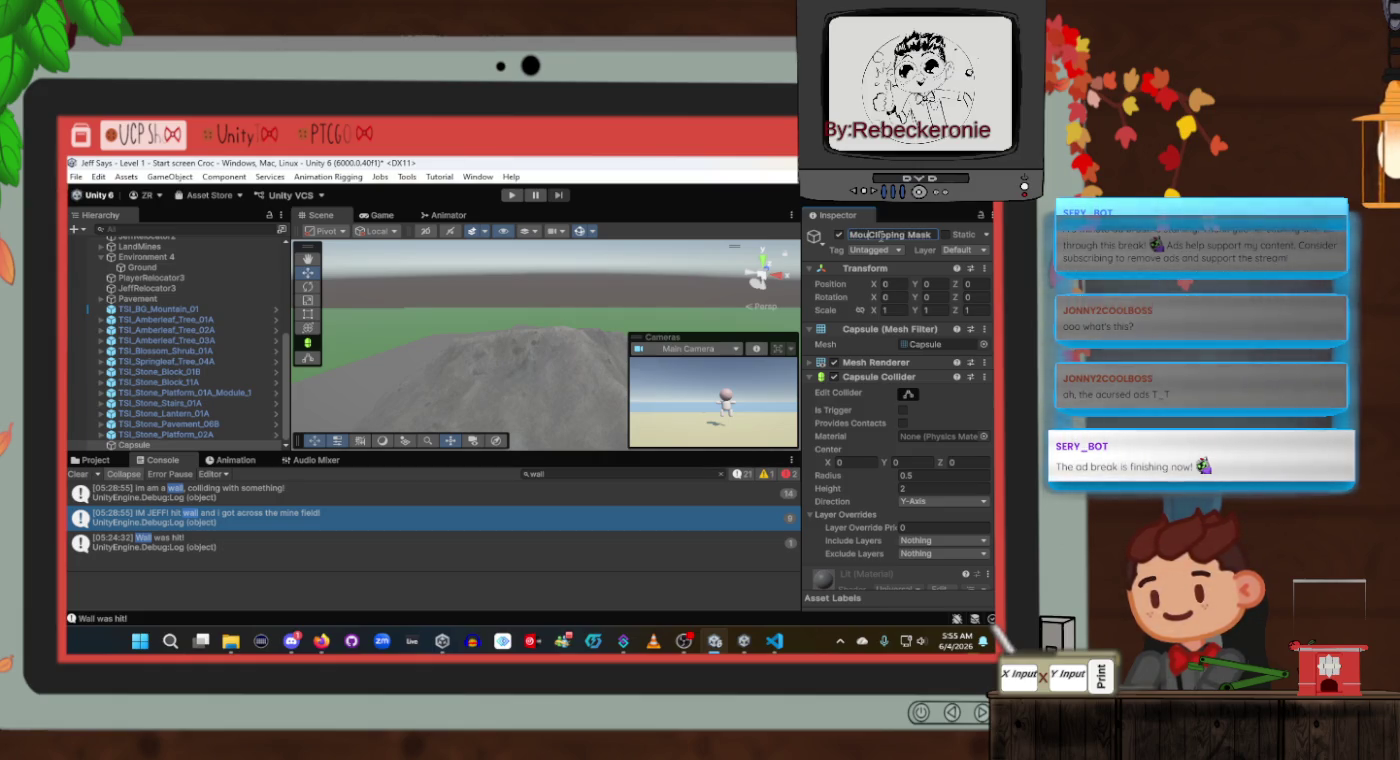
text(ntain)
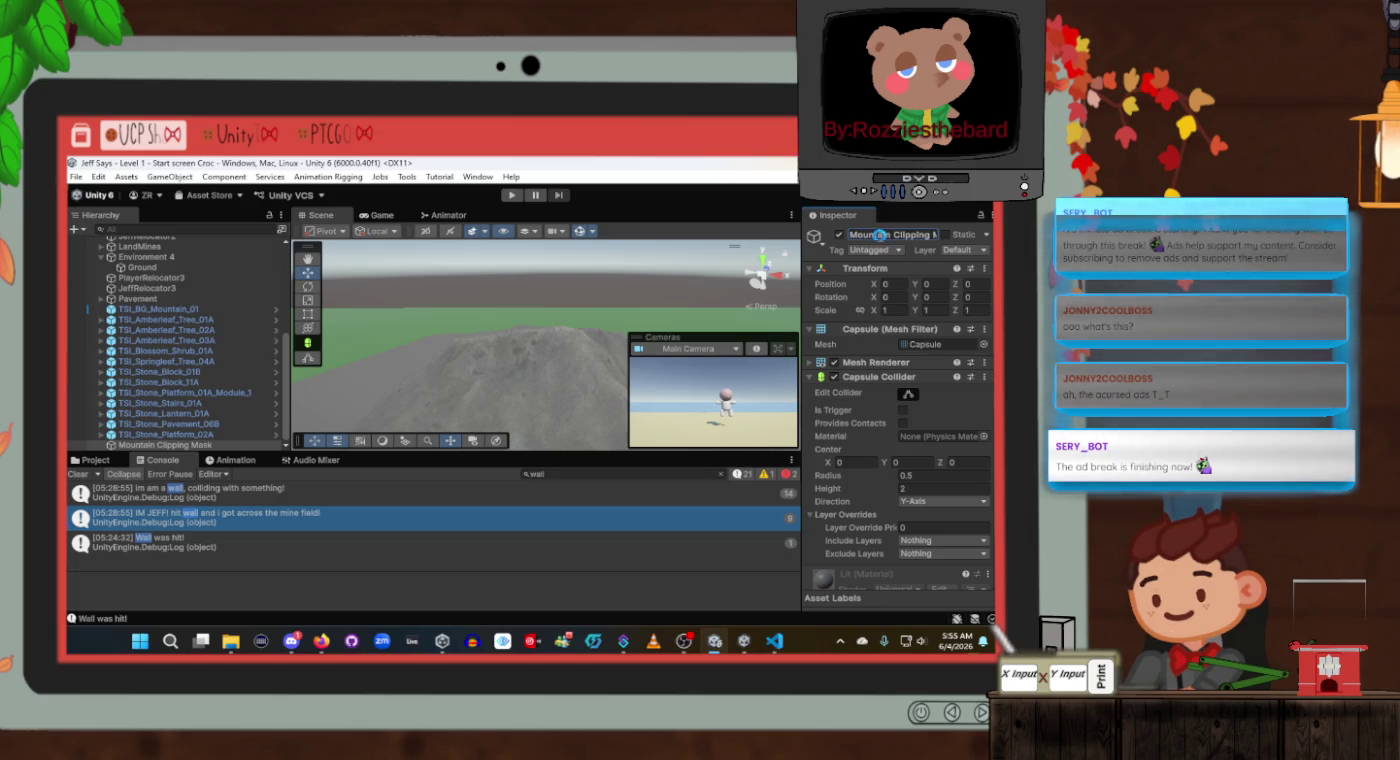
click(238, 447)
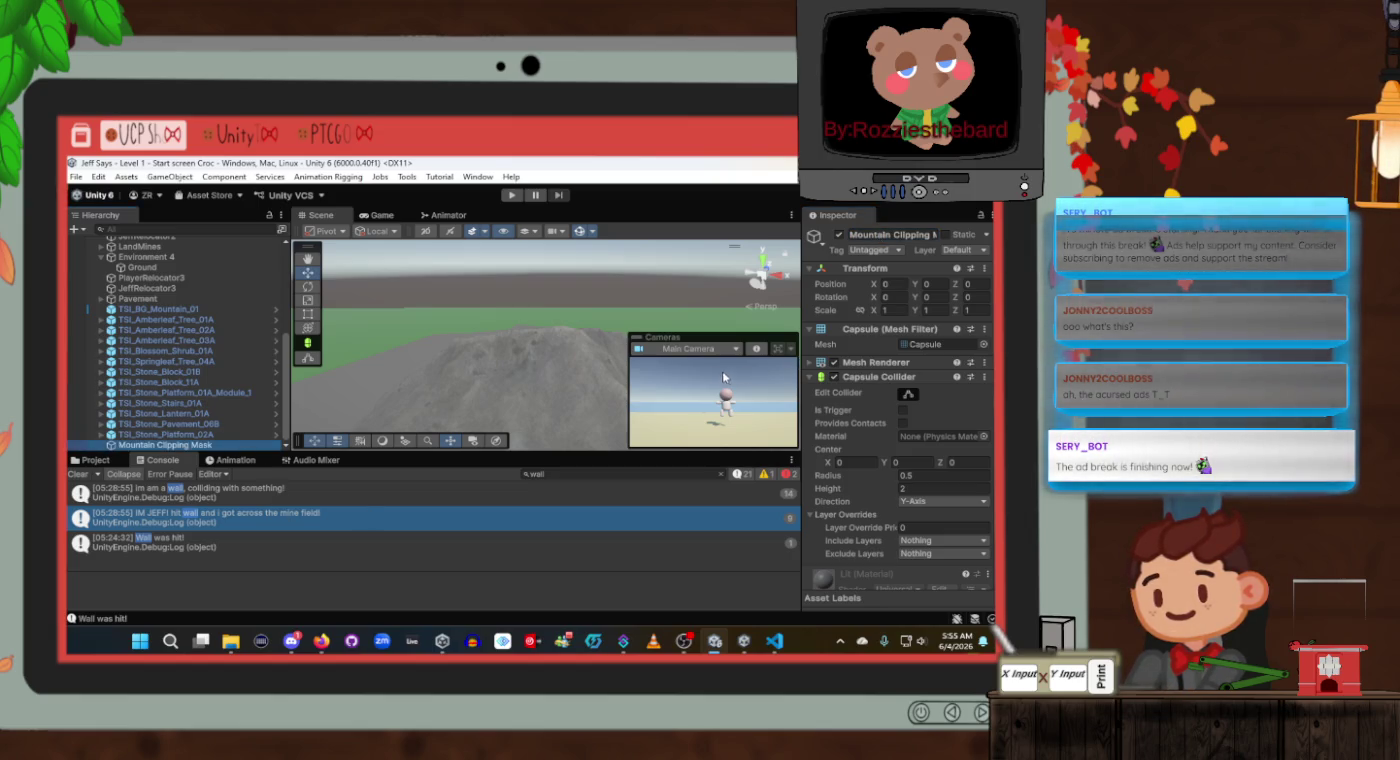
double_click(150, 447)
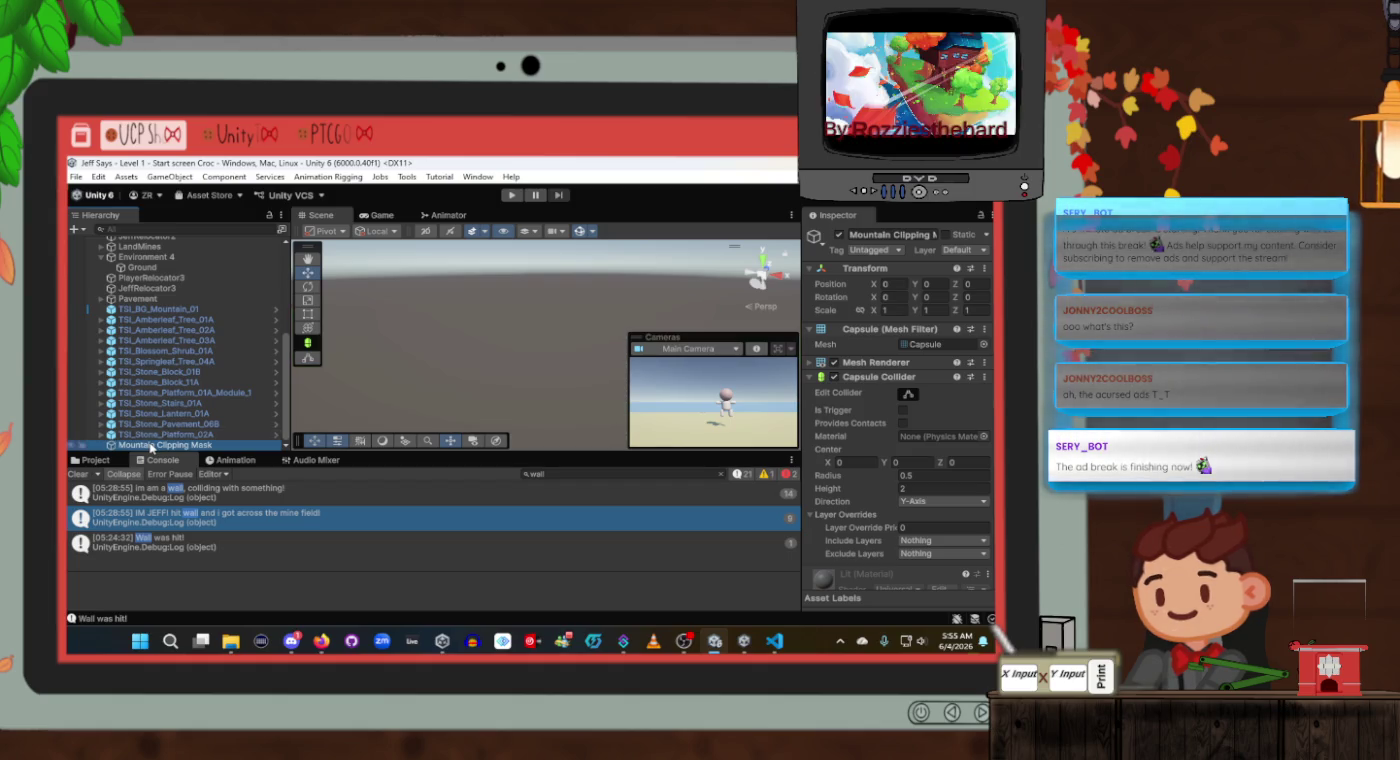
Copy JeffRelocator3's world transform from its Transform component.
mouse_move(468, 327)
mouse_down()
mouse_move(612, 355)
mouse_move(543, 292)
mouse_move(540, 249)
mouse_up()
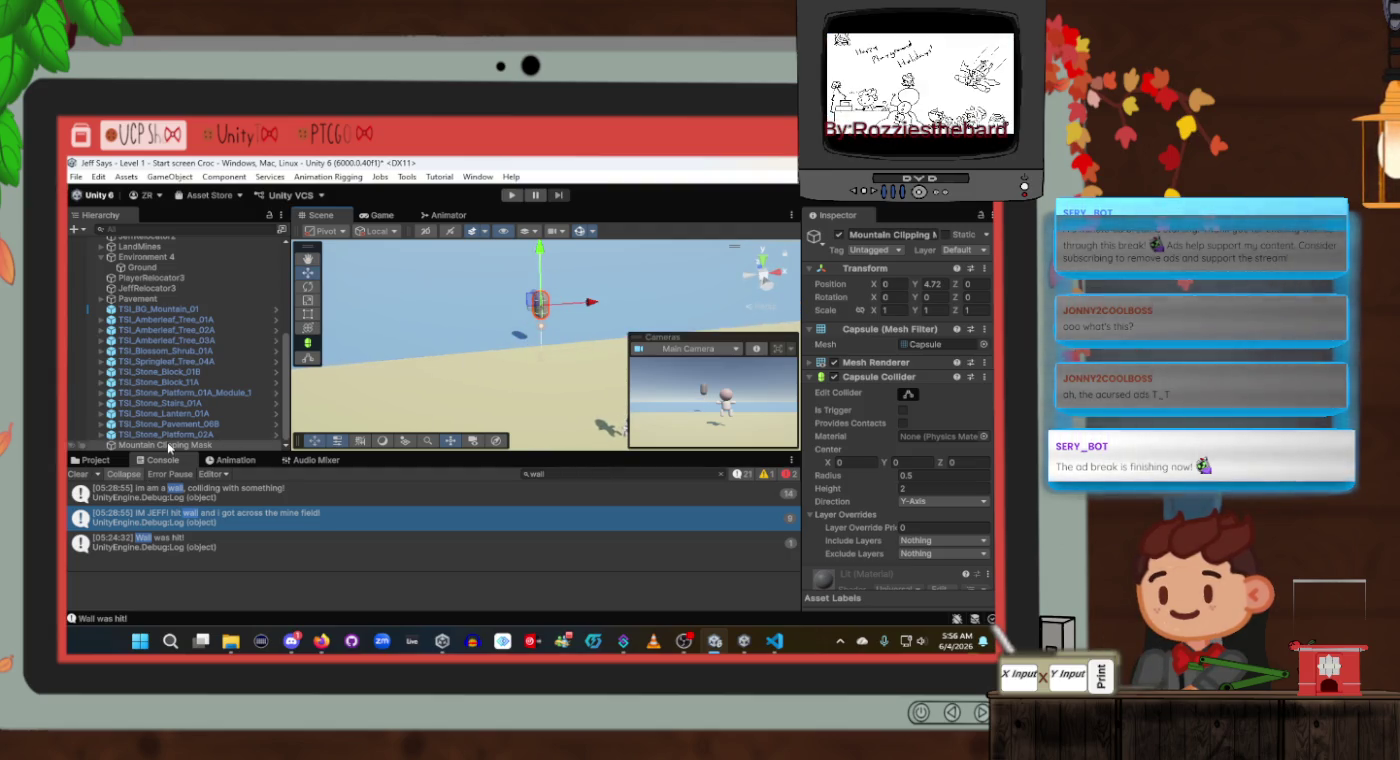
click(174, 309)
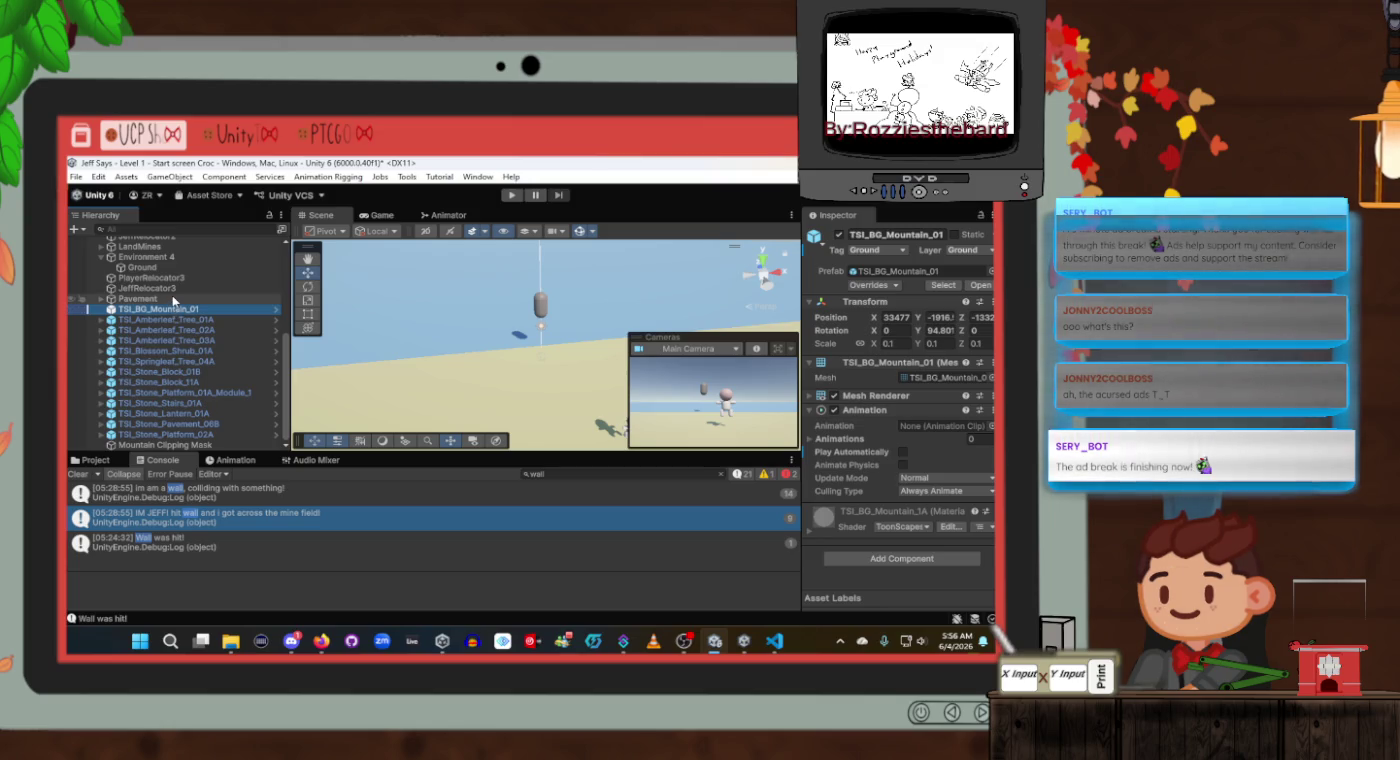
click(146, 288)
right_click(845, 266)
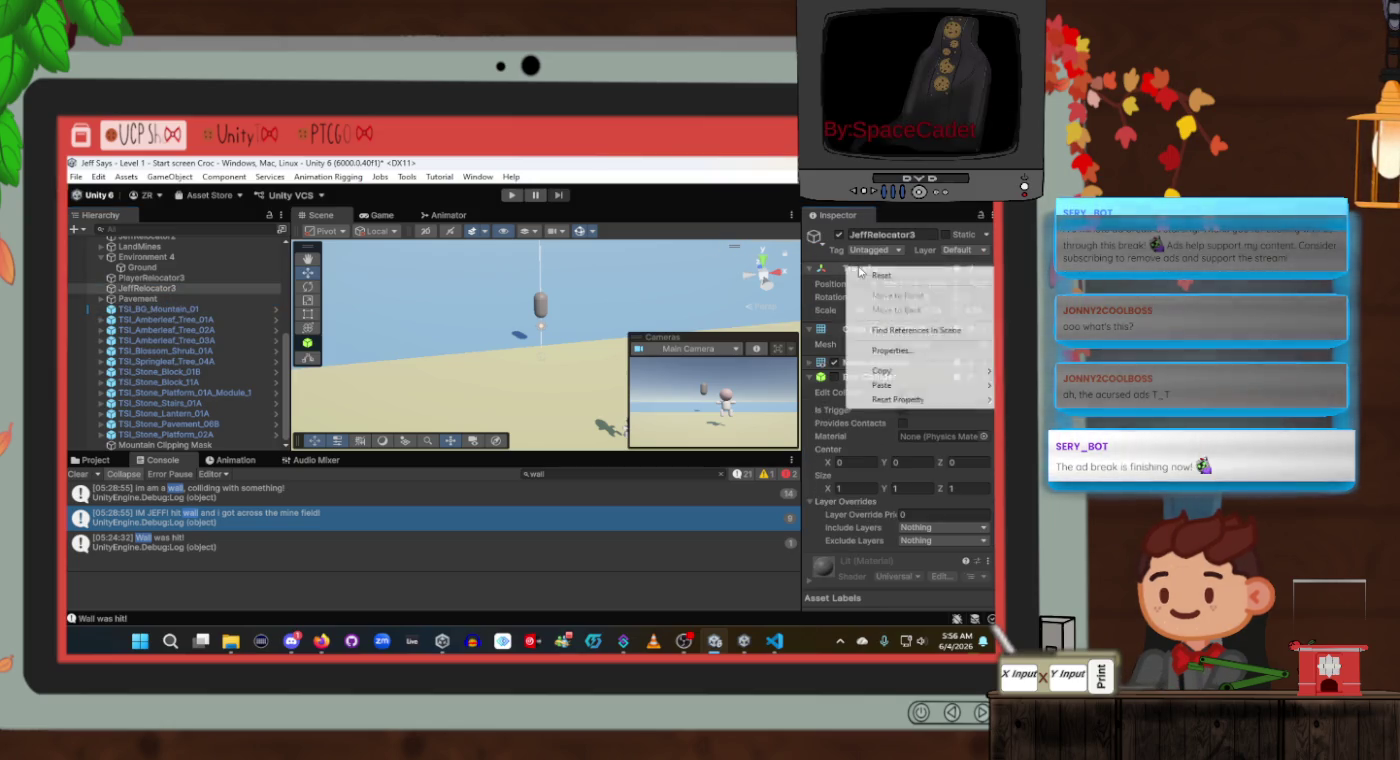
right_click(840, 269)
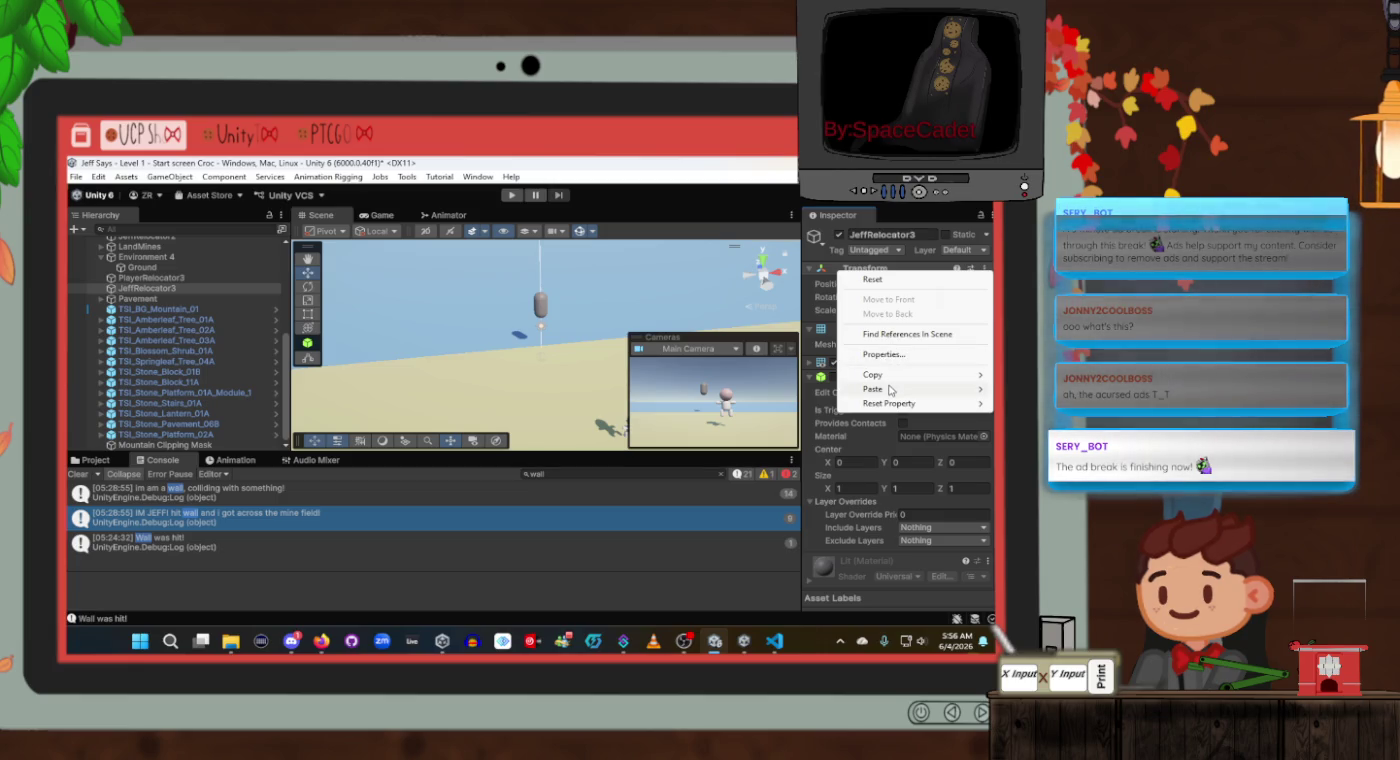
mouse_move(888, 375)
click(771, 424)
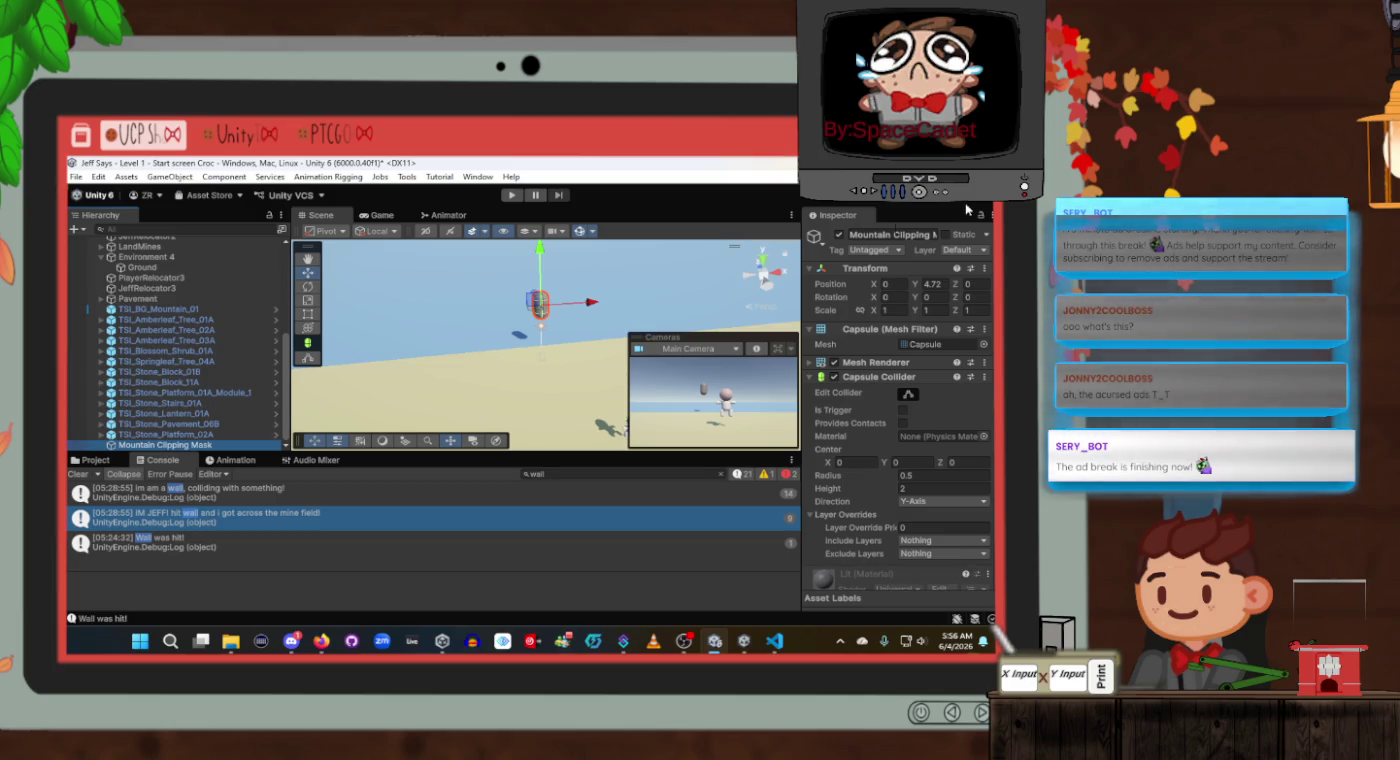
Paste that world transform onto Mountain Clipping Mask and frame it by the mountain.
right_click(850, 271)
mouse_move(893, 392)
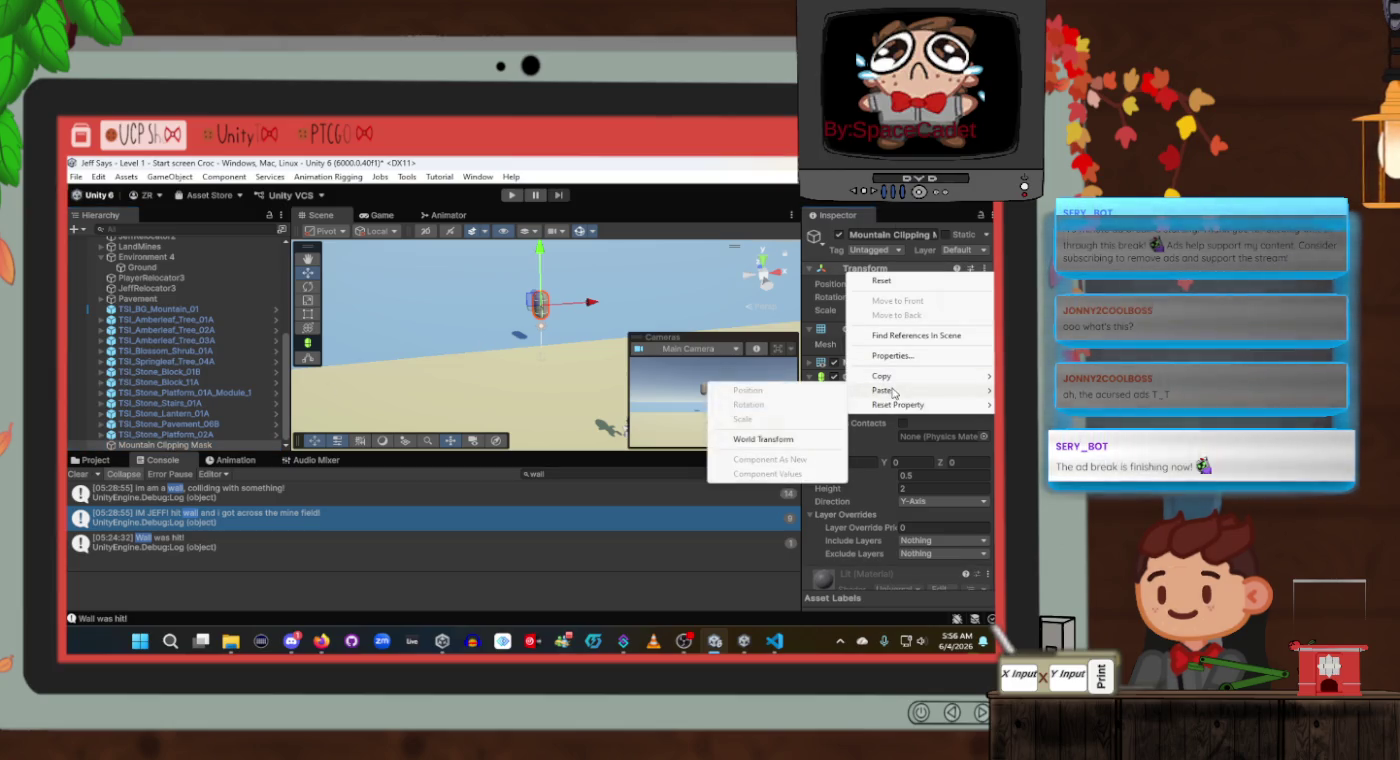
click(803, 443)
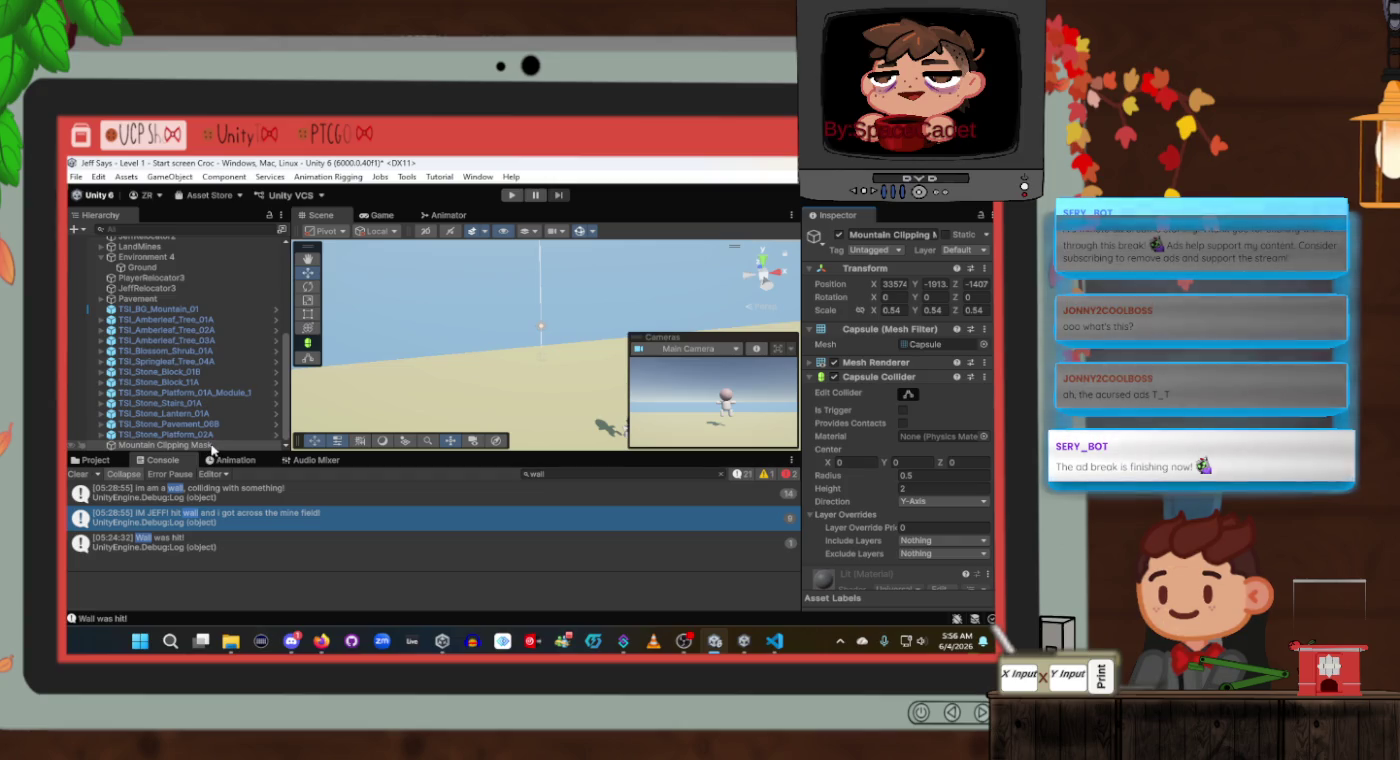
double_click(212, 445)
scroll(496, 327, down, 3)
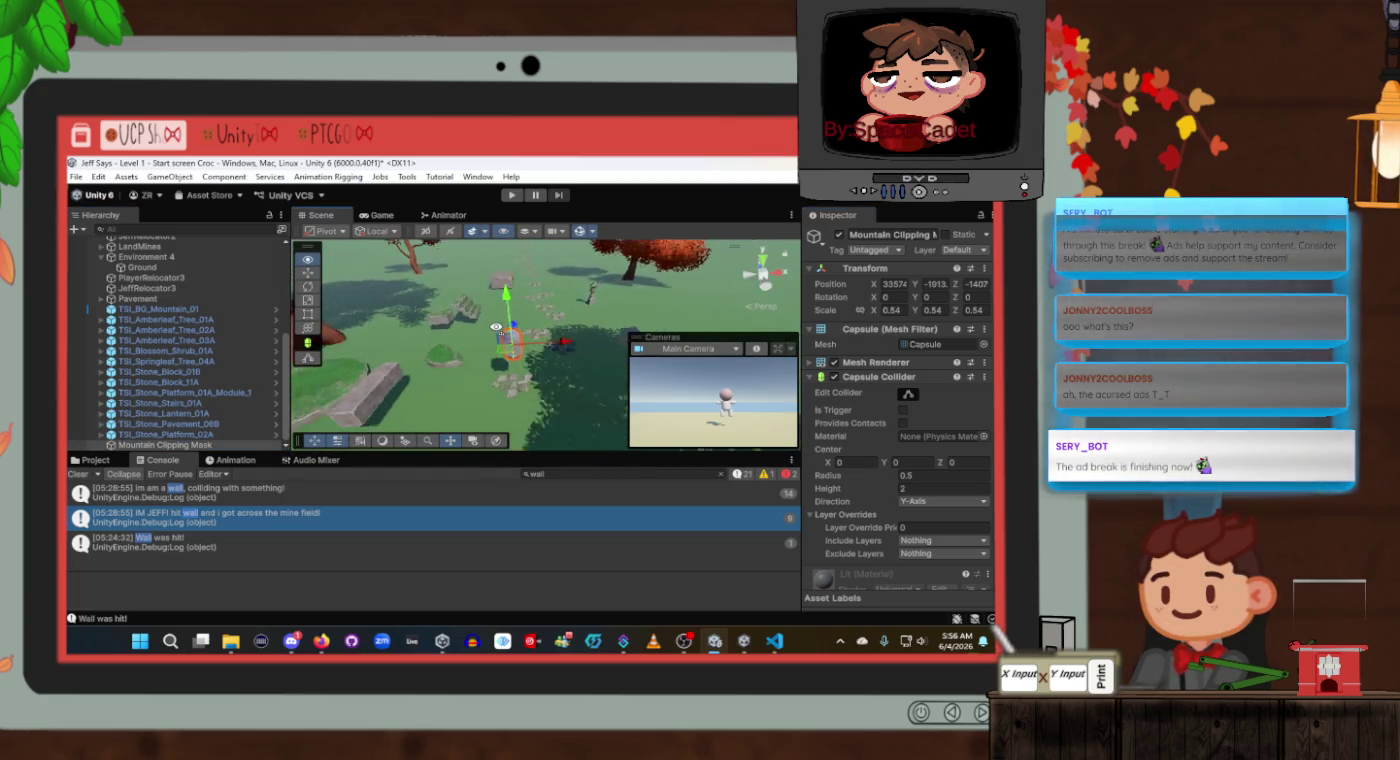
scroll(495, 328, down, 2)
mouse_move(496, 328)
mouse_down()
mouse_move(533, 279)
mouse_move(513, 268)
mouse_move(561, 440)
mouse_move(515, 318)
mouse_move(470, 261)
mouse_up()
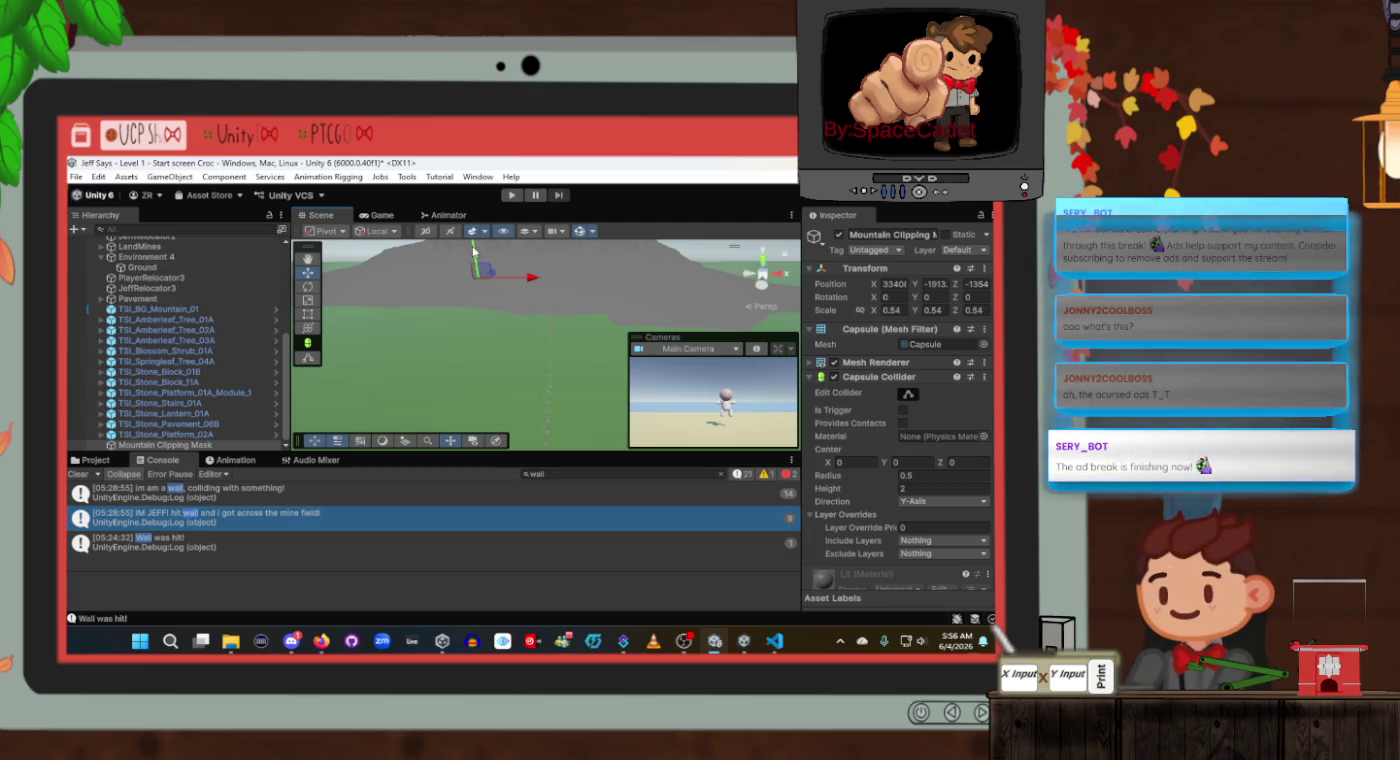
Move the capsule with the Move gizmo to about X 3344, Y -1774, Z -1323.
key(f)
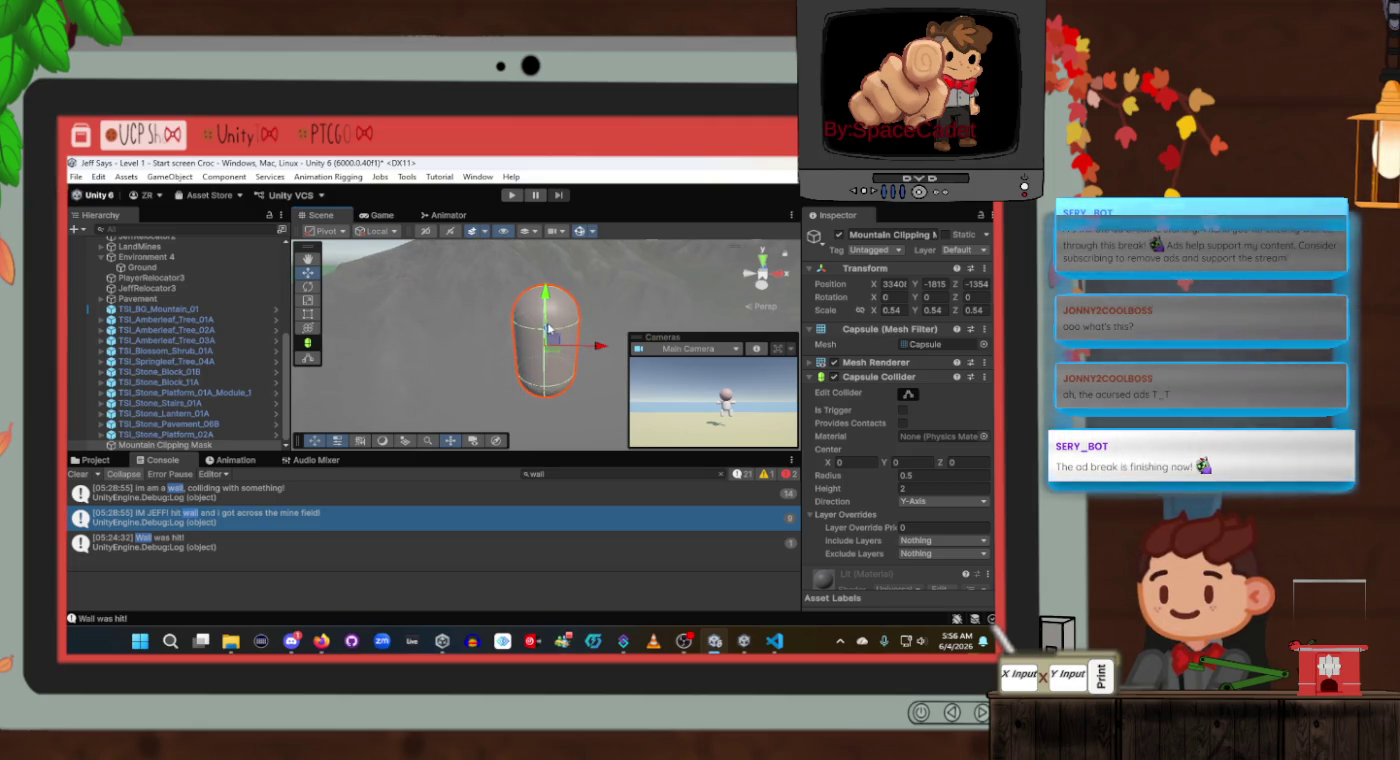
drag(554, 331, 552, 235)
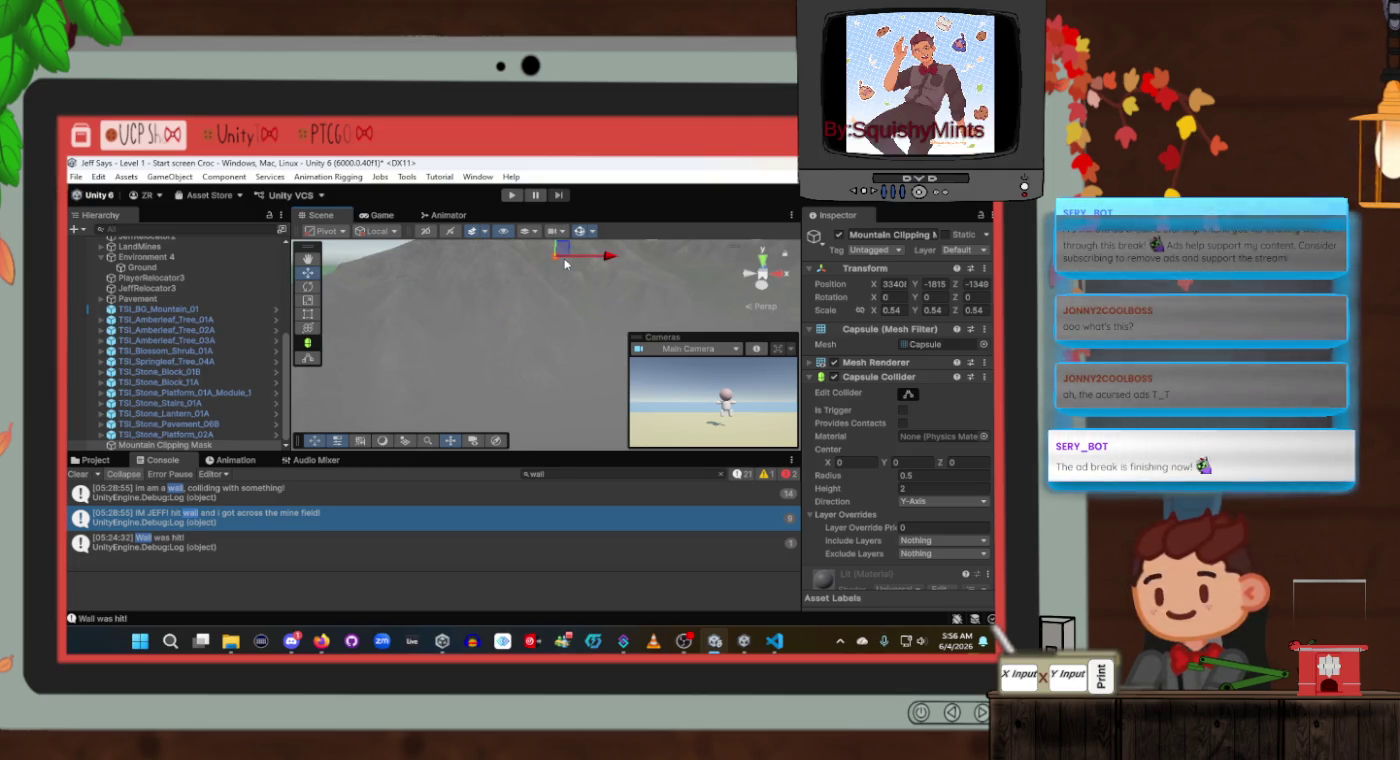
key(f)
mouse_move(554, 351)
mouse_down()
mouse_move(475, 252)
mouse_move(573, 425)
mouse_move(577, 243)
mouse_move(643, 250)
mouse_move(649, 288)
mouse_move(559, 344)
mouse_move(550, 243)
mouse_move(594, 301)
mouse_up()
key(f)
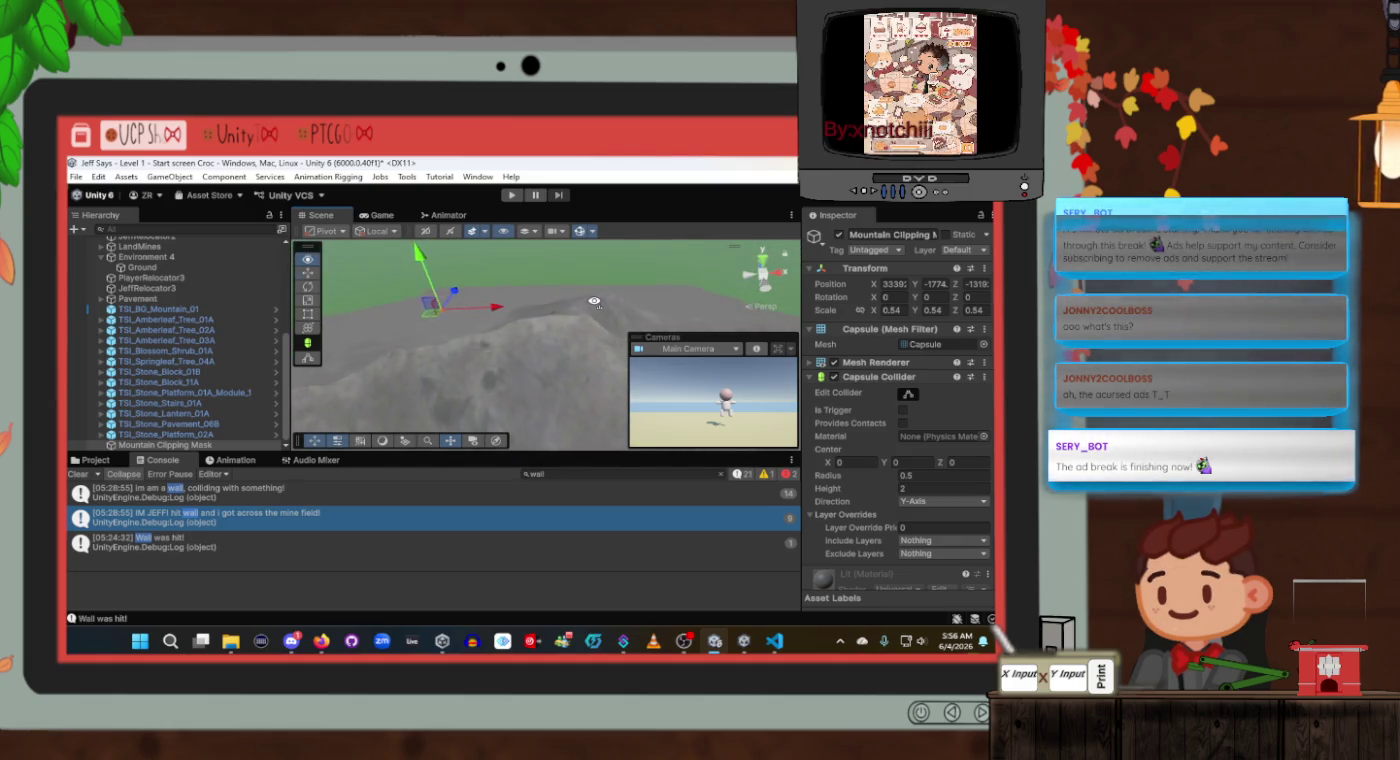
mouse_move(430, 310)
mouse_down()
mouse_move(455, 302)
mouse_move(553, 344)
mouse_up()
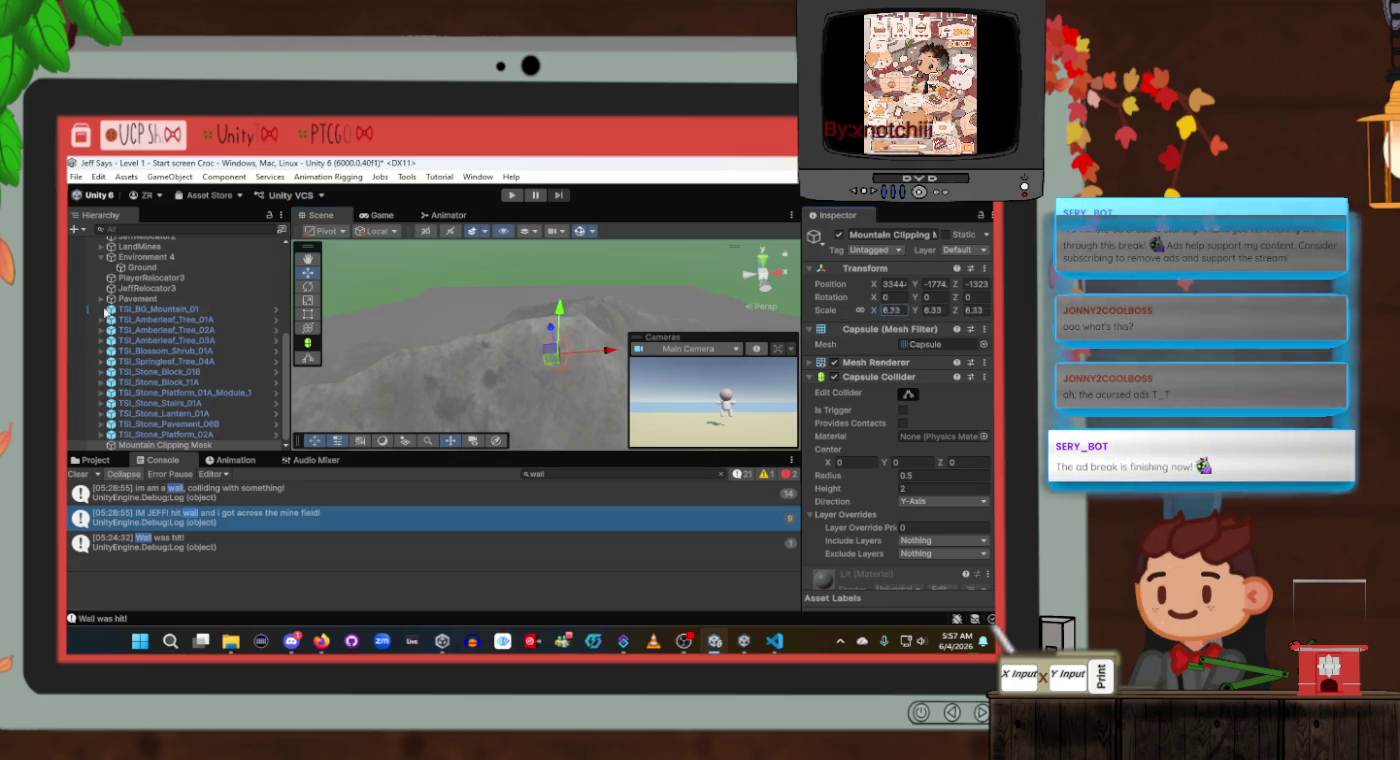
Scale the capsule up to around 44 and raise it over the mountain.
drag(107, 312, 280, 312)
mouse_move(468, 386)
mouse_down()
mouse_move(480, 380)
mouse_move(292, 389)
mouse_move(370, 385)
mouse_move(395, 357)
mouse_up()
drag(522, 329, 502, 324)
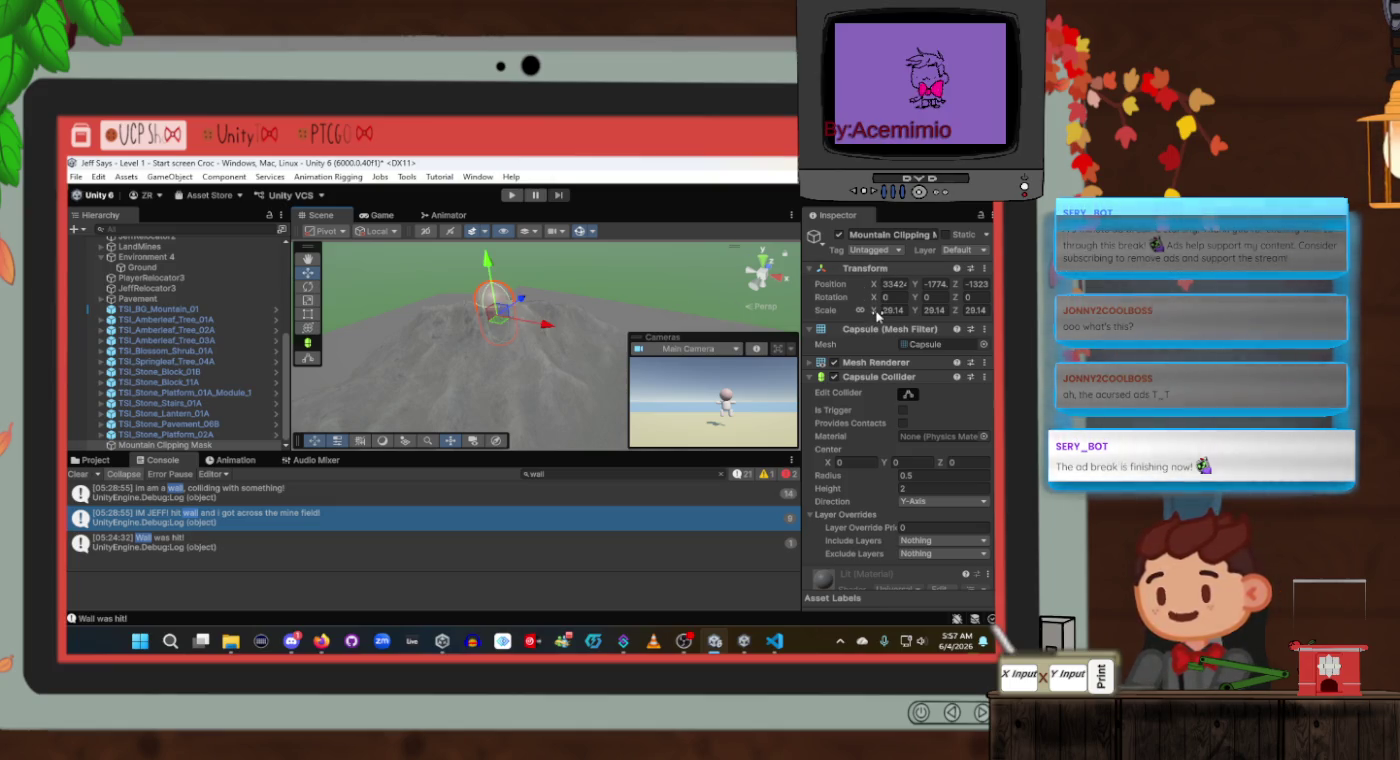
drag(965, 315, 380, 311)
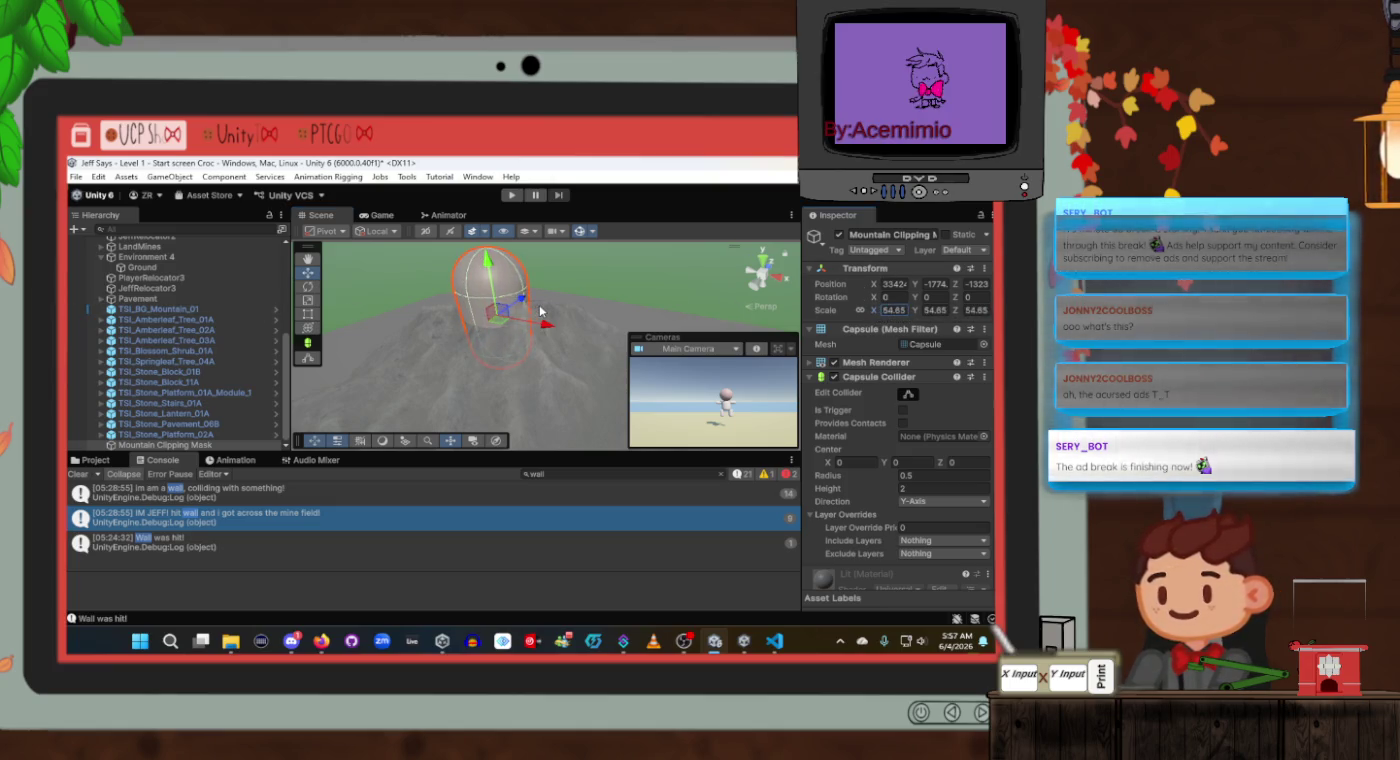
drag(493, 297, 487, 277)
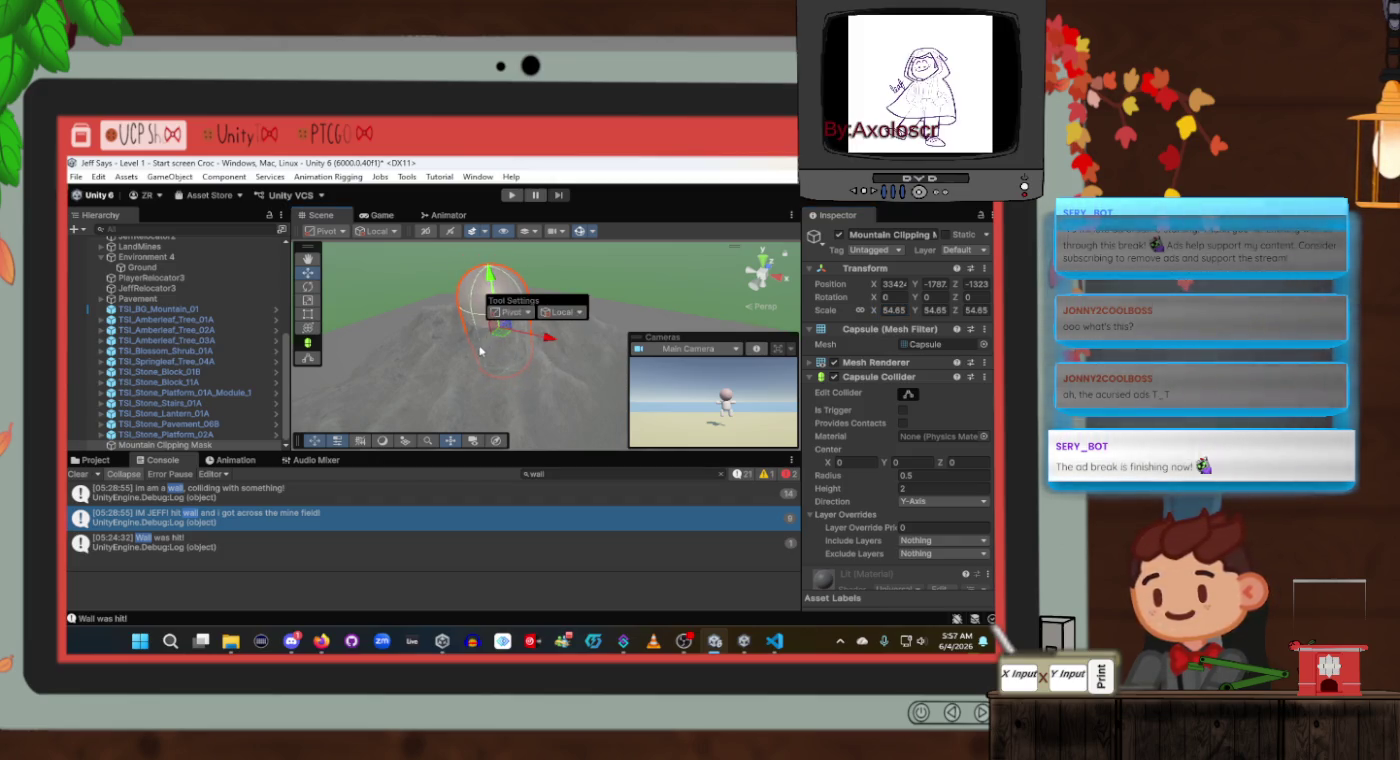
Set the capsule's scale to 75.8 and lower it into the mountain peak.
mouse_move(480, 350)
mouse_down()
mouse_move(499, 369)
mouse_move(635, 318)
mouse_move(780, 307)
mouse_move(605, 311)
mouse_up()
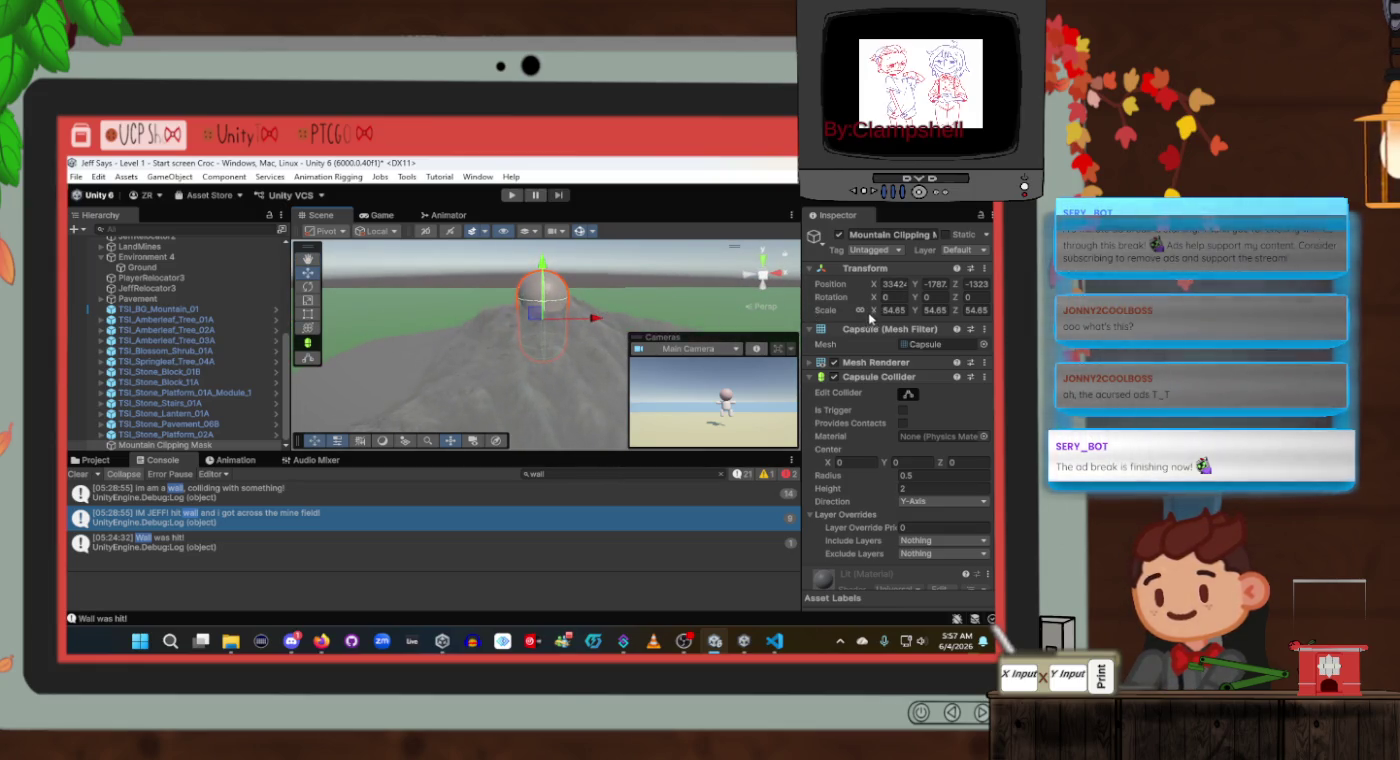
drag(963, 306, 123, 302)
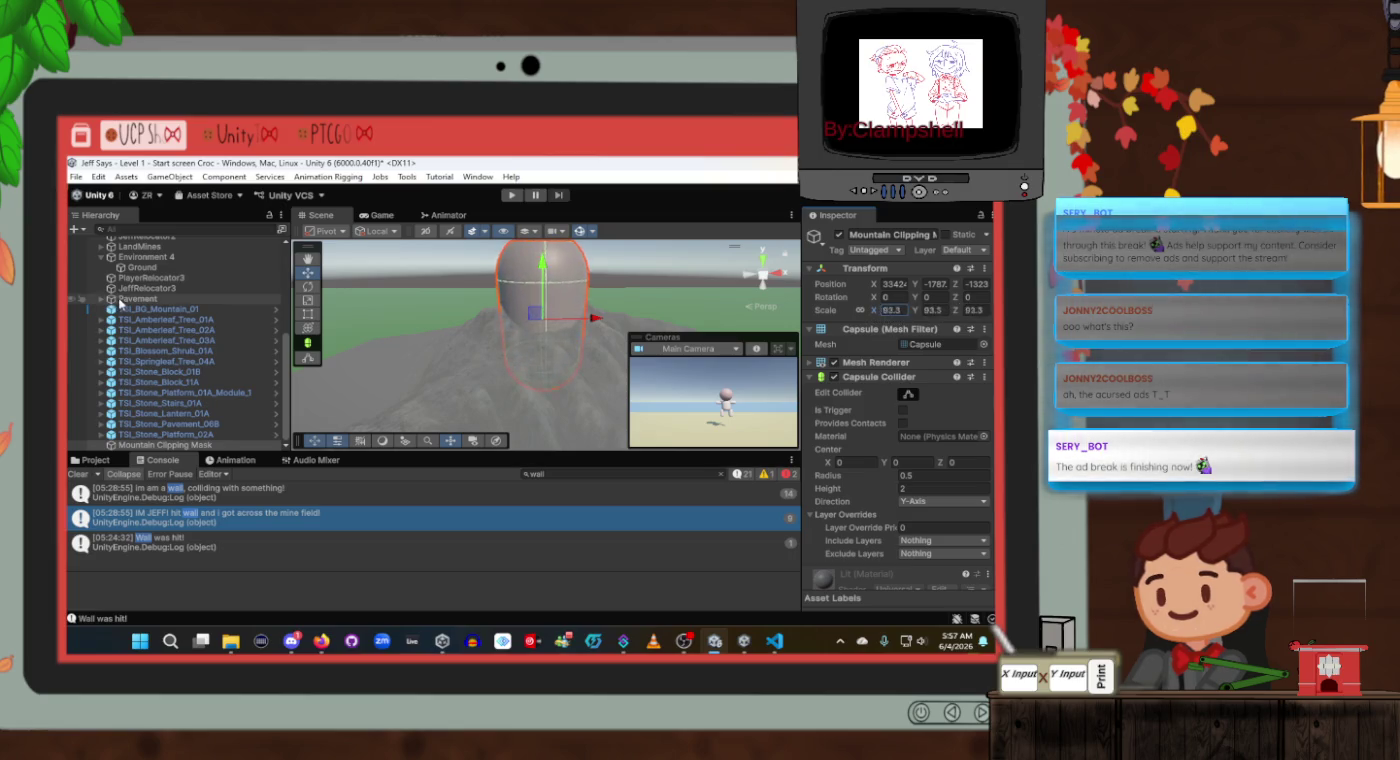
mouse_move(251, 307)
mouse_down()
mouse_move(255, 319)
mouse_move(539, 297)
mouse_move(528, 365)
mouse_move(484, 368)
mouse_move(795, 362)
mouse_up()
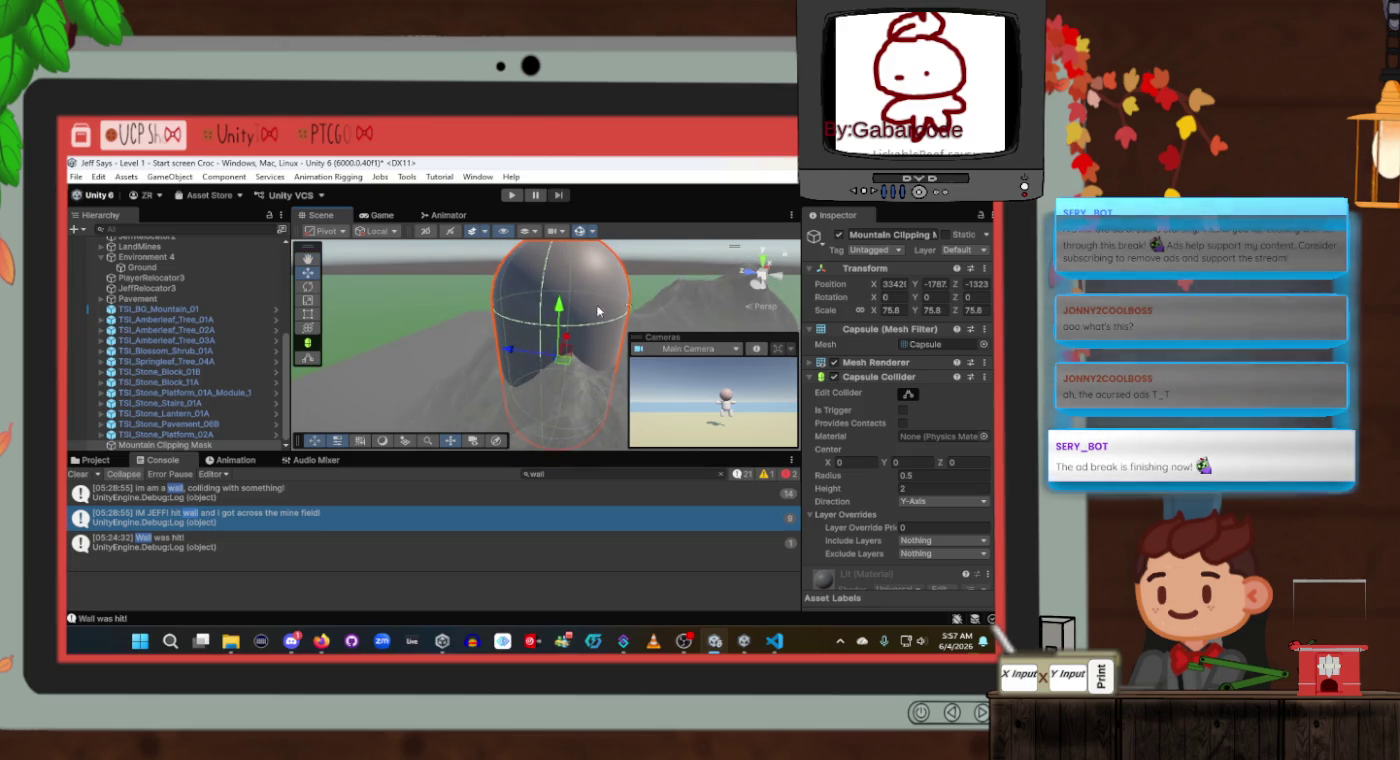
mouse_move(563, 321)
mouse_down()
mouse_move(573, 401)
mouse_move(616, 366)
mouse_move(665, 359)
mouse_move(409, 359)
mouse_move(402, 330)
mouse_move(400, 352)
mouse_move(433, 372)
mouse_move(499, 373)
mouse_move(506, 387)
mouse_move(438, 390)
mouse_move(511, 403)
mouse_move(377, 377)
mouse_move(655, 401)
mouse_up()
Nudge Mountain Clipping Mask to Y -1804, Z -1323, then orbit to check it covers the peak.
right_click(507, 385)
right_click(525, 402)
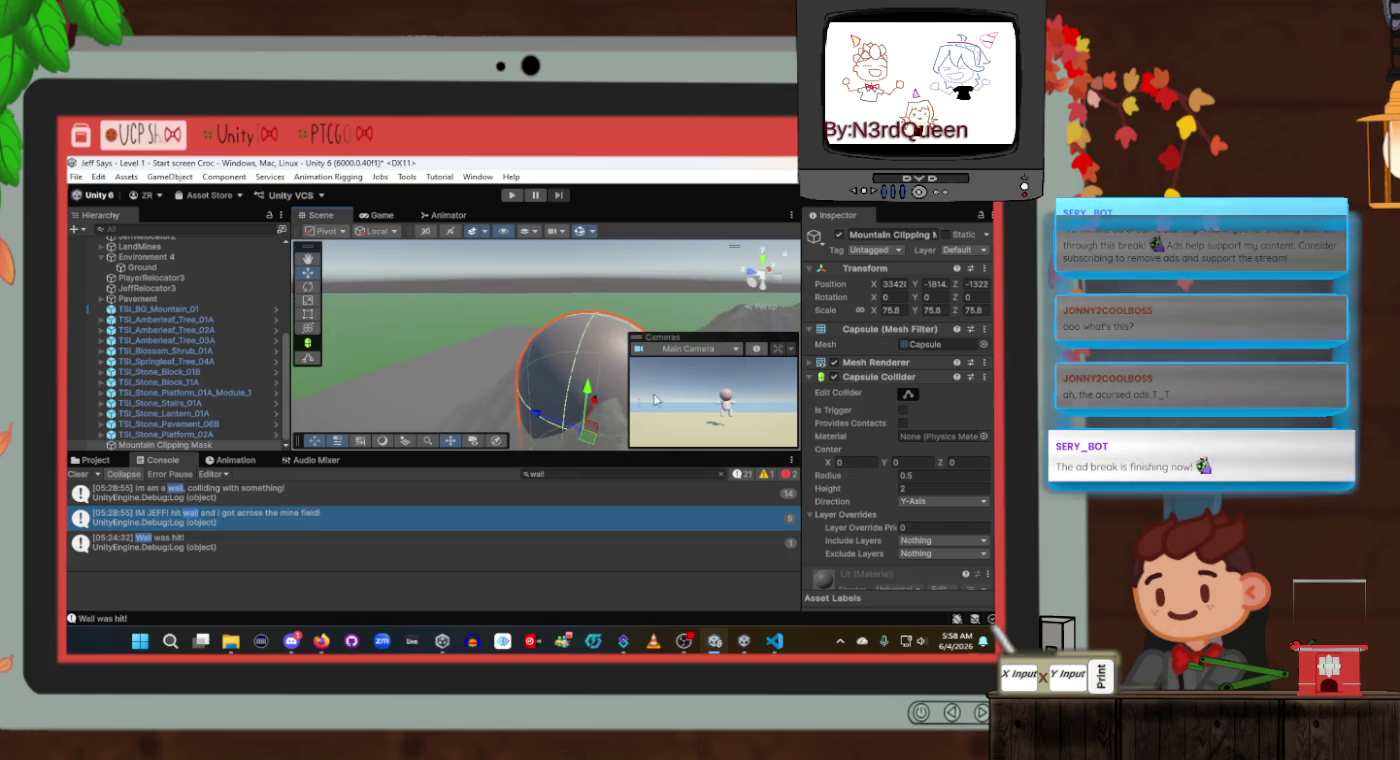
click(541, 424)
click(544, 416)
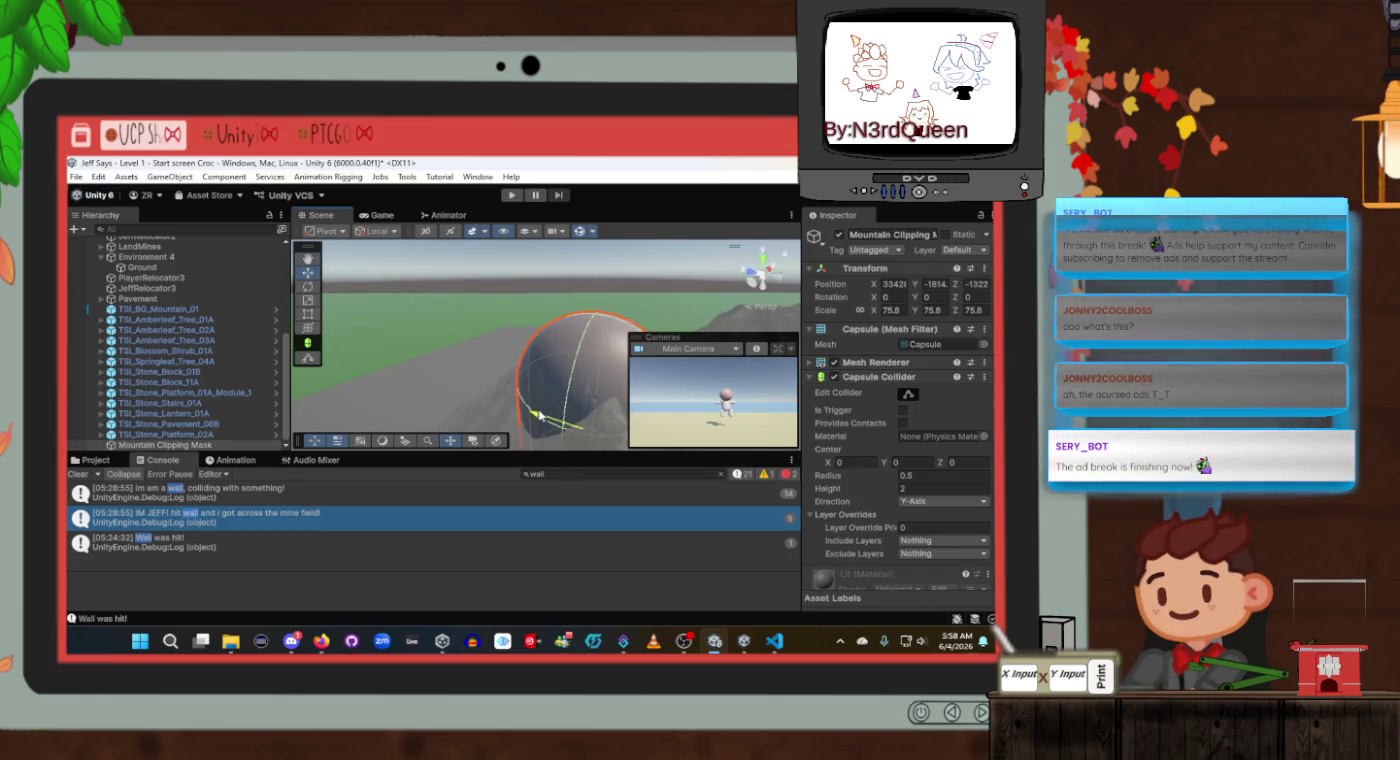
drag(545, 414, 610, 405)
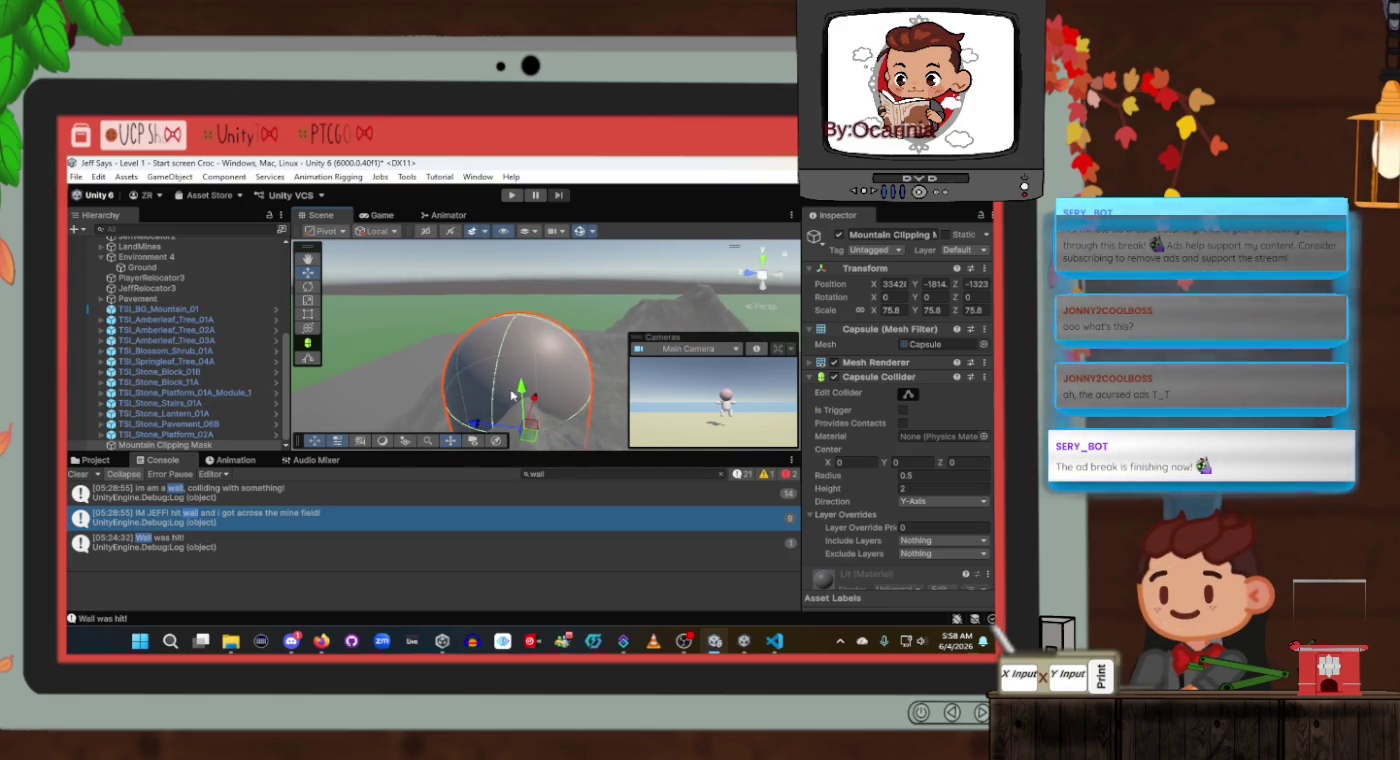
mouse_move(529, 393)
mouse_down()
mouse_move(520, 383)
mouse_move(511, 411)
mouse_up()
scroll(877, 445, down, 2)
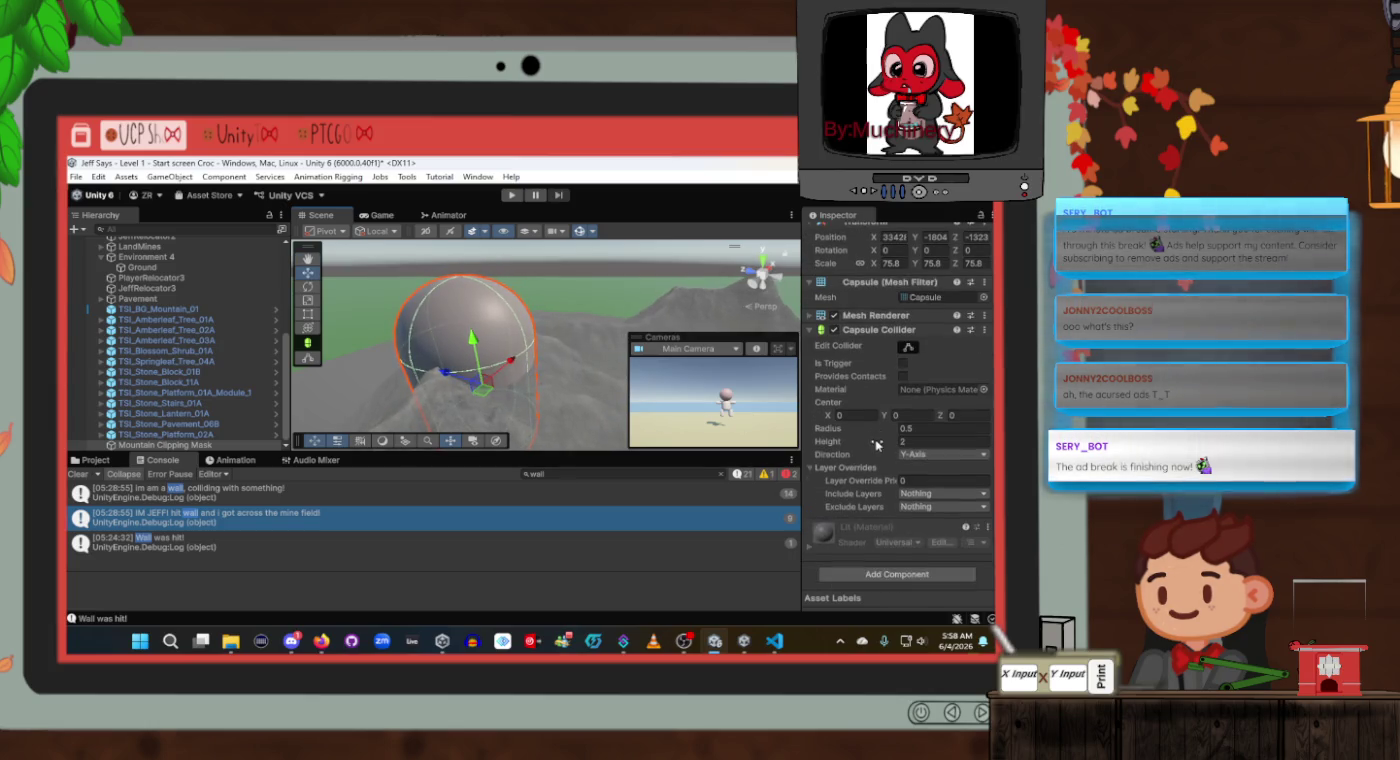
Add a Mask component to the capsule, then remove it again.
click(896, 574)
text(rig)
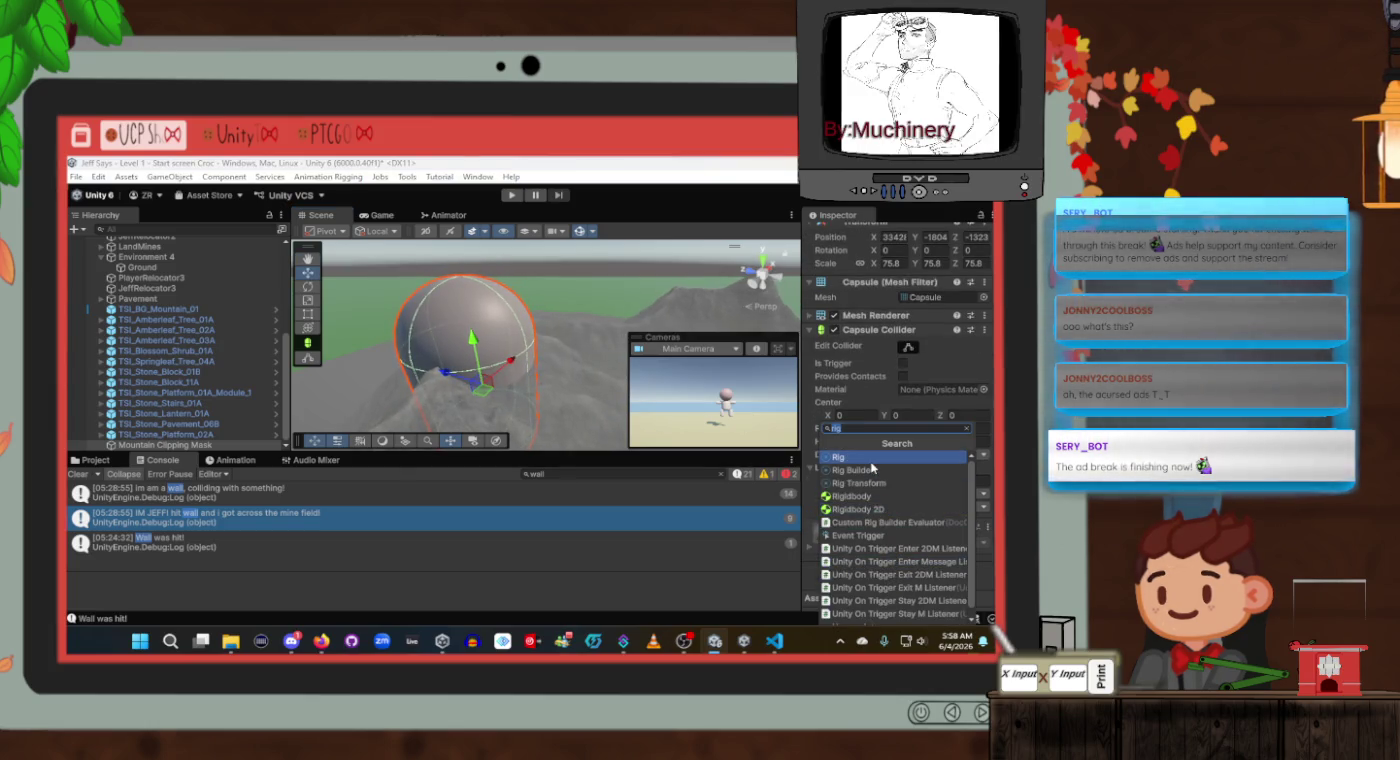
key(BackSpace)
key(BackSpace)
key(BackSpace)
text(mas)
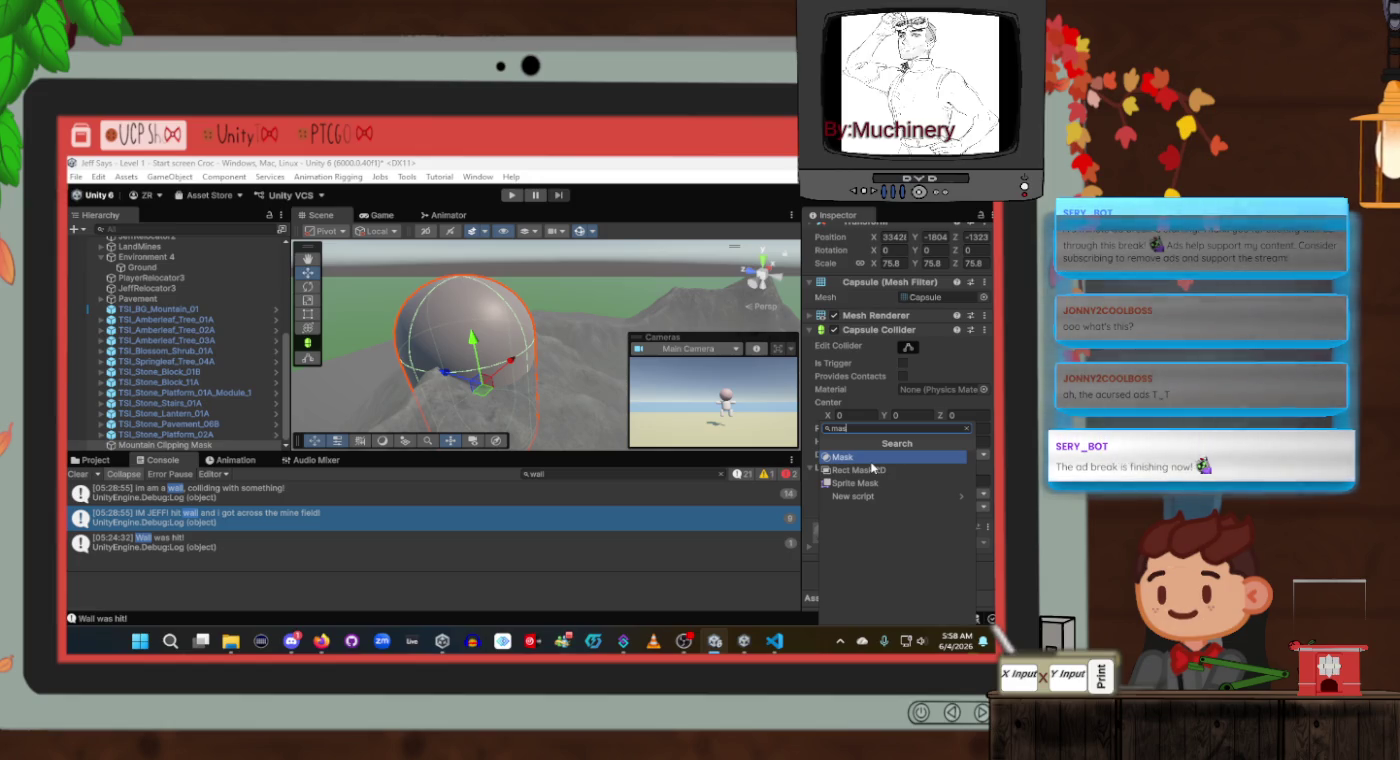
key(BackSpace)
key(BackSpace)
key(BackSpace)
text(cli)
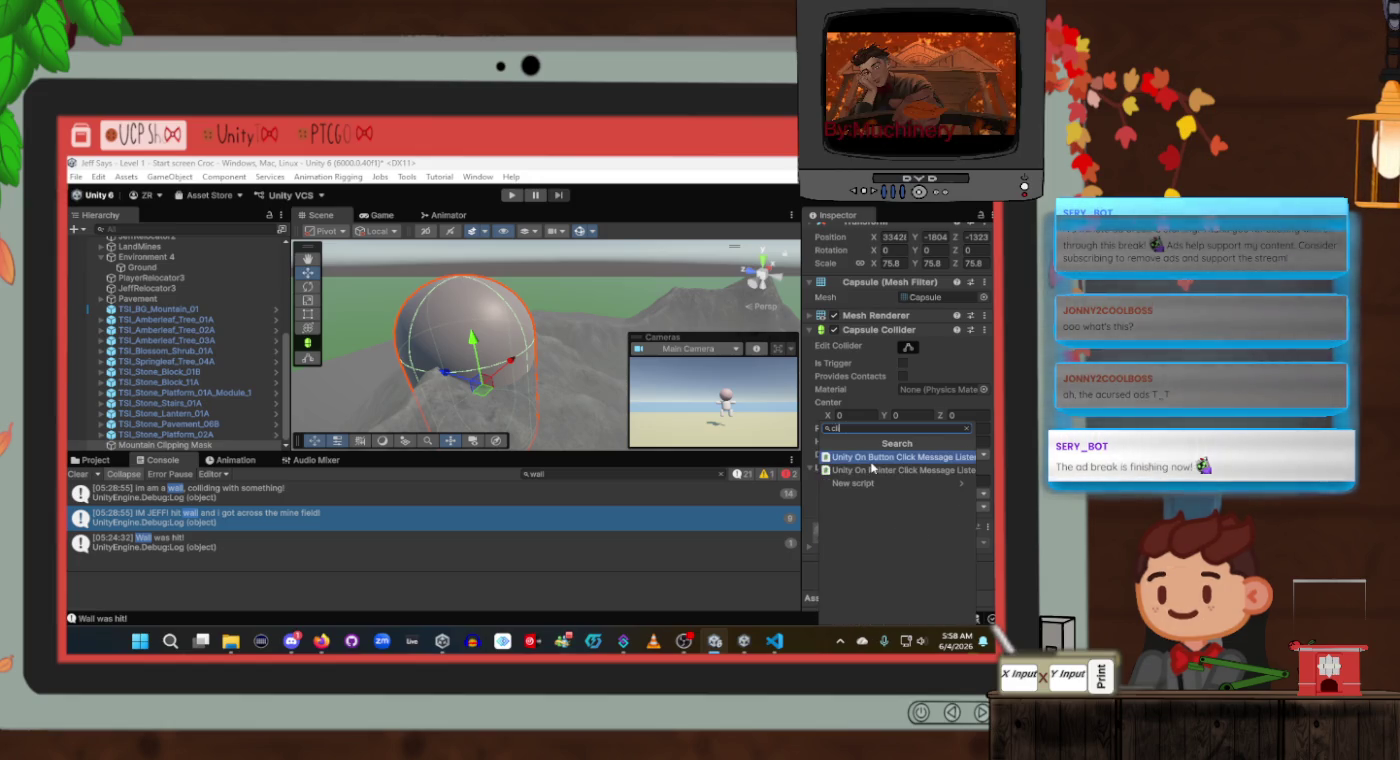
key(BackSpace)
key(BackSpace)
key(BackSpace)
text(mask)
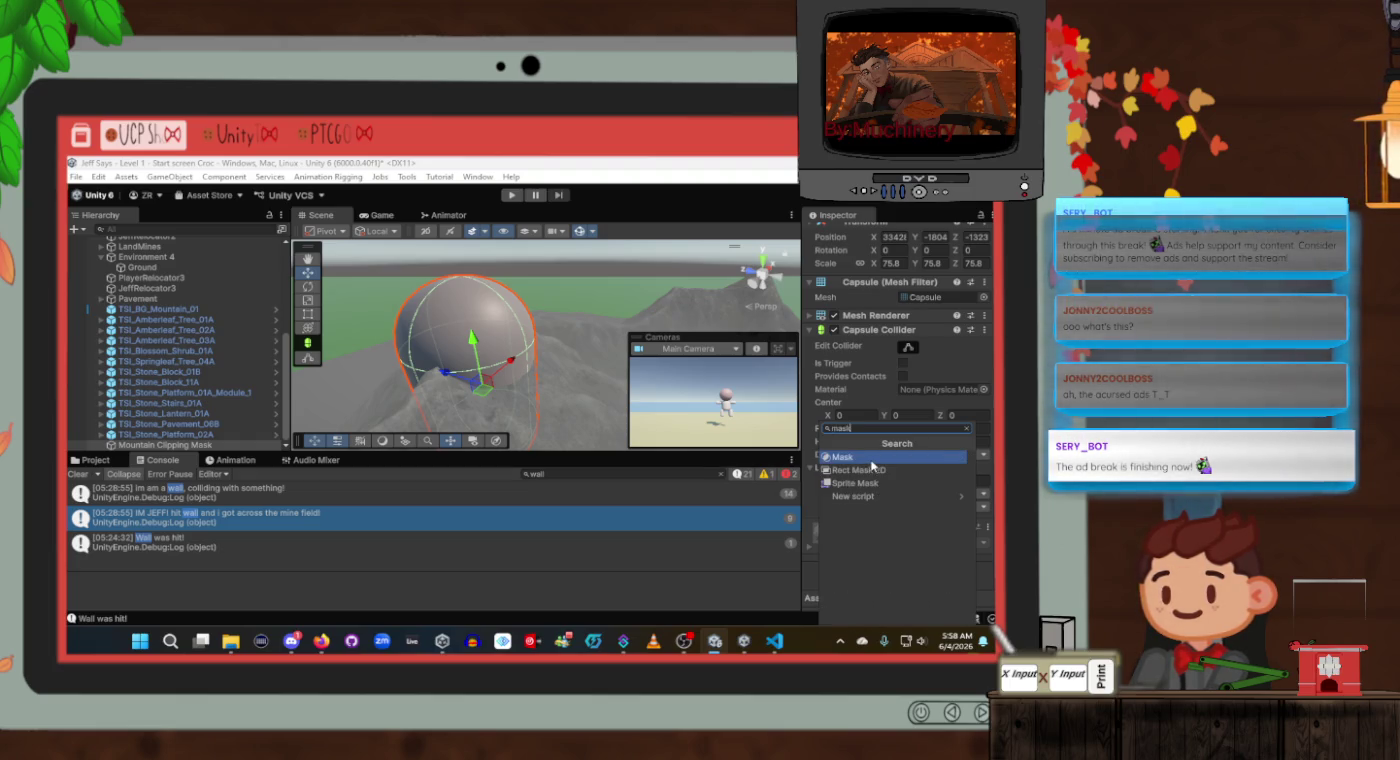
click(871, 462)
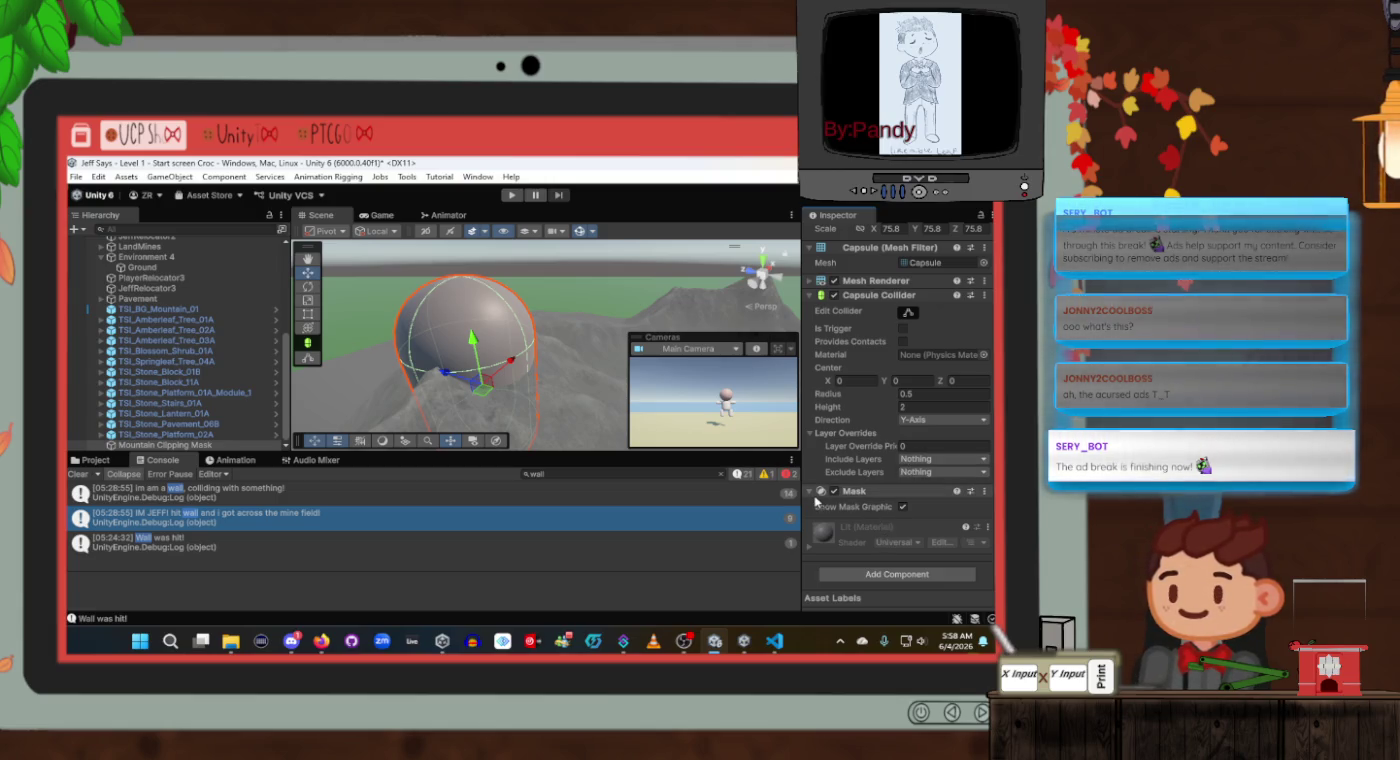
click(855, 491)
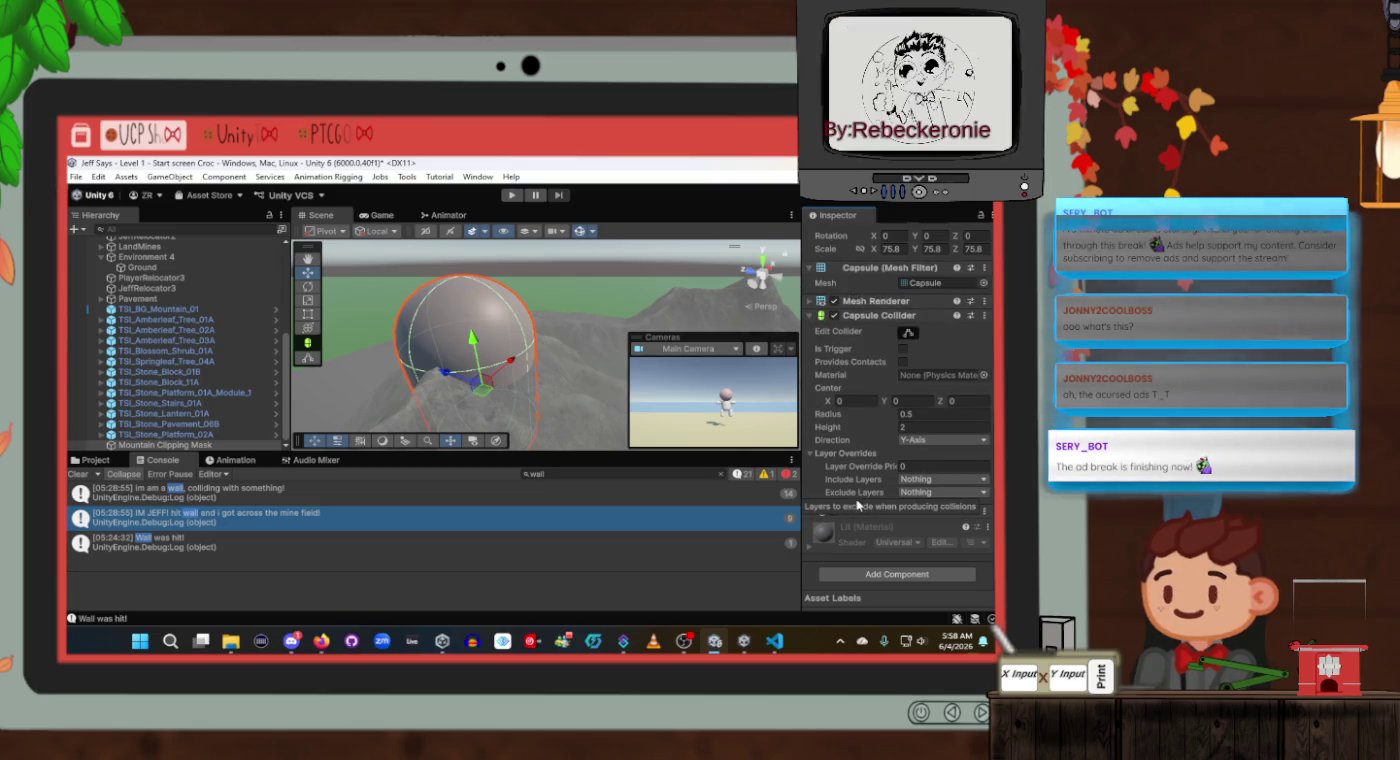
click(860, 512)
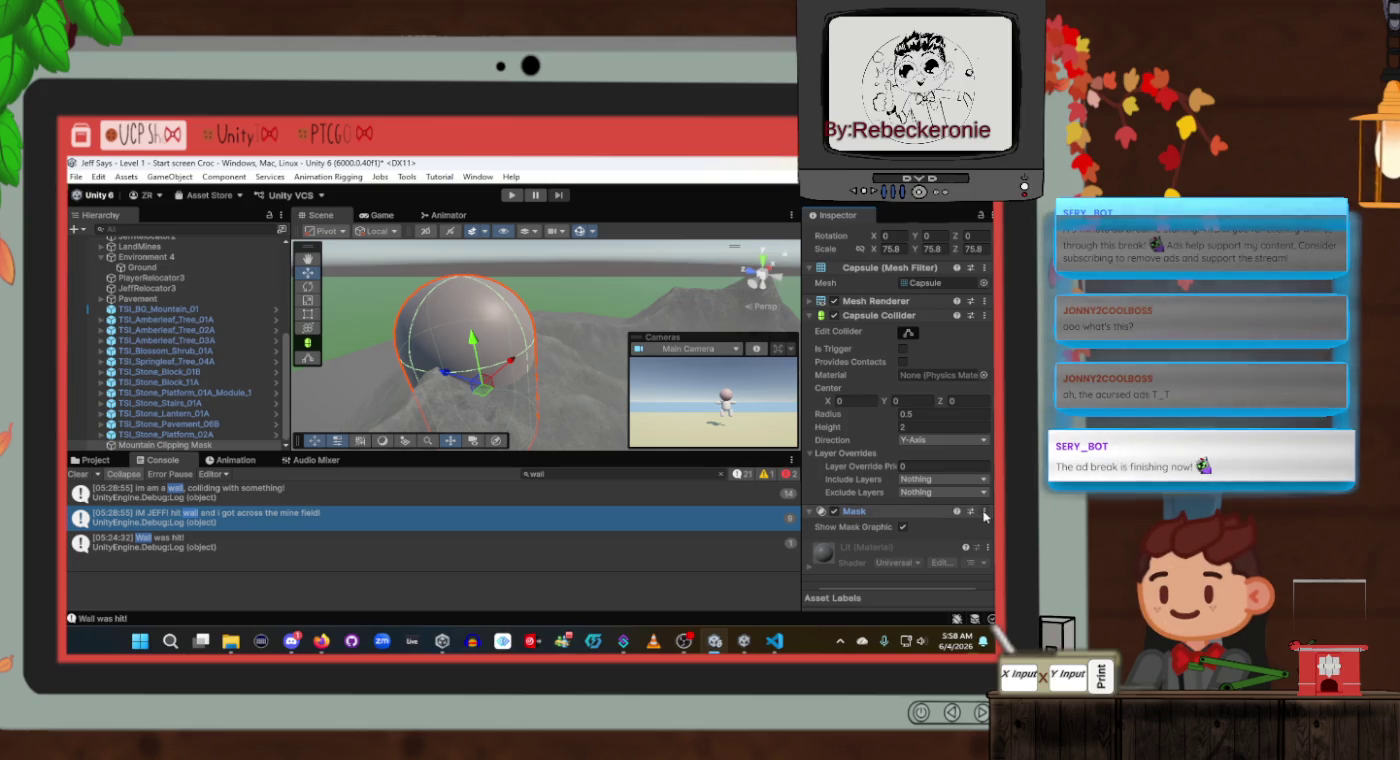
click(986, 512)
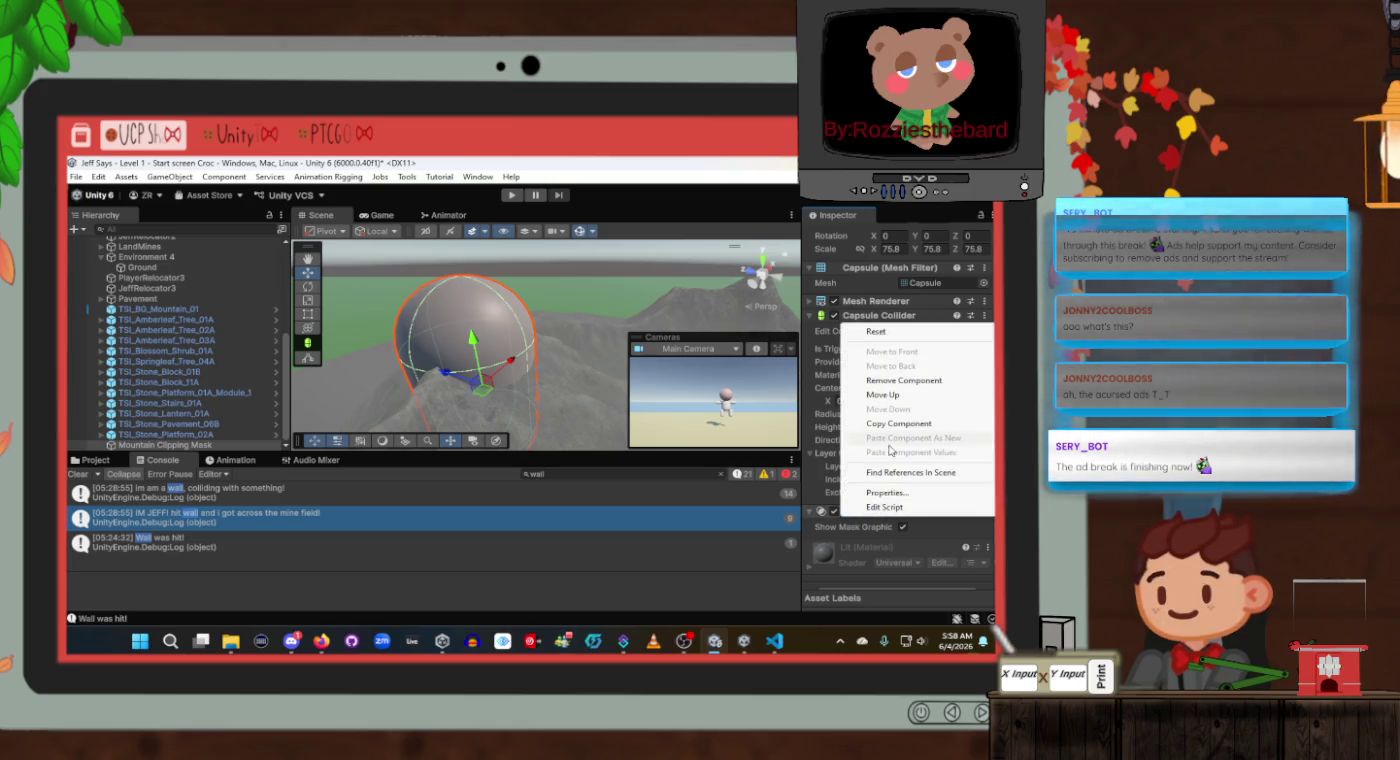
click(898, 382)
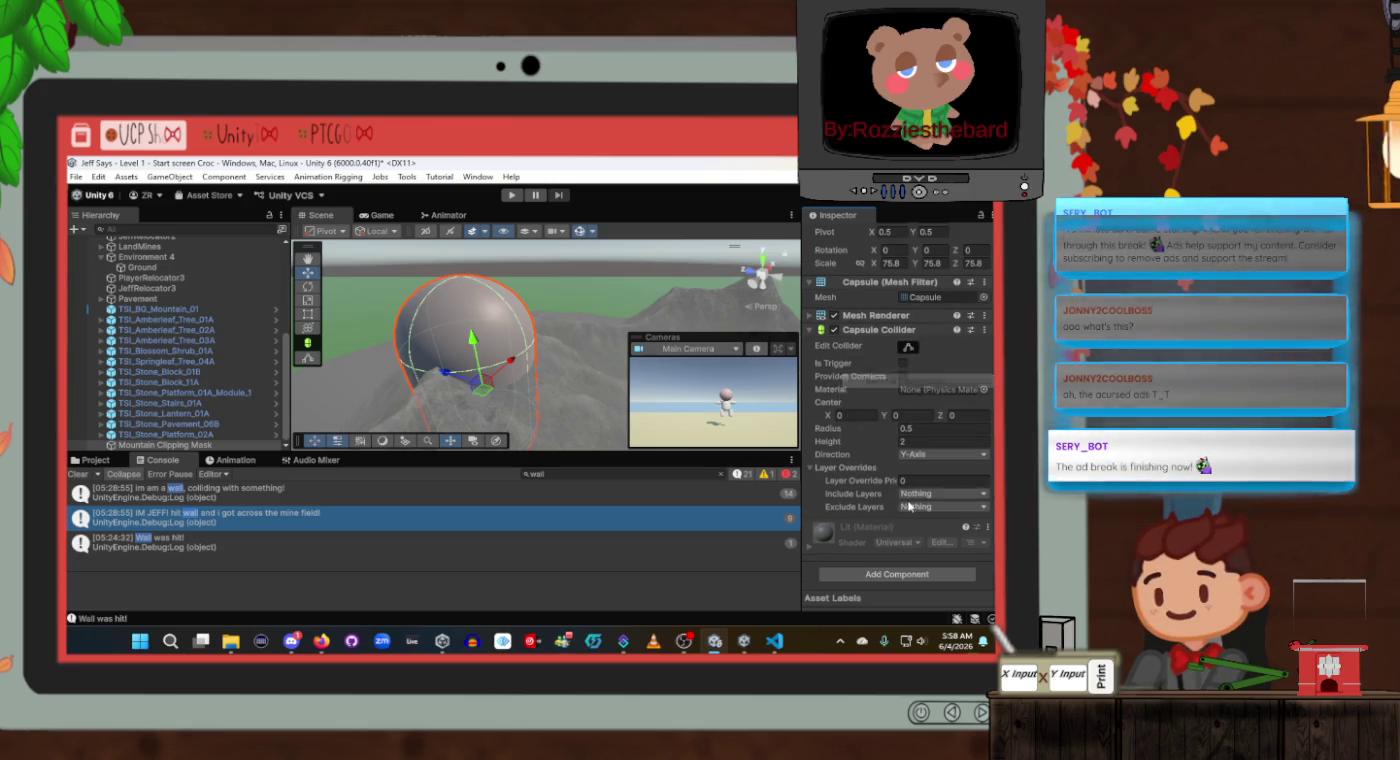
Add a Sprite Mask component and browse sprites for its Sprite field.
click(878, 572)
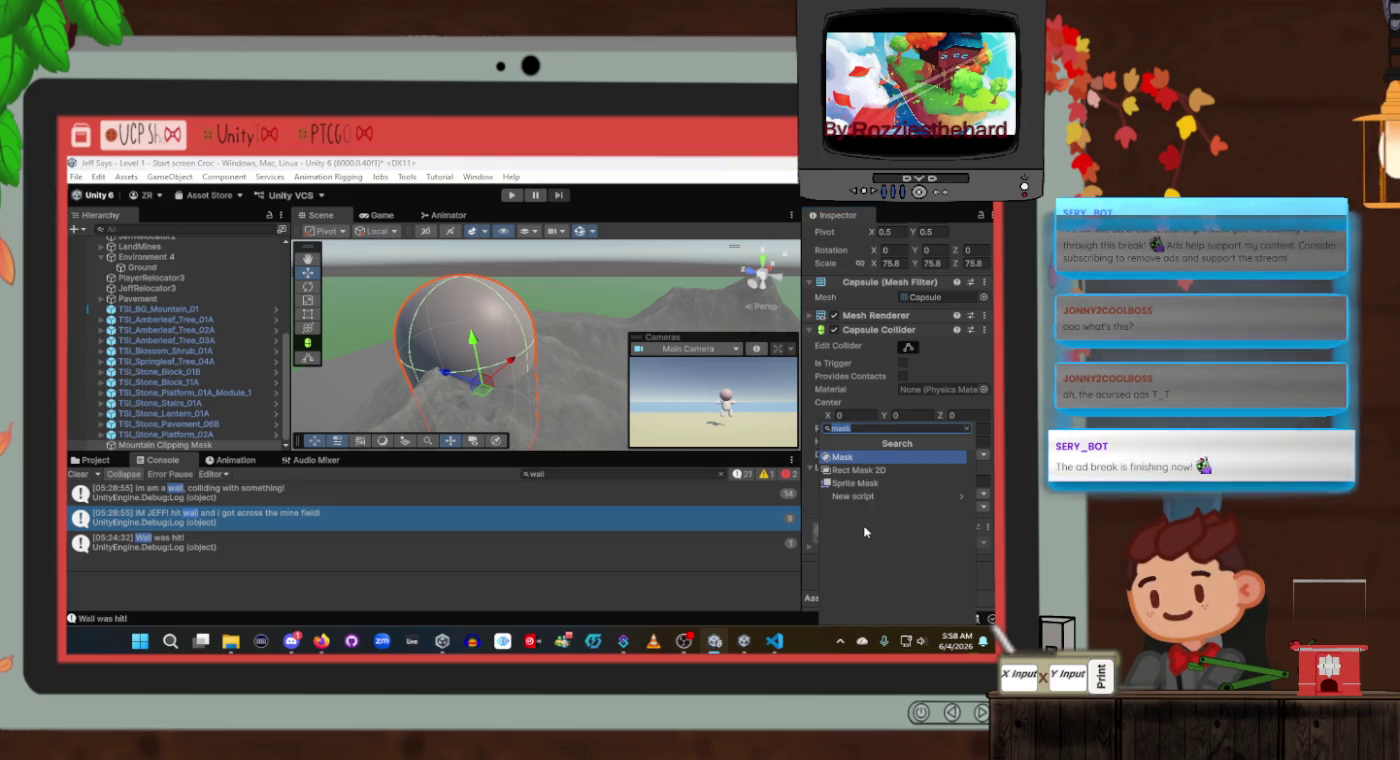
click(855, 484)
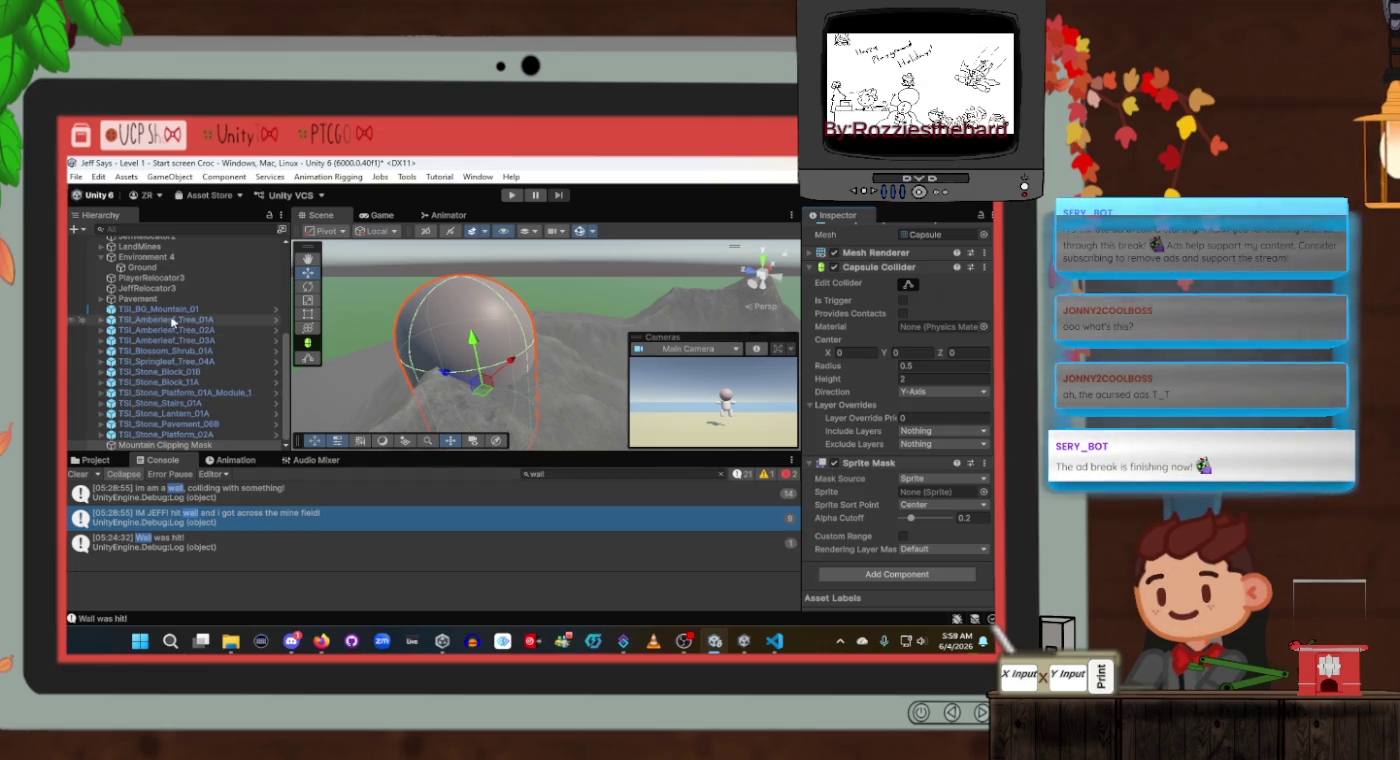
mouse_move(172, 310)
mouse_down()
mouse_move(229, 331)
mouse_move(840, 300)
mouse_move(958, 492)
mouse_up()
click(980, 493)
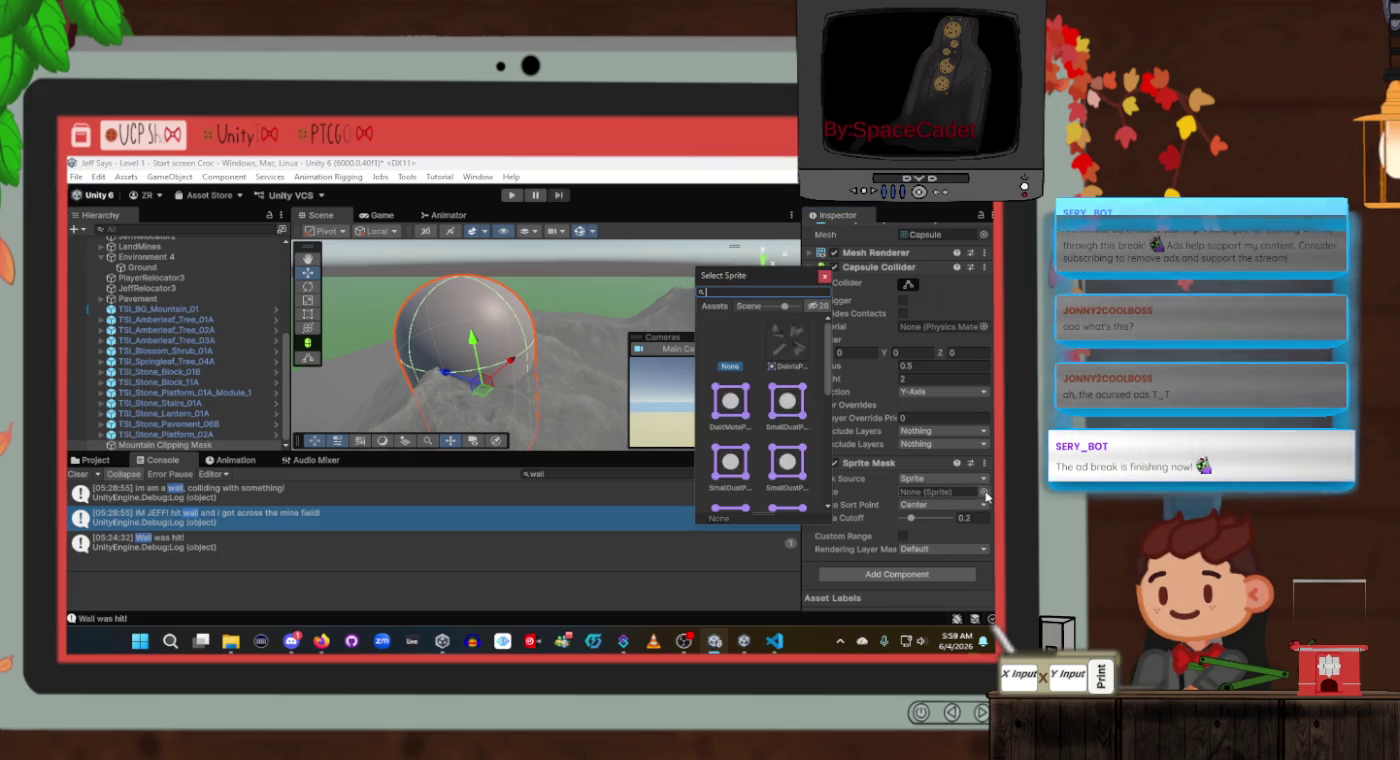
Close the sprite list with no sprite chosen, keeping Sprite as the mask source.
scroll(760, 410, down, 5)
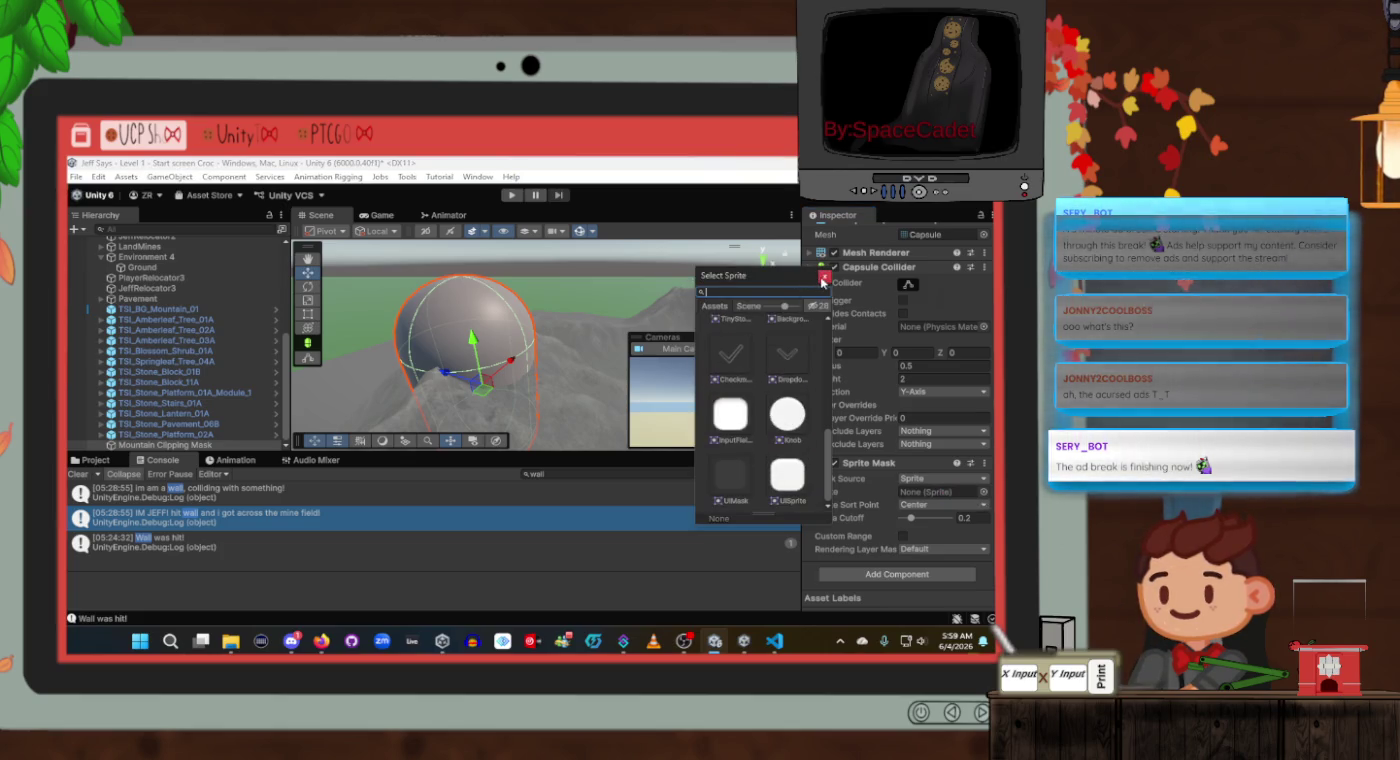
click(822, 279)
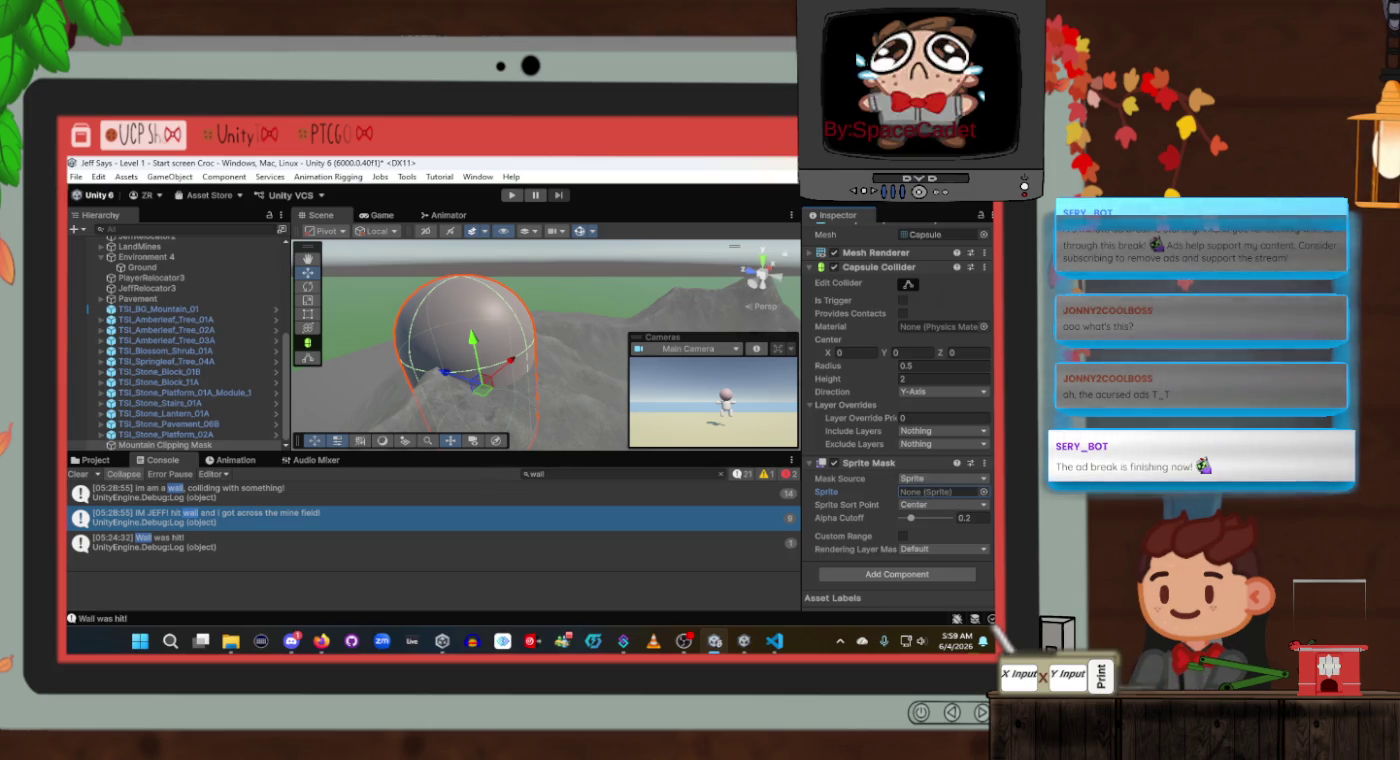
click(942, 507)
click(872, 508)
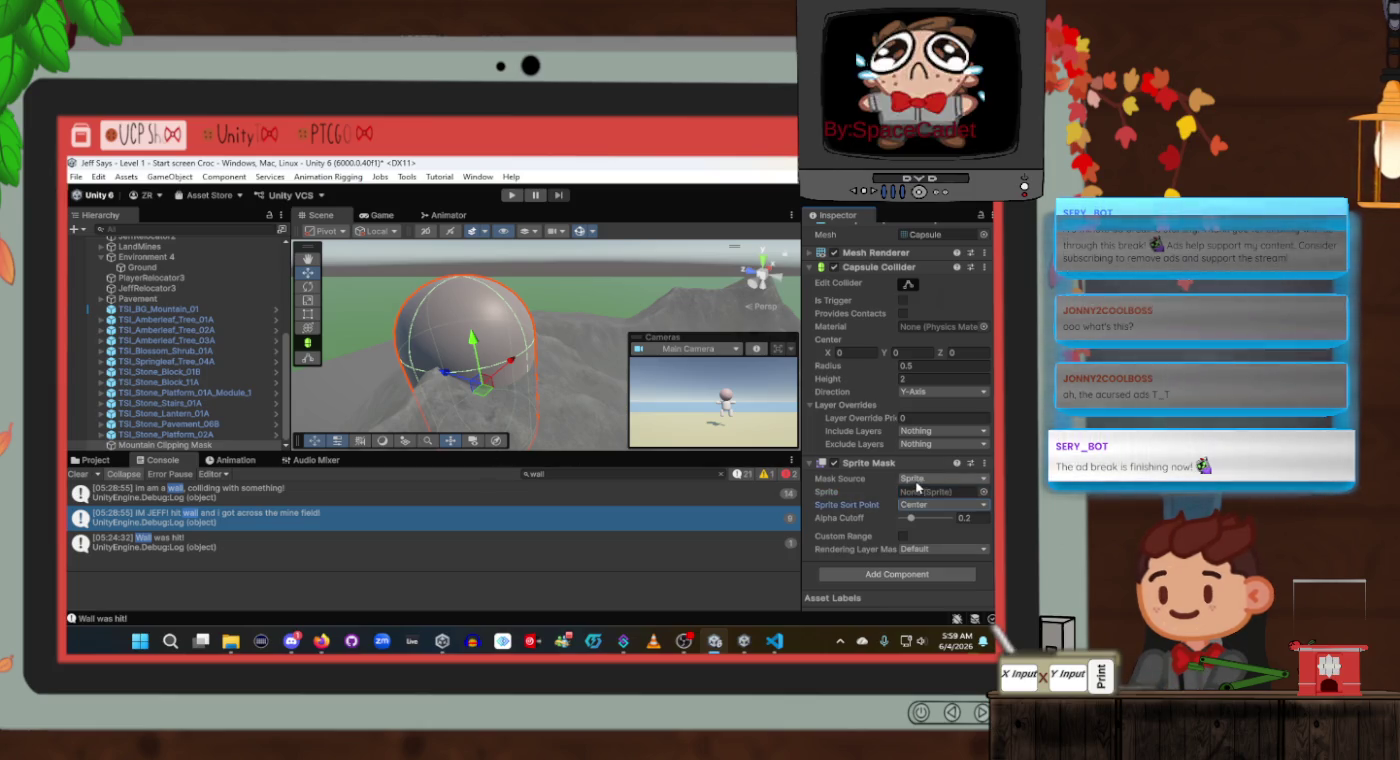
click(918, 482)
click(896, 493)
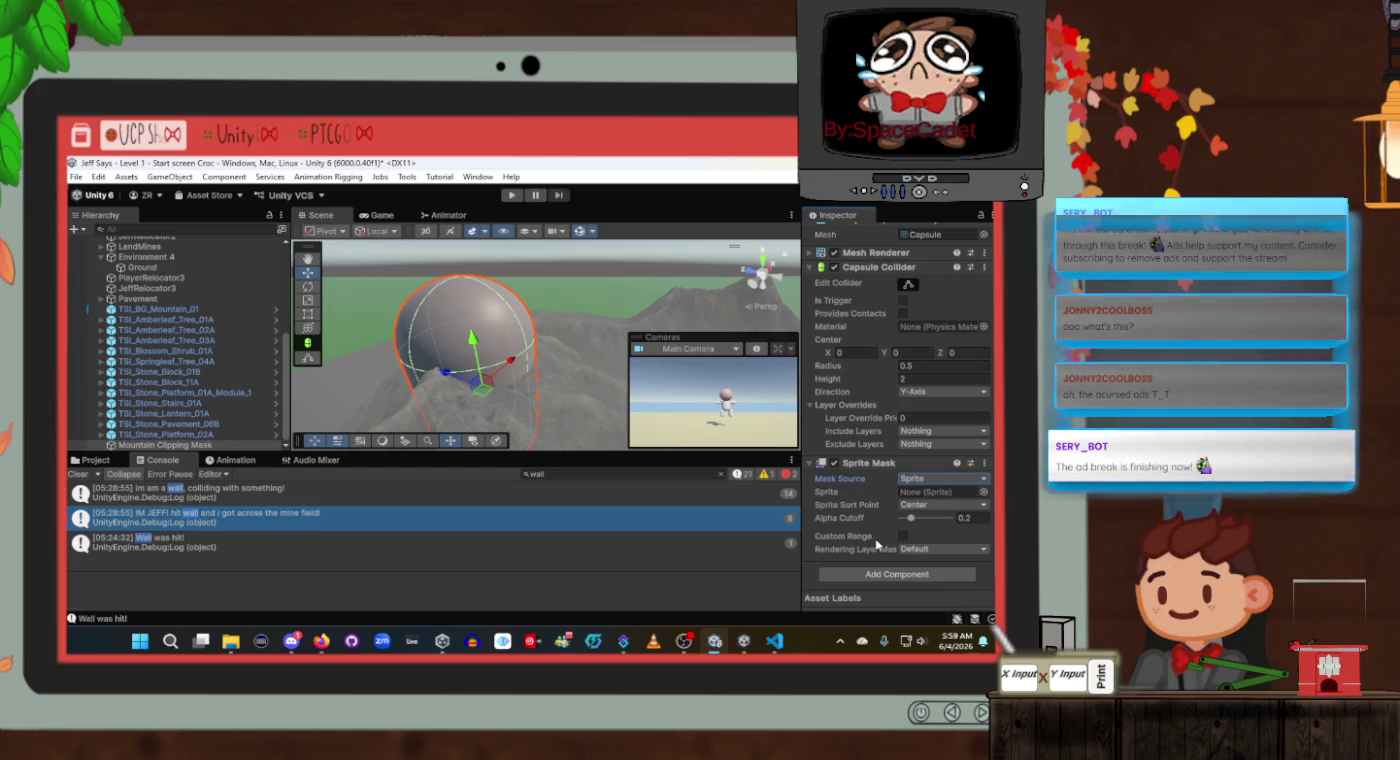
Keep the rendering layer at Default and enable the Sprite Mask's Custom Range.
click(920, 552)
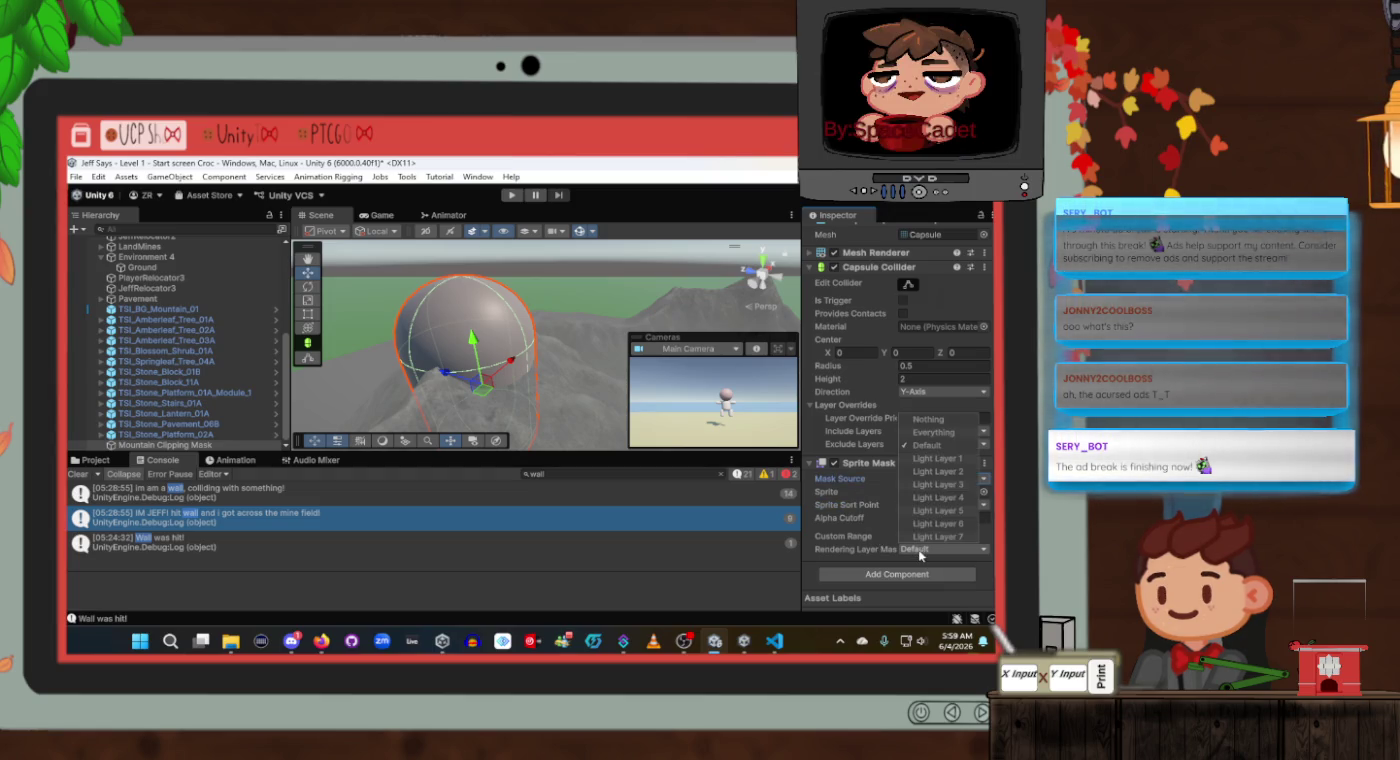
click(858, 550)
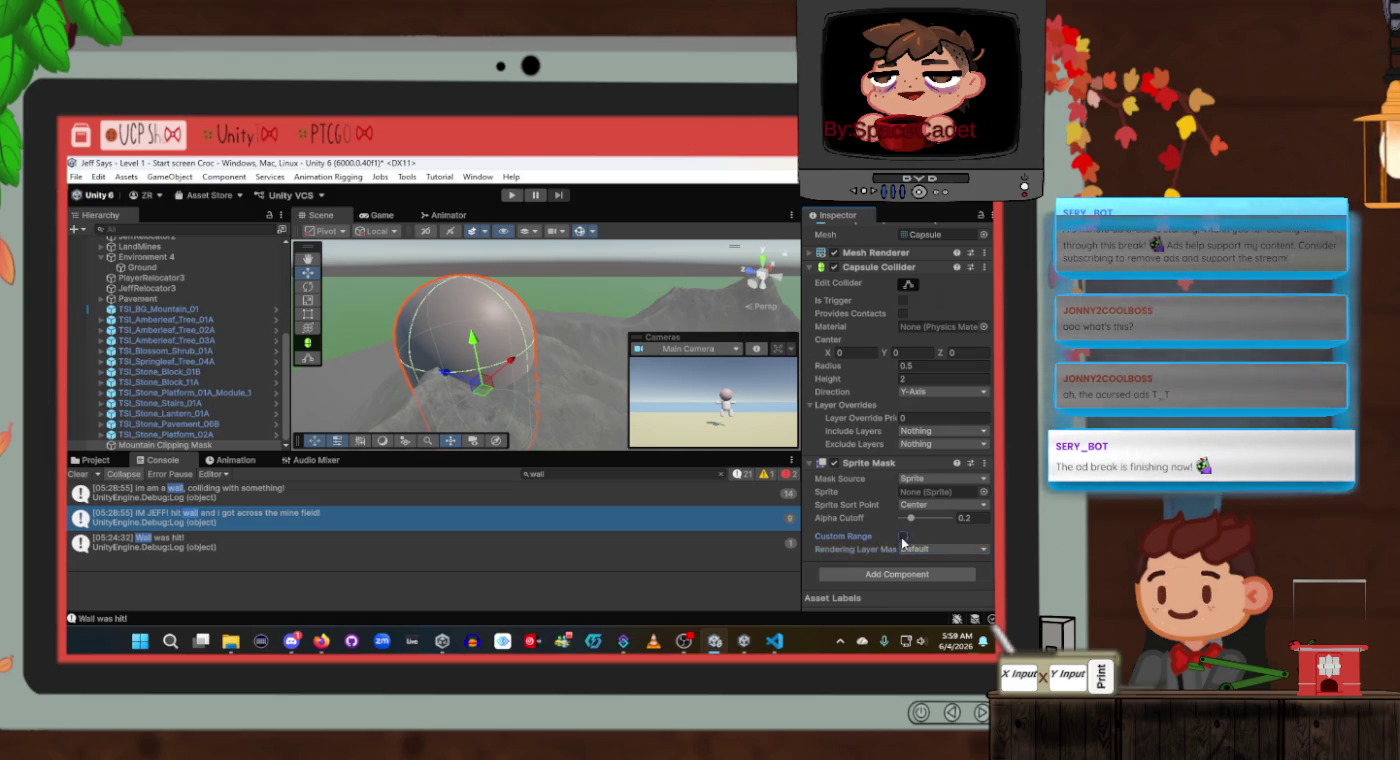
click(903, 537)
scroll(893, 523, down, 3)
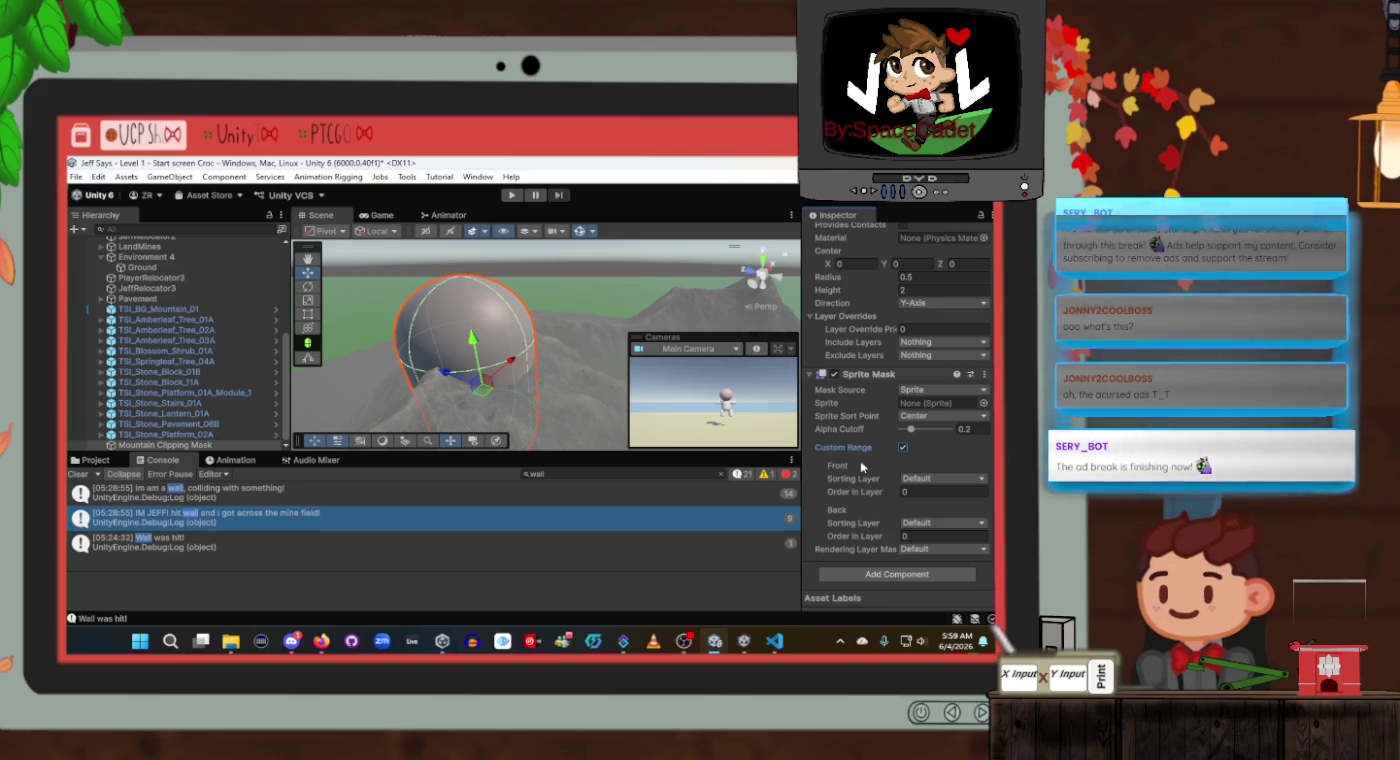
right_click(870, 378)
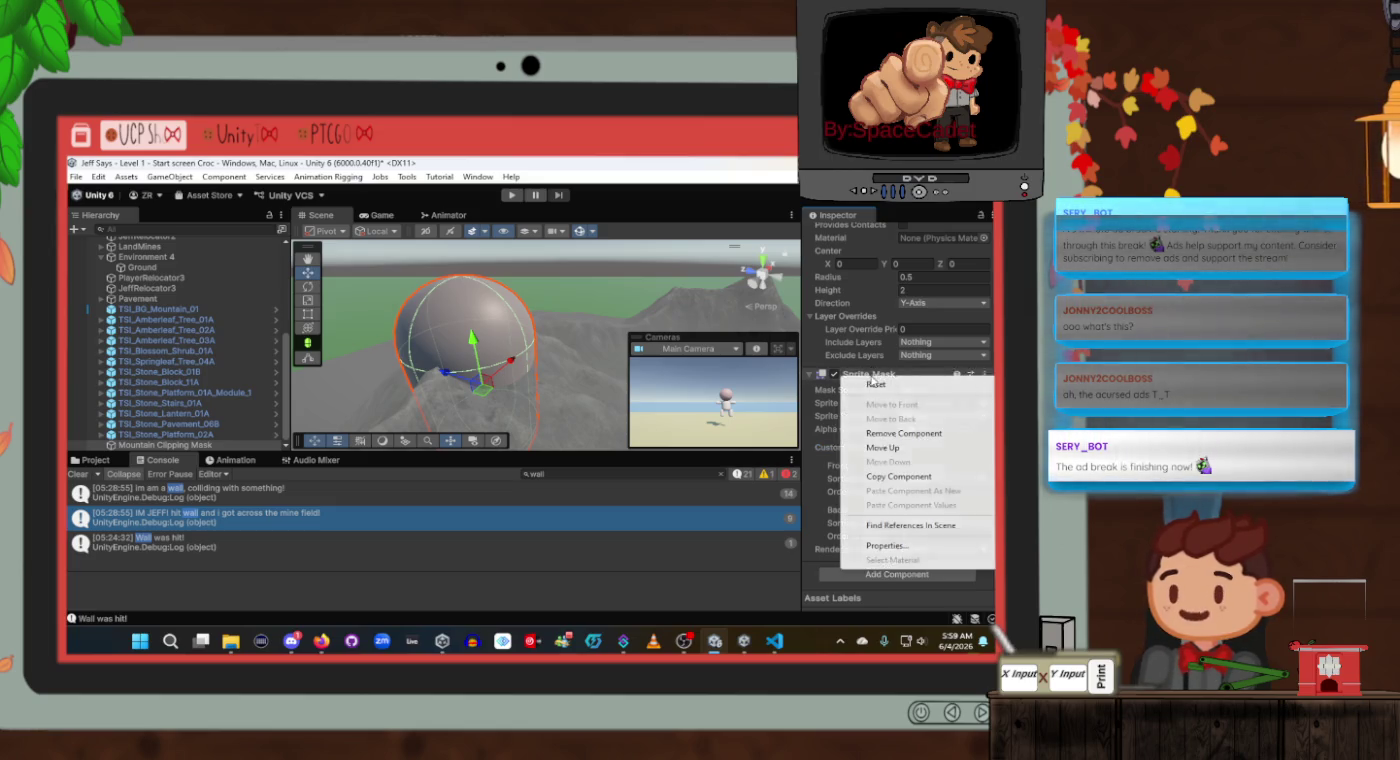
Remove the Sprite Mask, leaving only the mesh and Capsule Collider on the capsule.
click(887, 435)
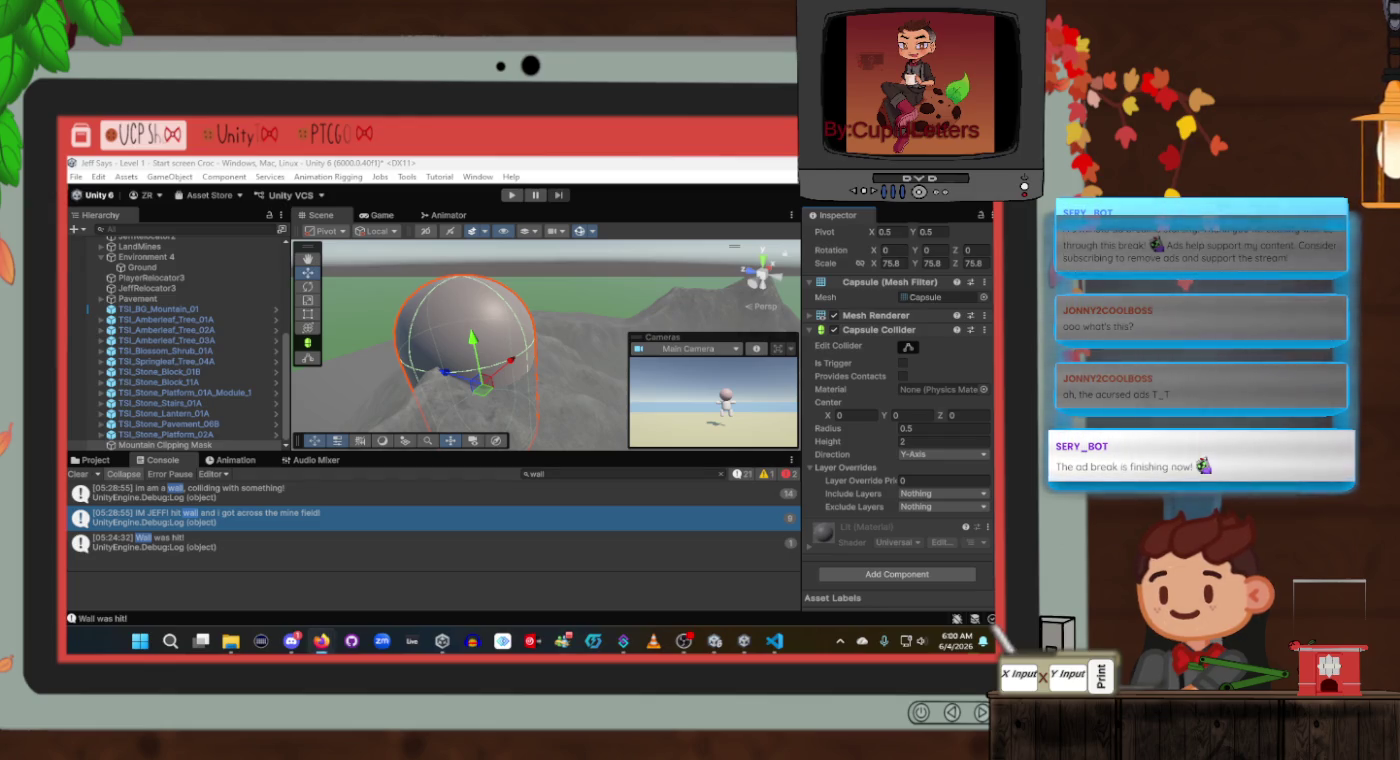
In Firefox, play 'Unity Culling Masks EXPLAINED – Fix Clipping & Add X-Ray Vision!'.
click(320, 641)
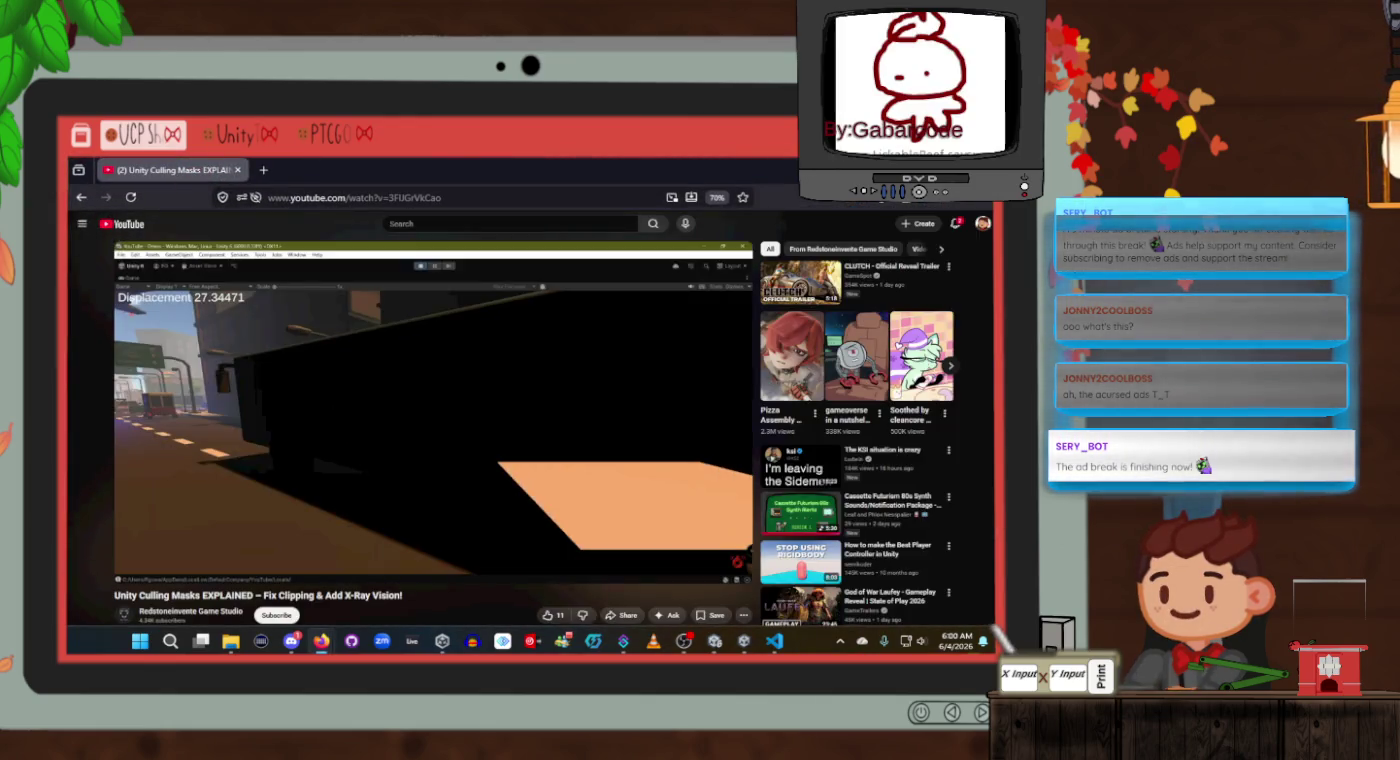
click(683, 641)
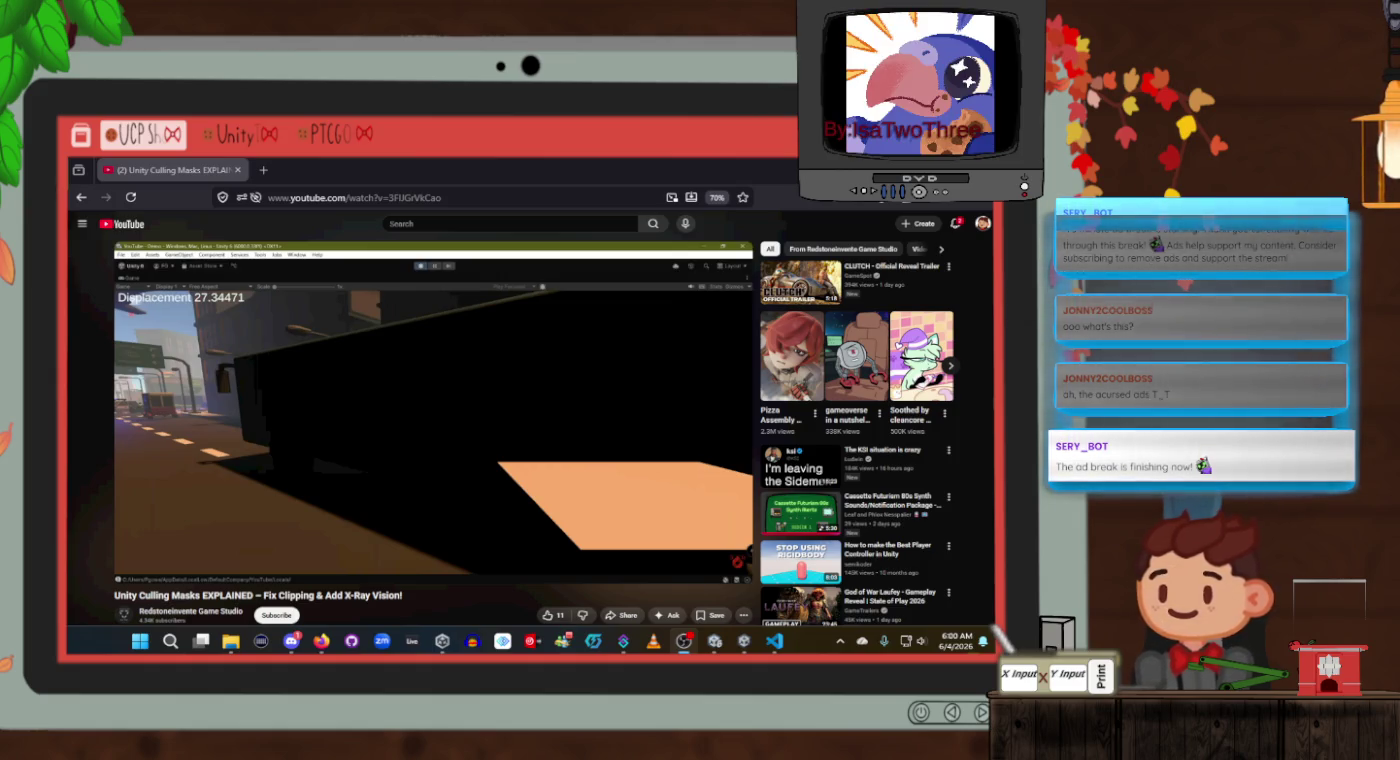
mouse_move(744, 641)
click(434, 501)
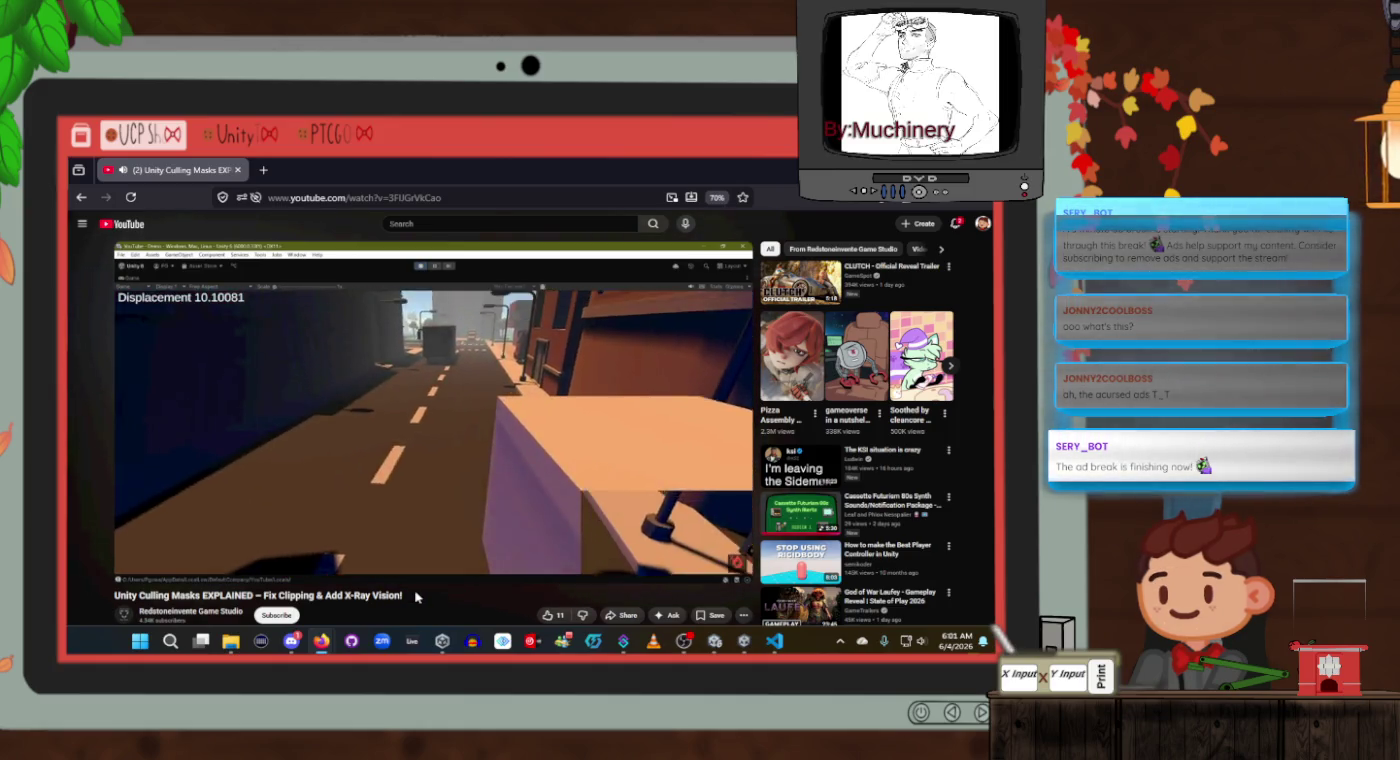
mouse_move(416, 582)
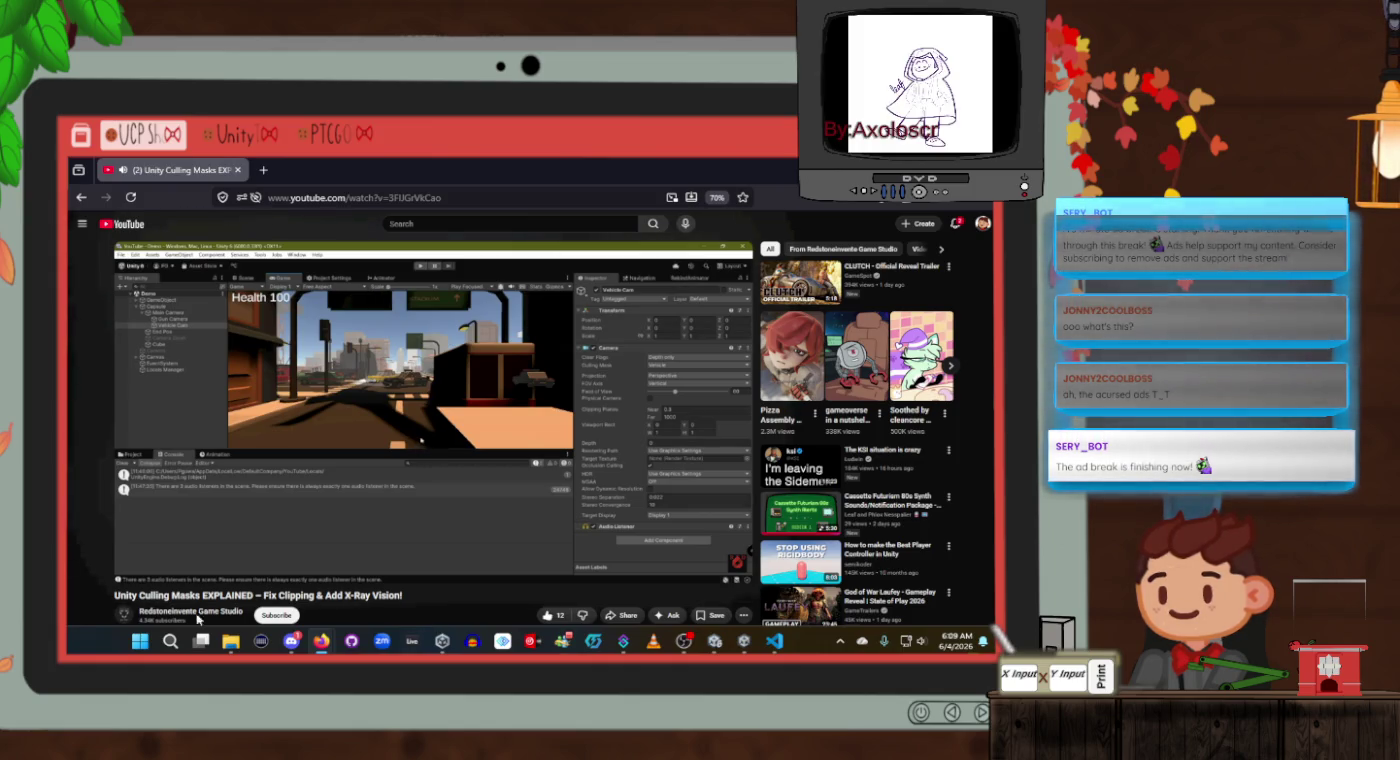
Save the culling masks video to the Helpful tutorials playlist.
click(716, 615)
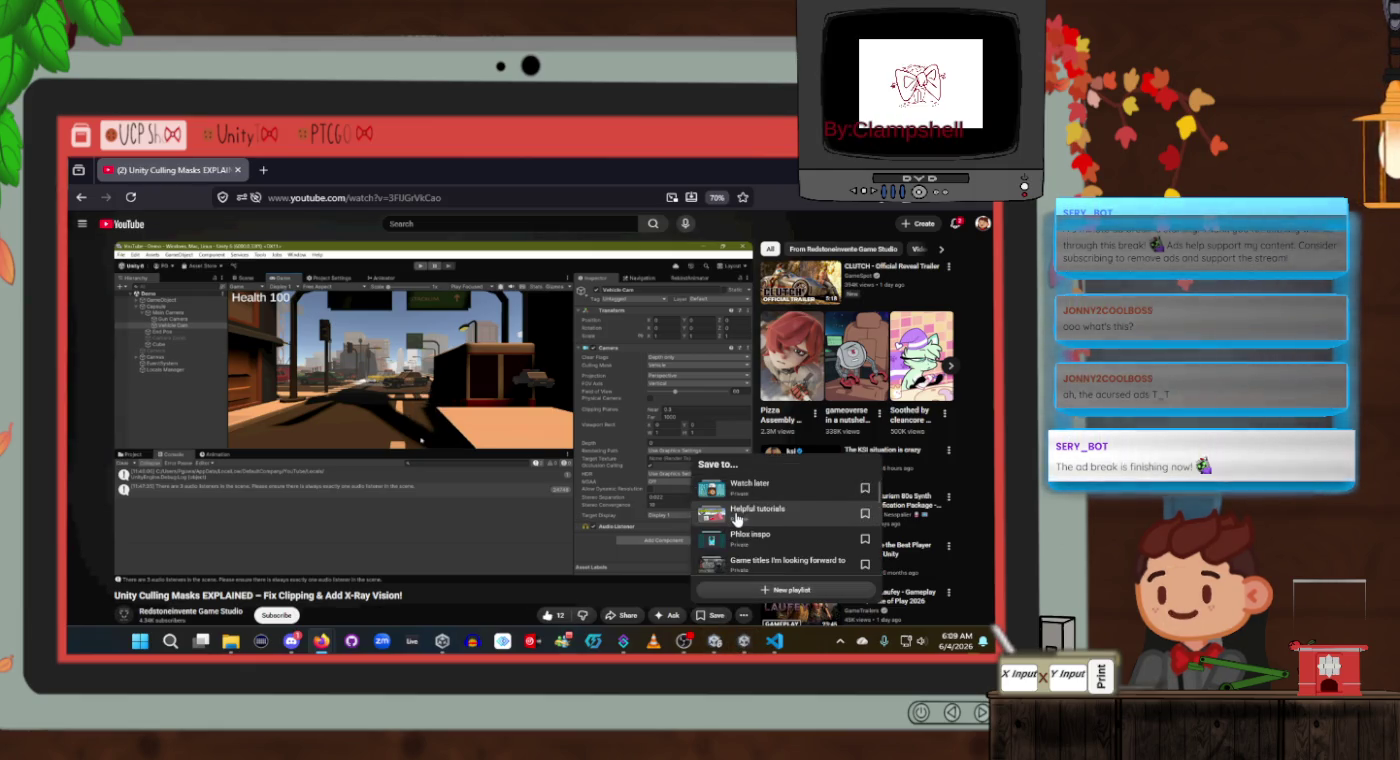
click(741, 512)
scroll(790, 471, down, 2)
scroll(789, 471, down, 1)
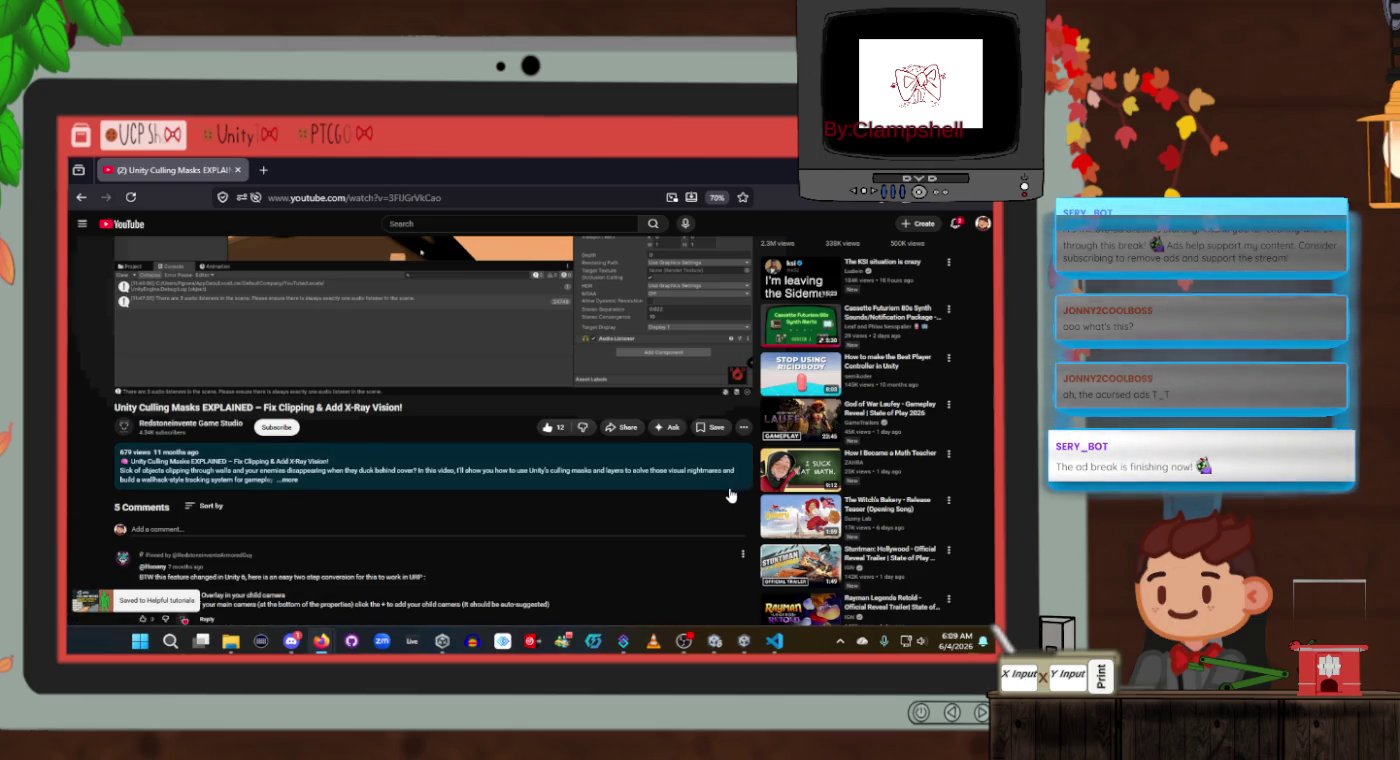
Return to the Google results and open the Unity Discussions thread on masking terrain.
click(80, 198)
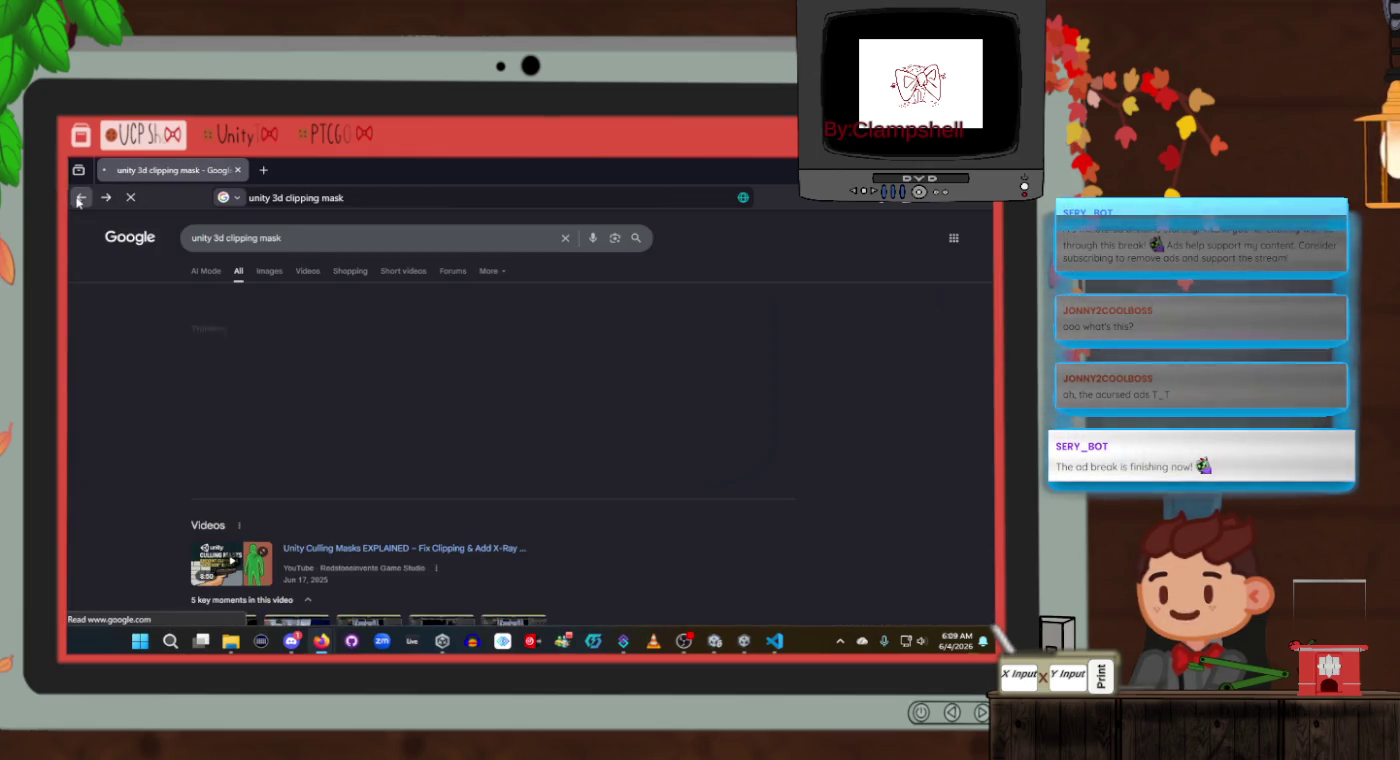
scroll(119, 415, down, 5)
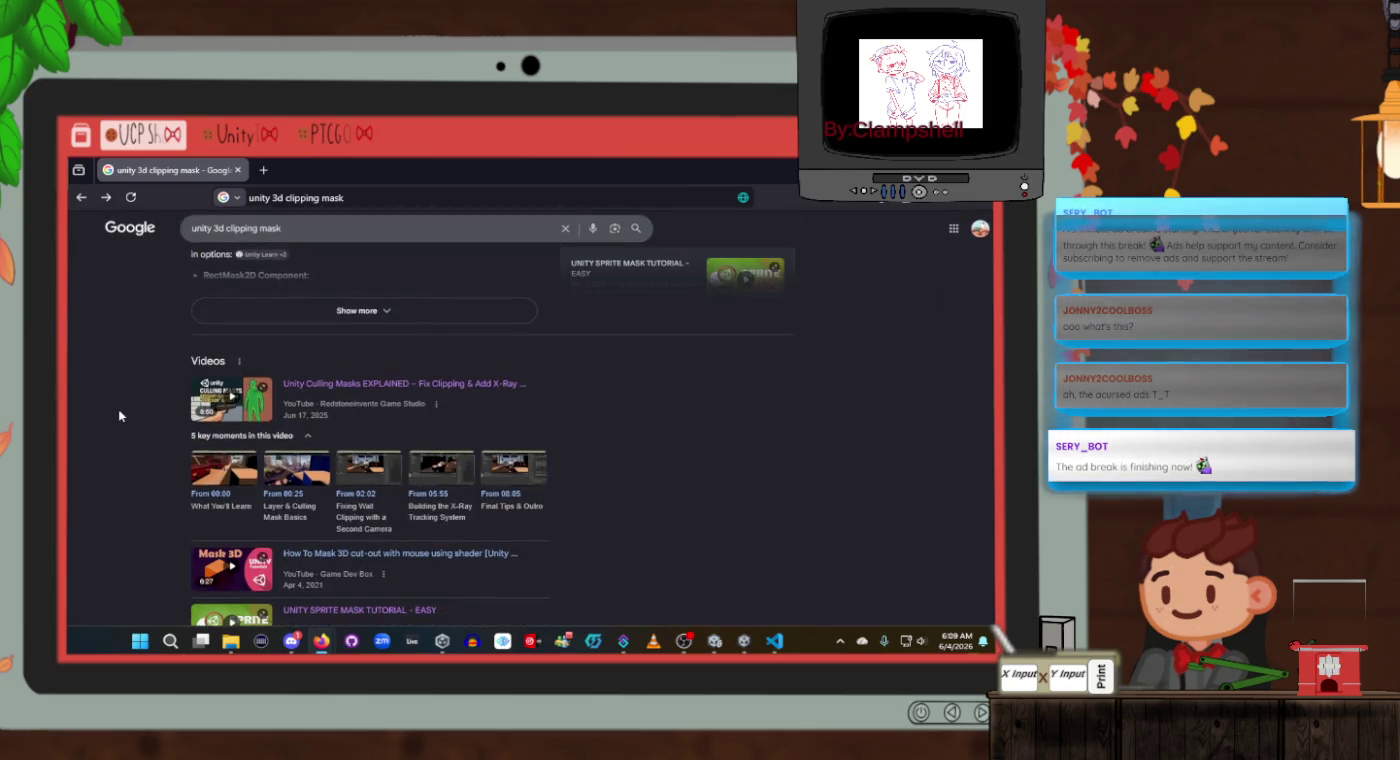
scroll(119, 414, down, 2)
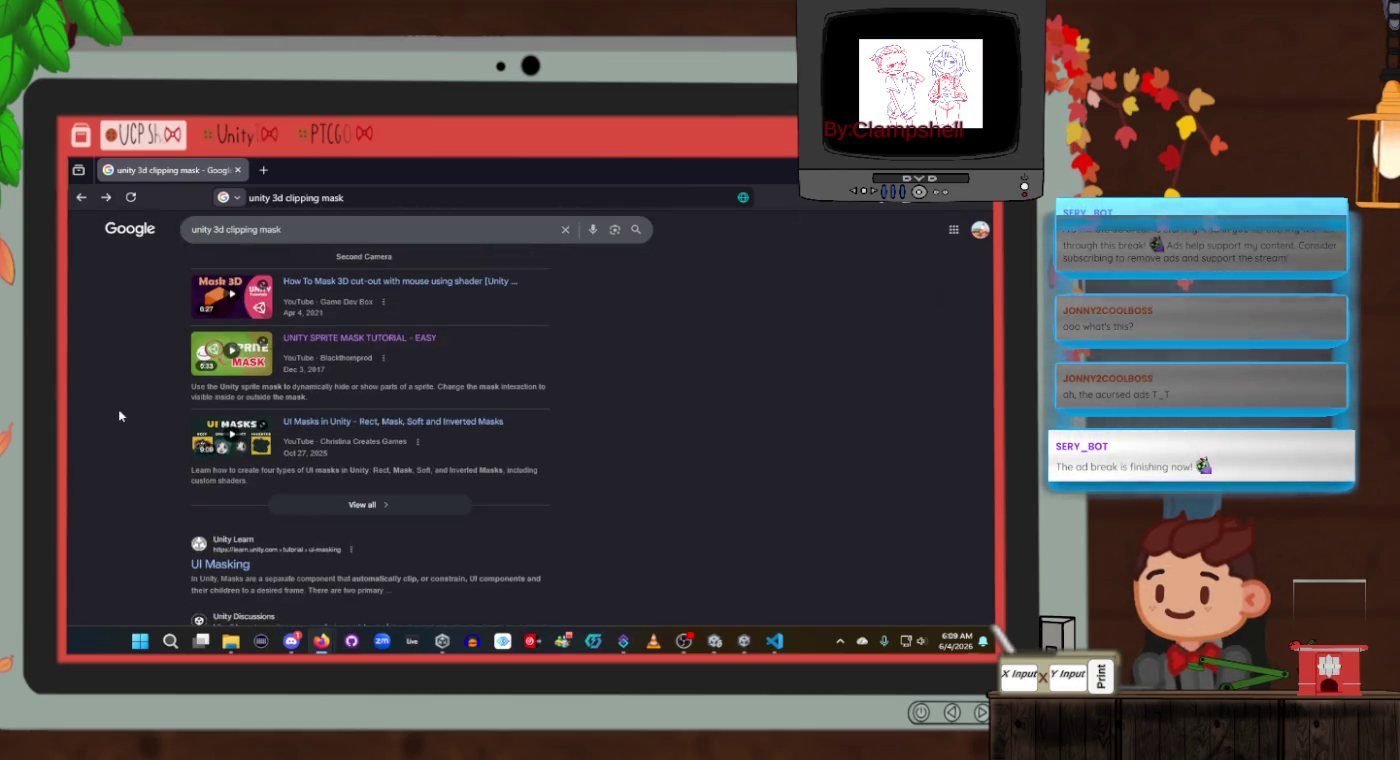
click(242, 230)
click(344, 228)
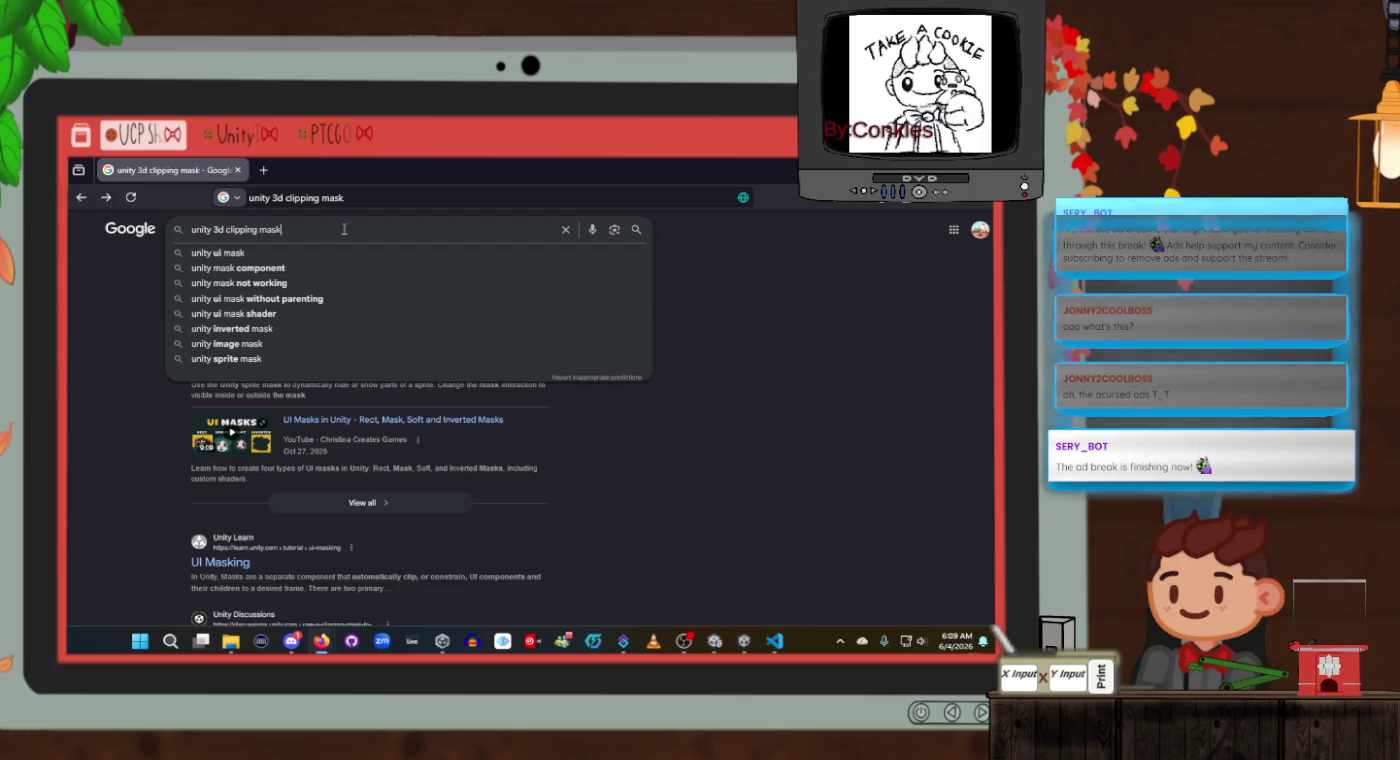
scroll(139, 476, down, 3)
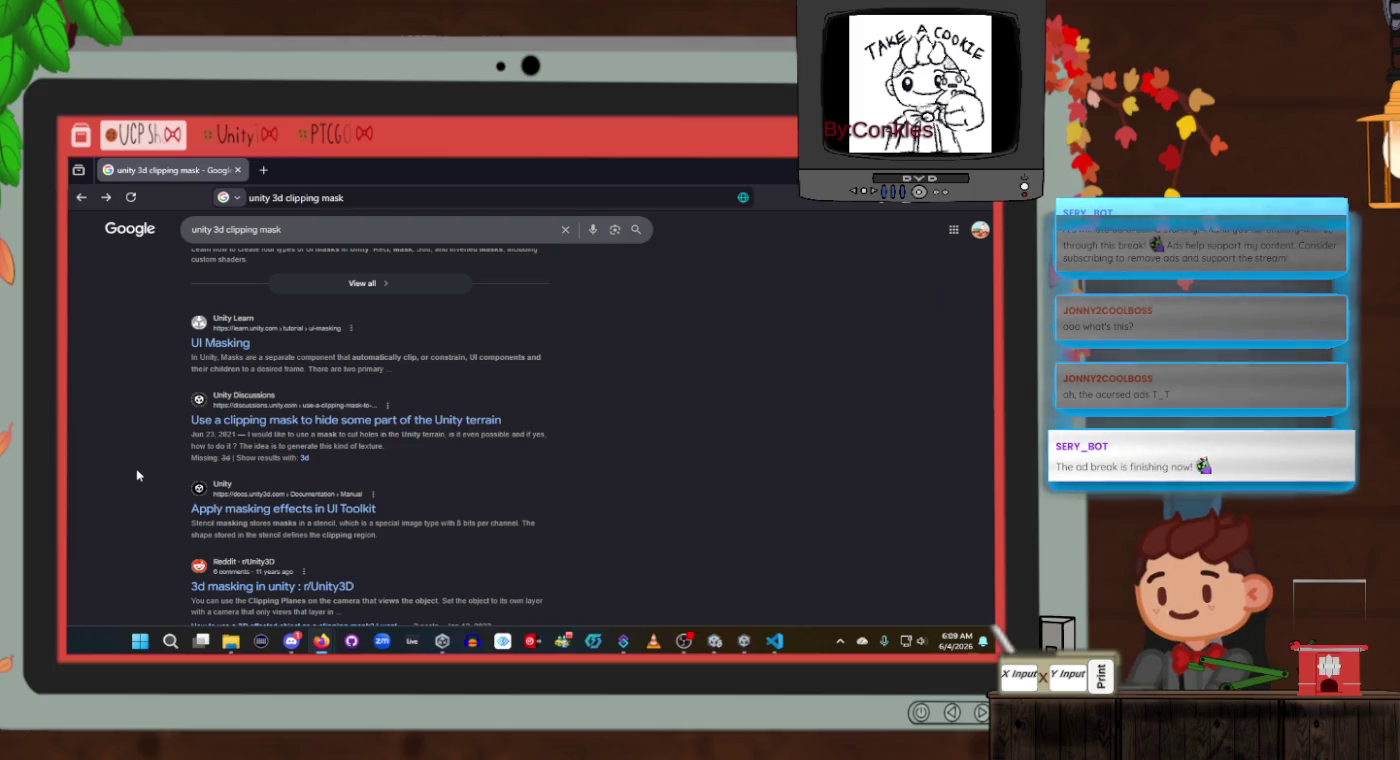
click(296, 422)
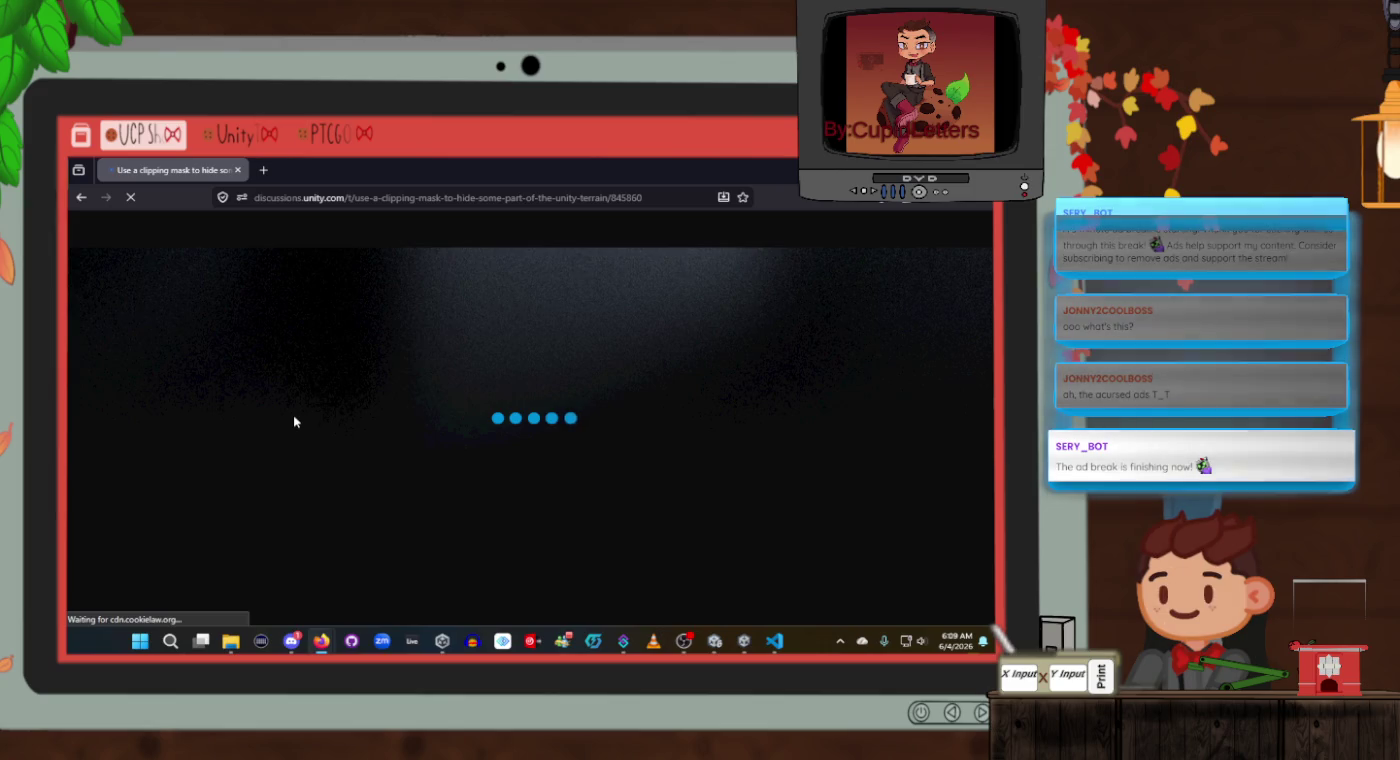
Scroll through the original post's images on cutting terrain holes with a road mask texture.
scroll(385, 450, down, 2)
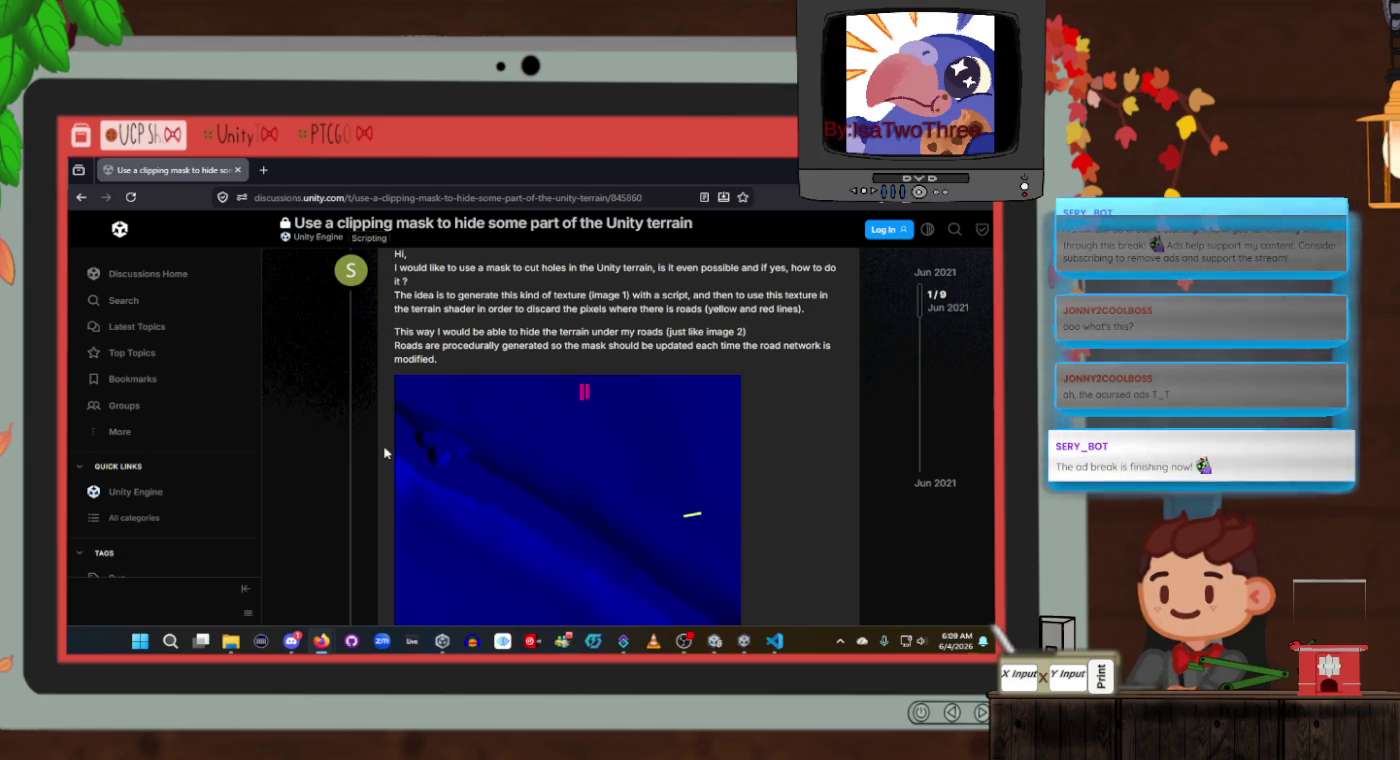
scroll(385, 453, down, 4)
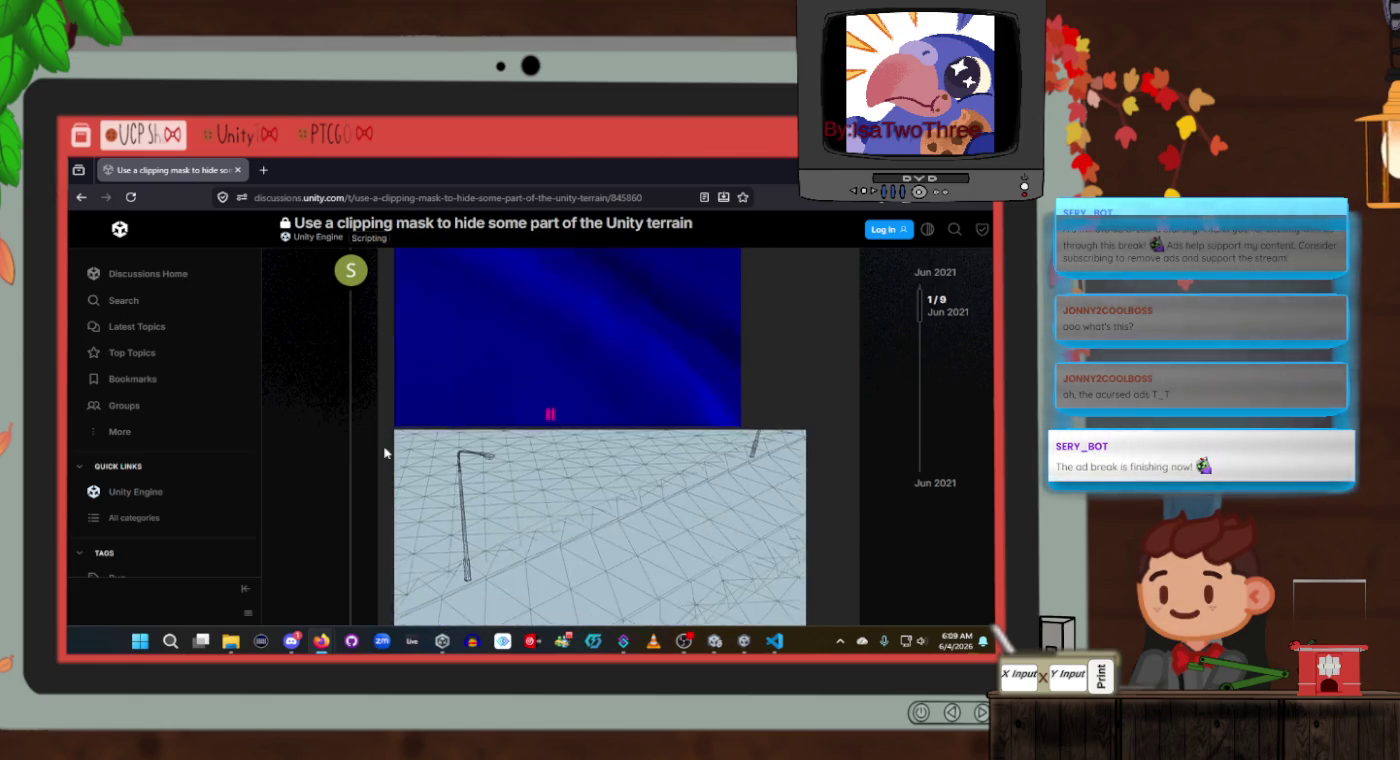
scroll(385, 453, up, 3)
scroll(385, 453, up, 1)
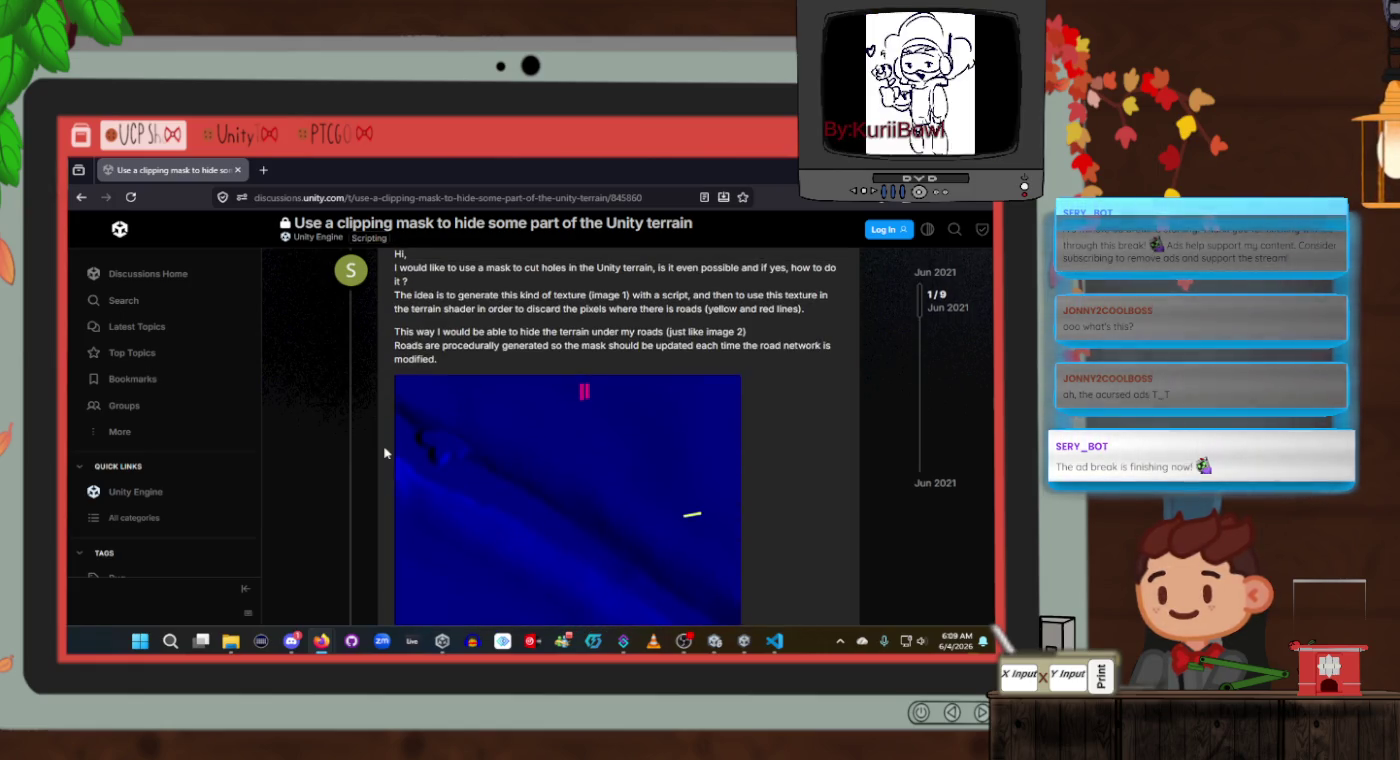
scroll(385, 453, down, 4)
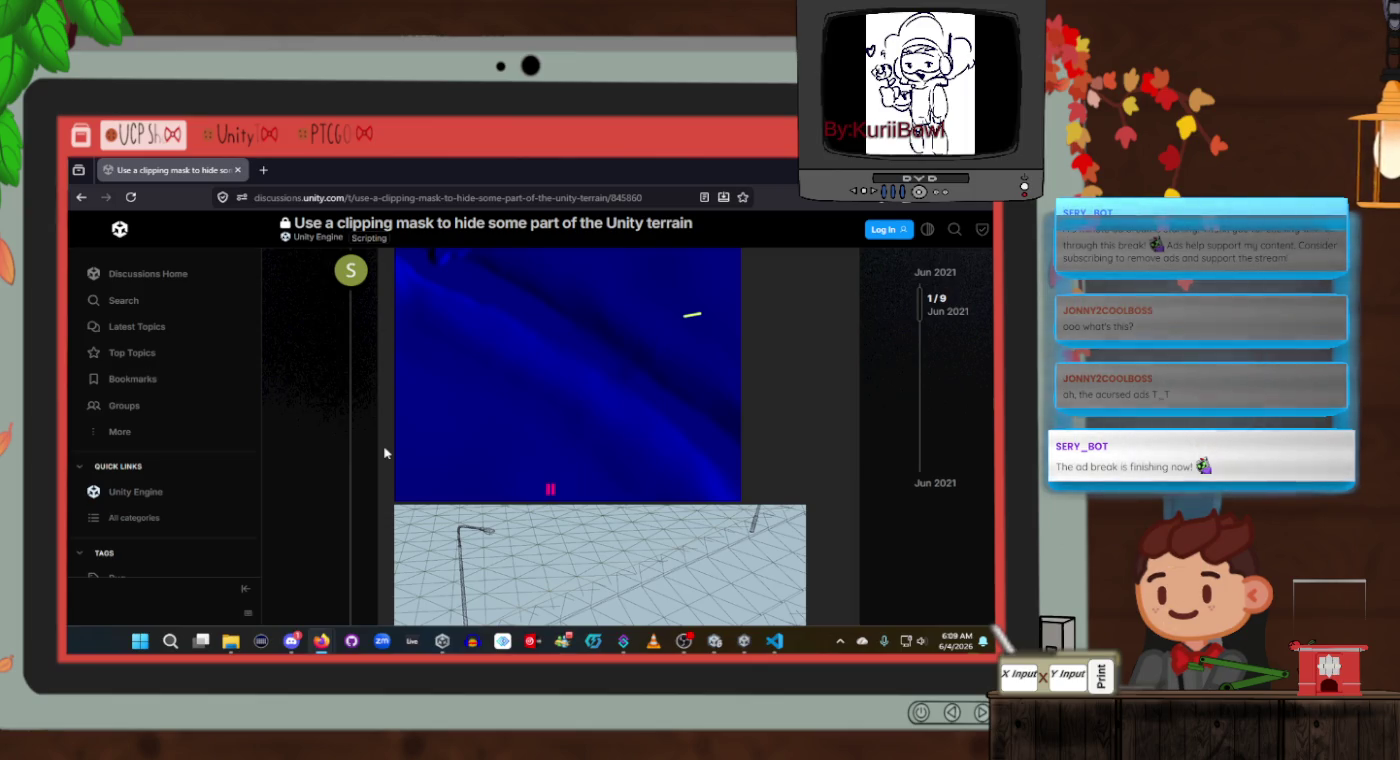
scroll(385, 453, up, 3)
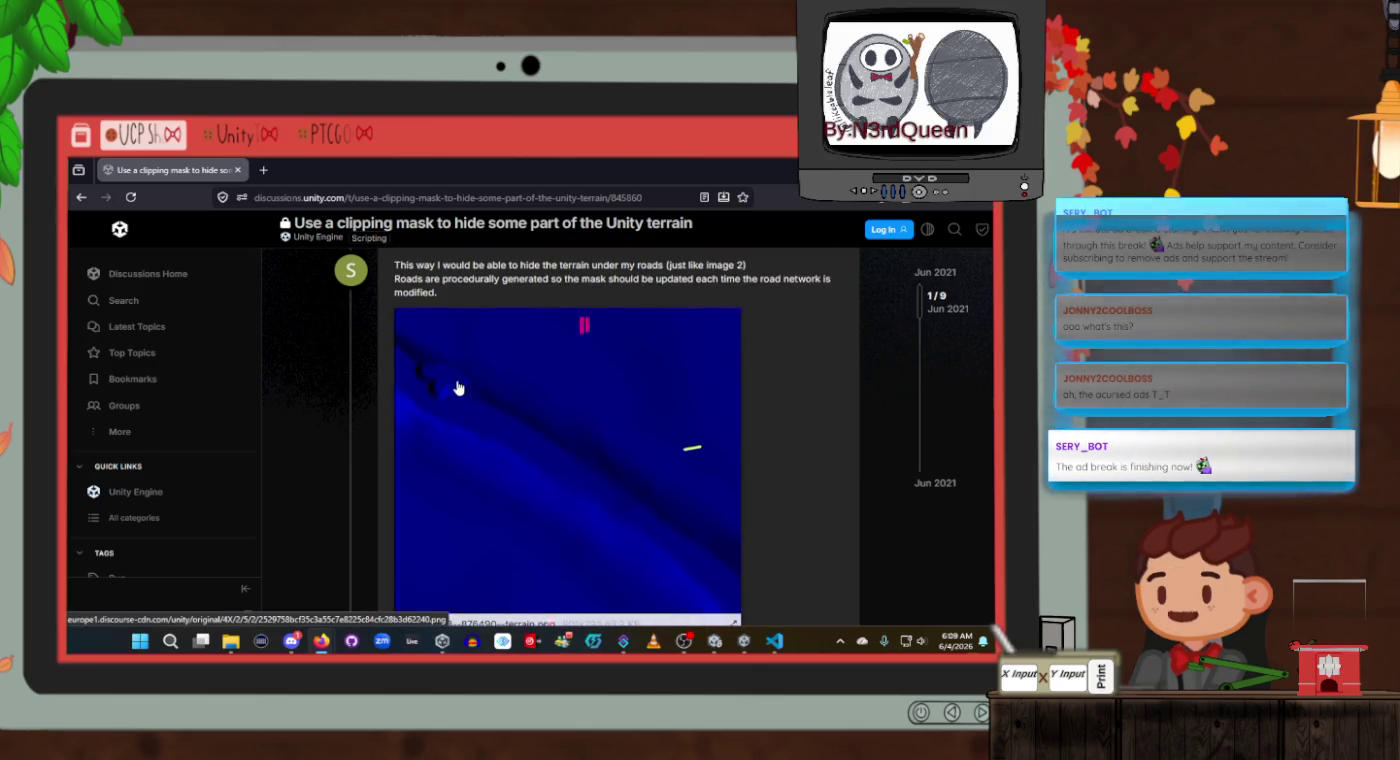
scroll(635, 500, down, 1)
right_click(636, 500)
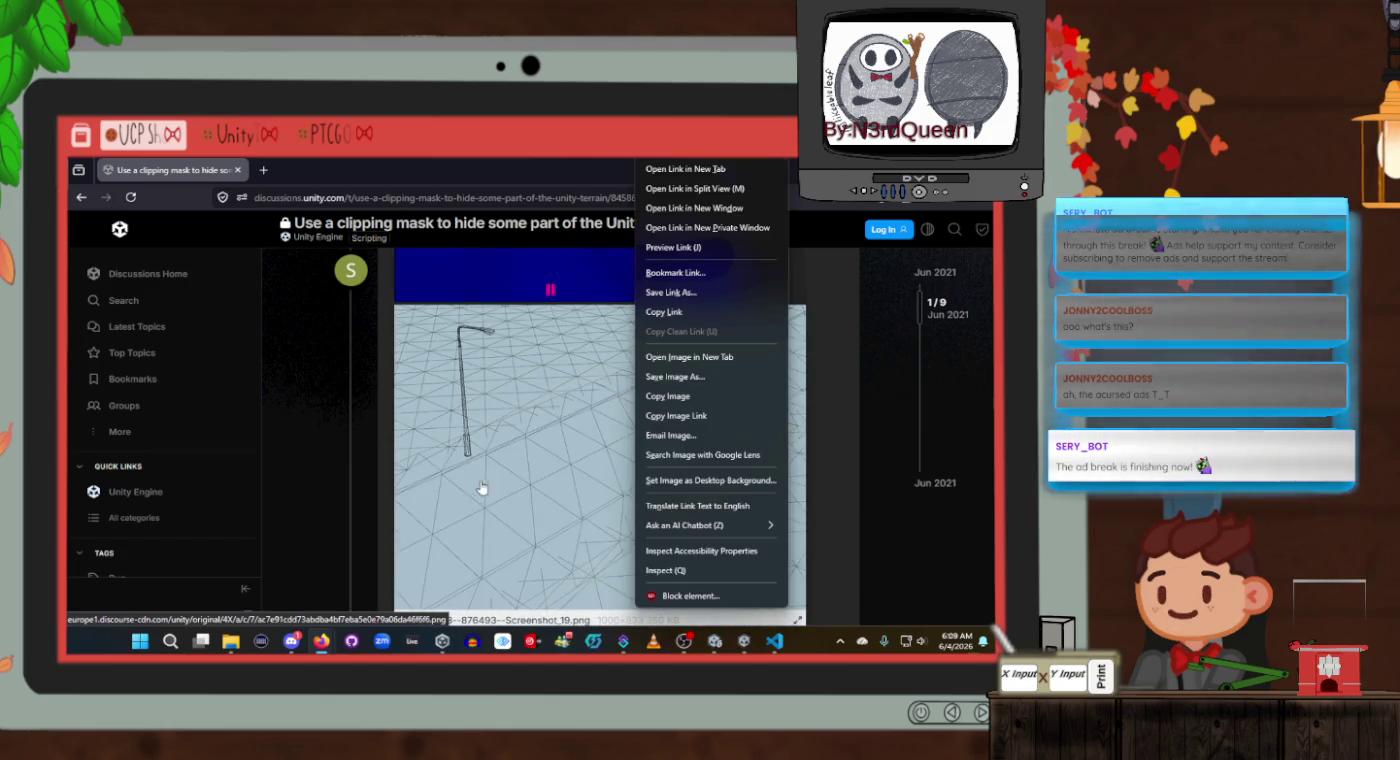
Read down through the reply with the code block, then scroll back to the Unity Mask 3D video post.
click(362, 478)
scroll(362, 478, down, 5)
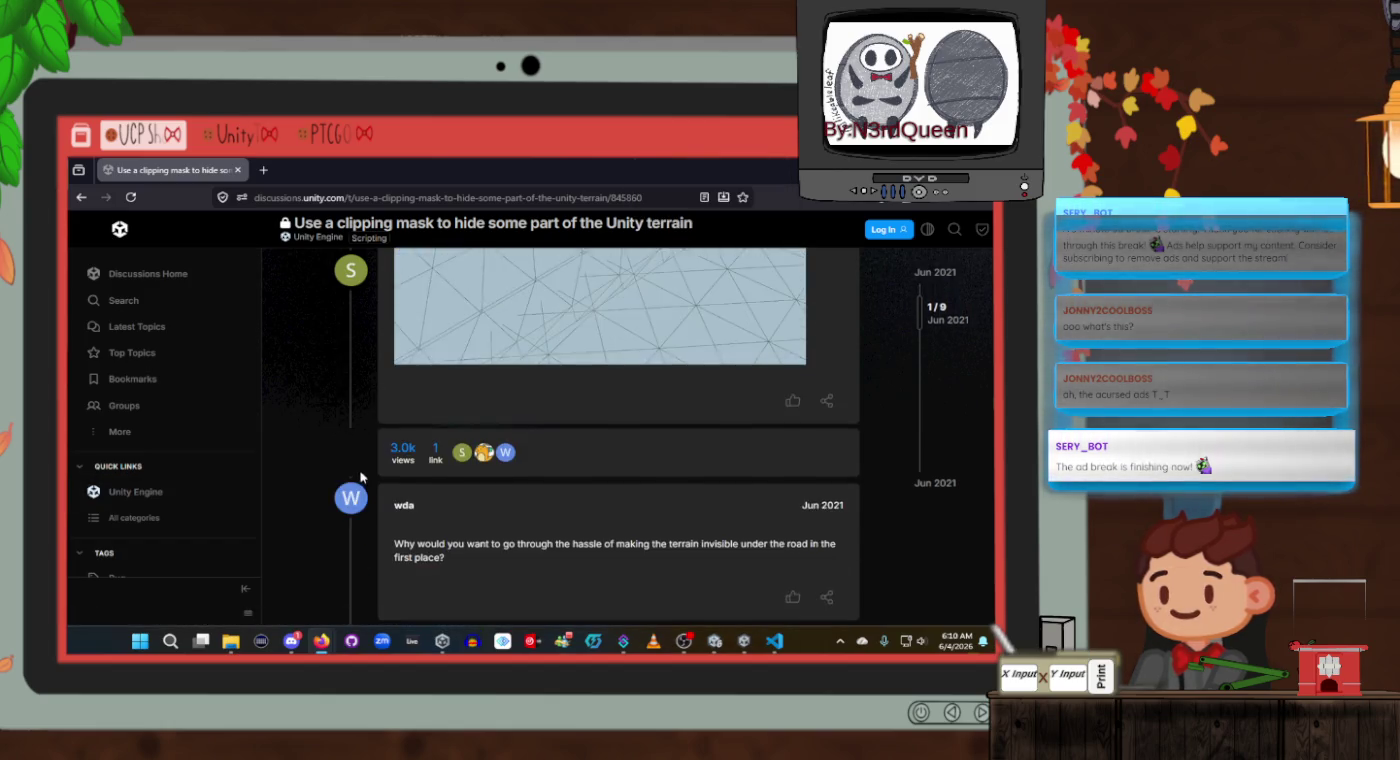
scroll(363, 478, down, 2)
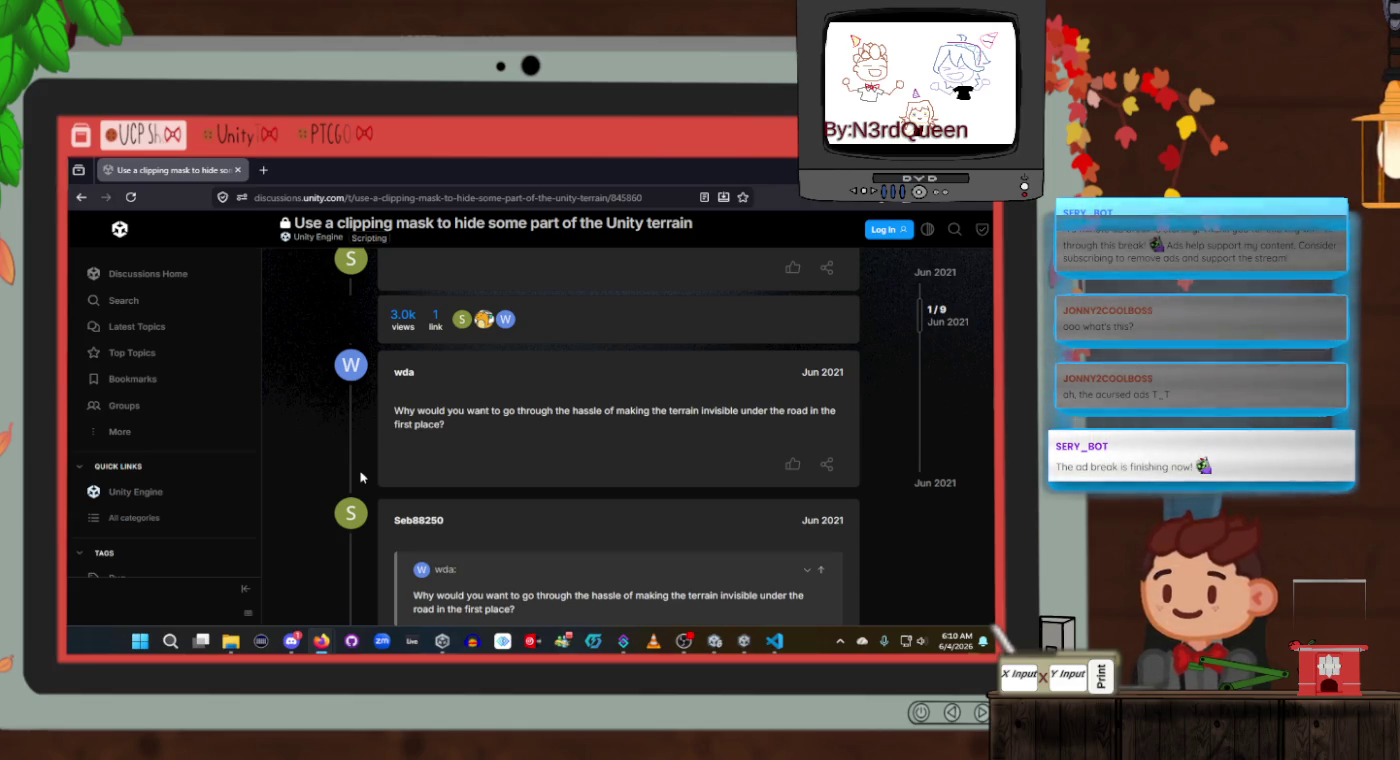
scroll(362, 475, down, 3)
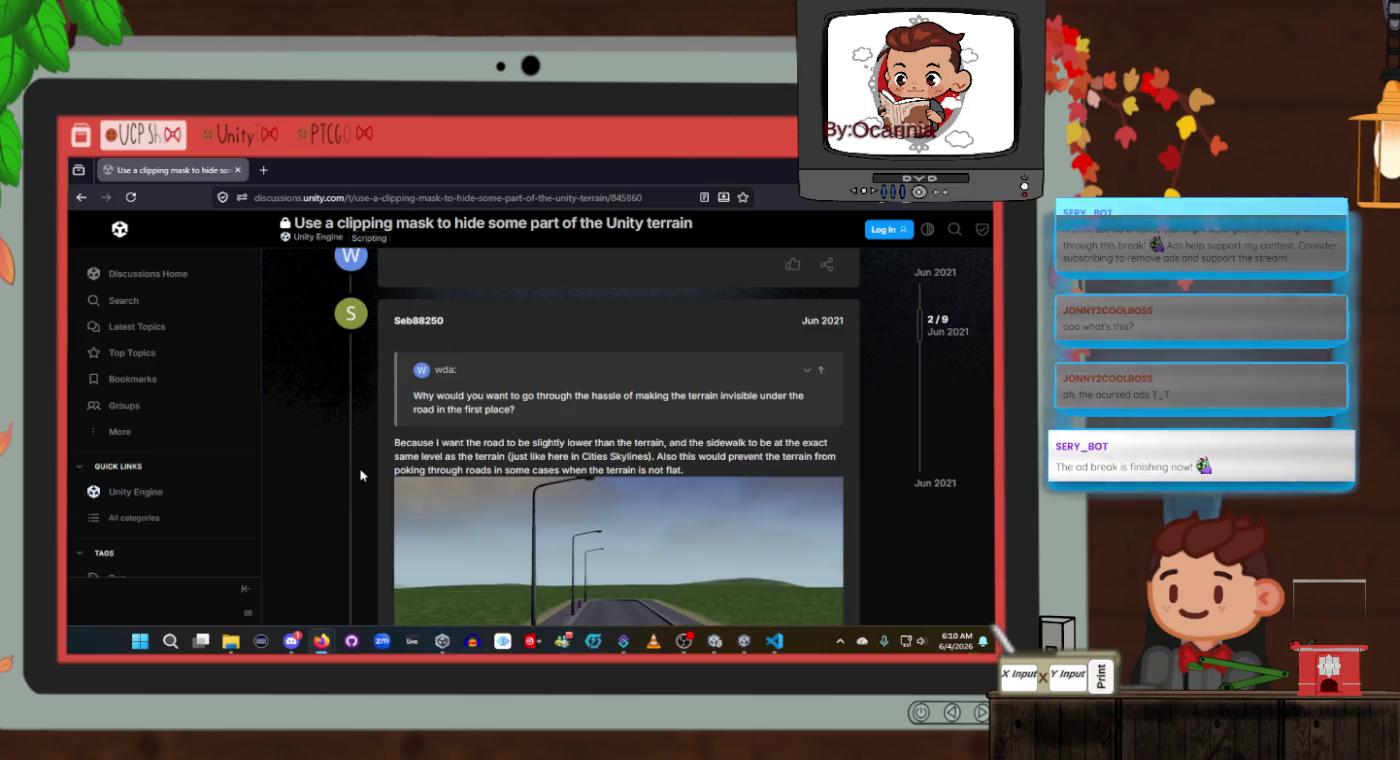
scroll(362, 475, down, 2)
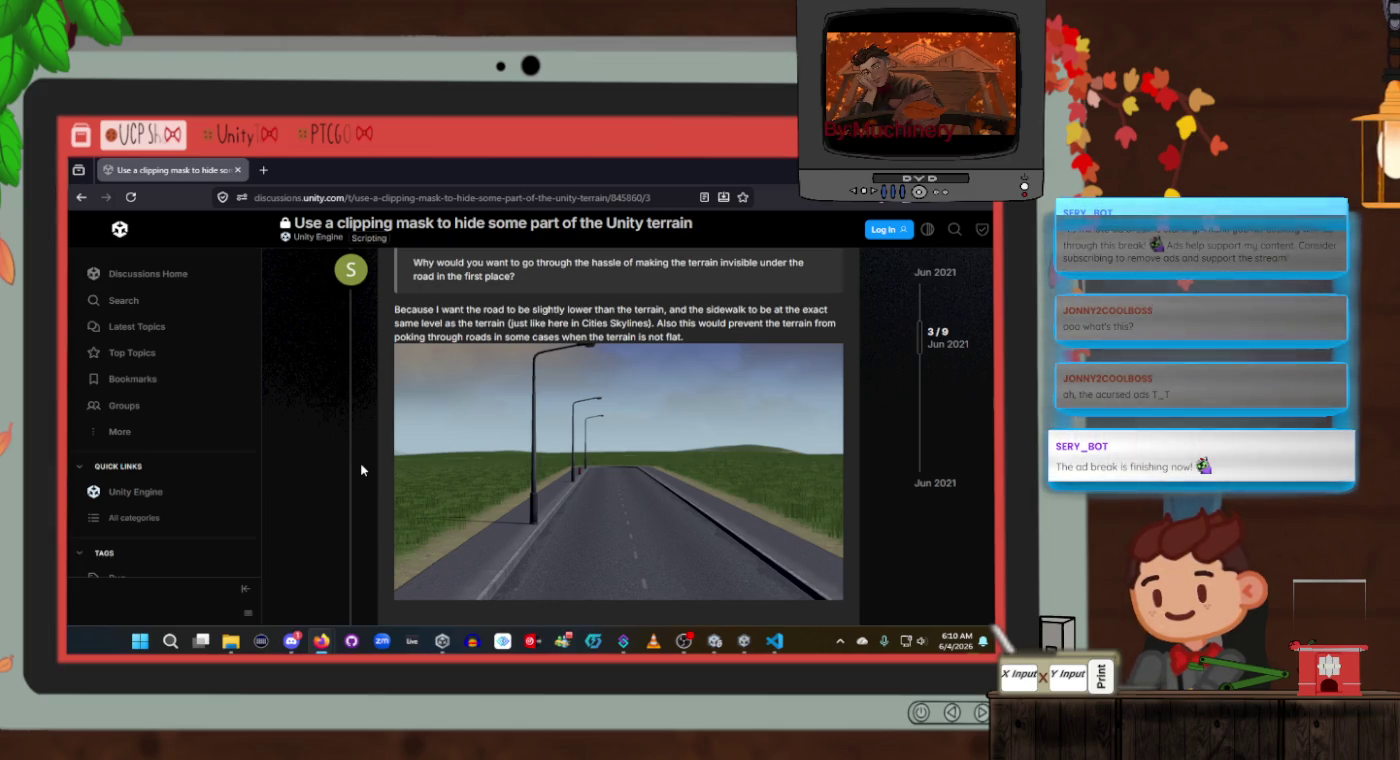
scroll(362, 471, down, 5)
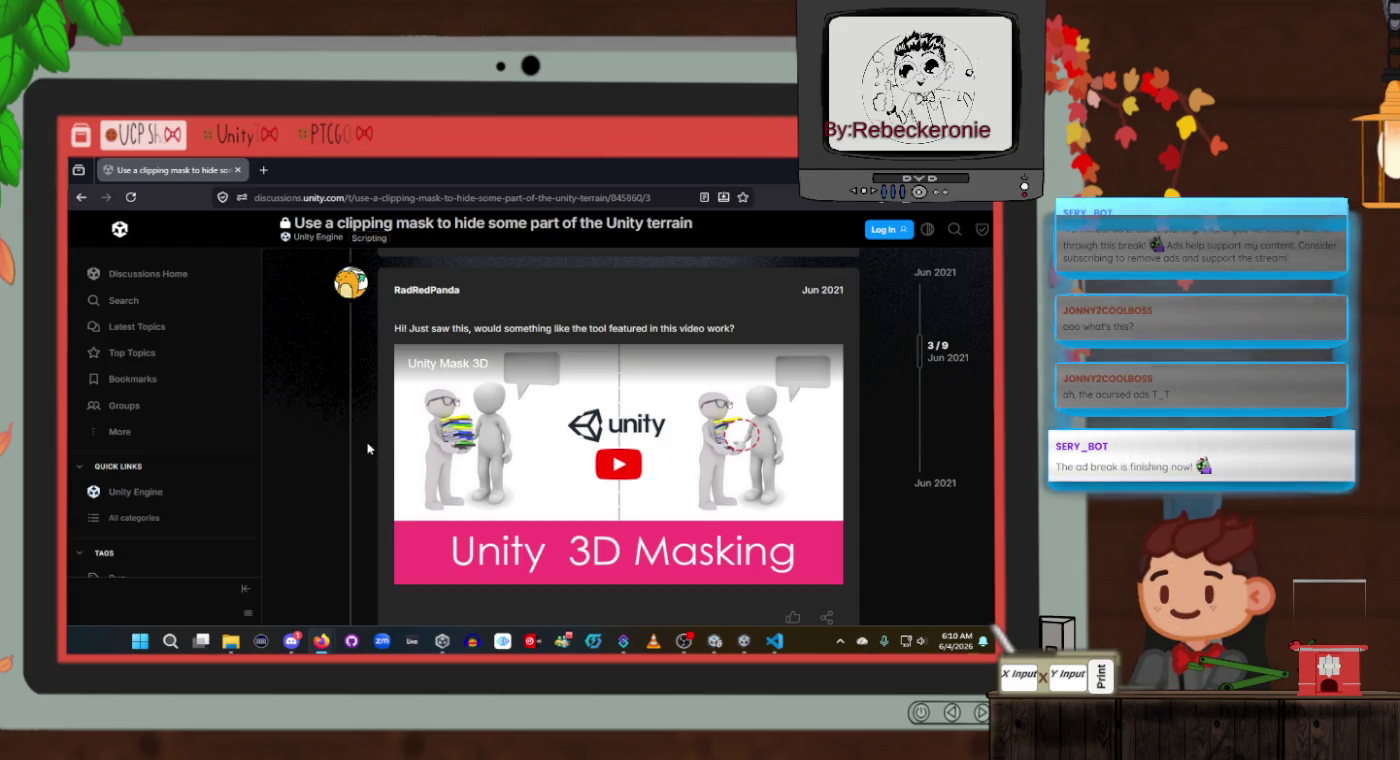
scroll(368, 449, down, 3)
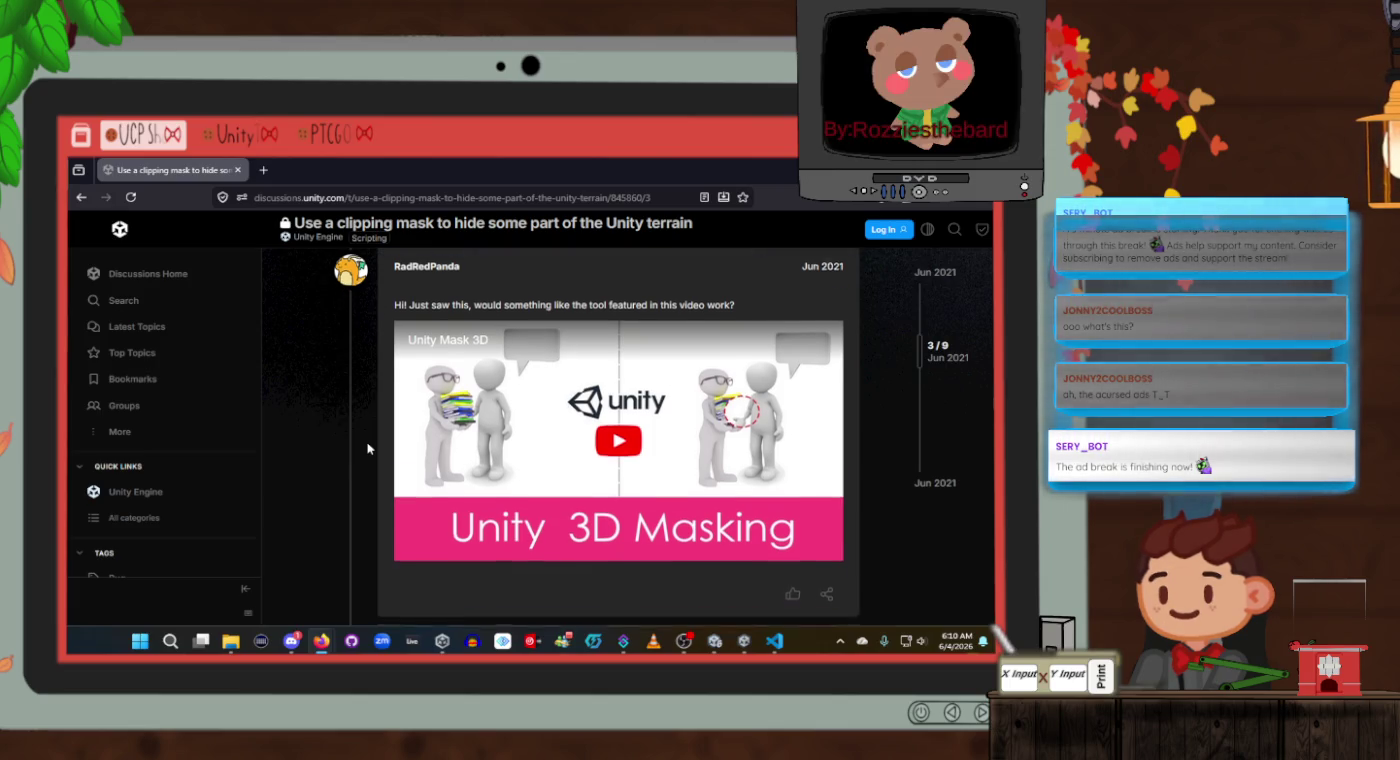
scroll(368, 449, down, 2)
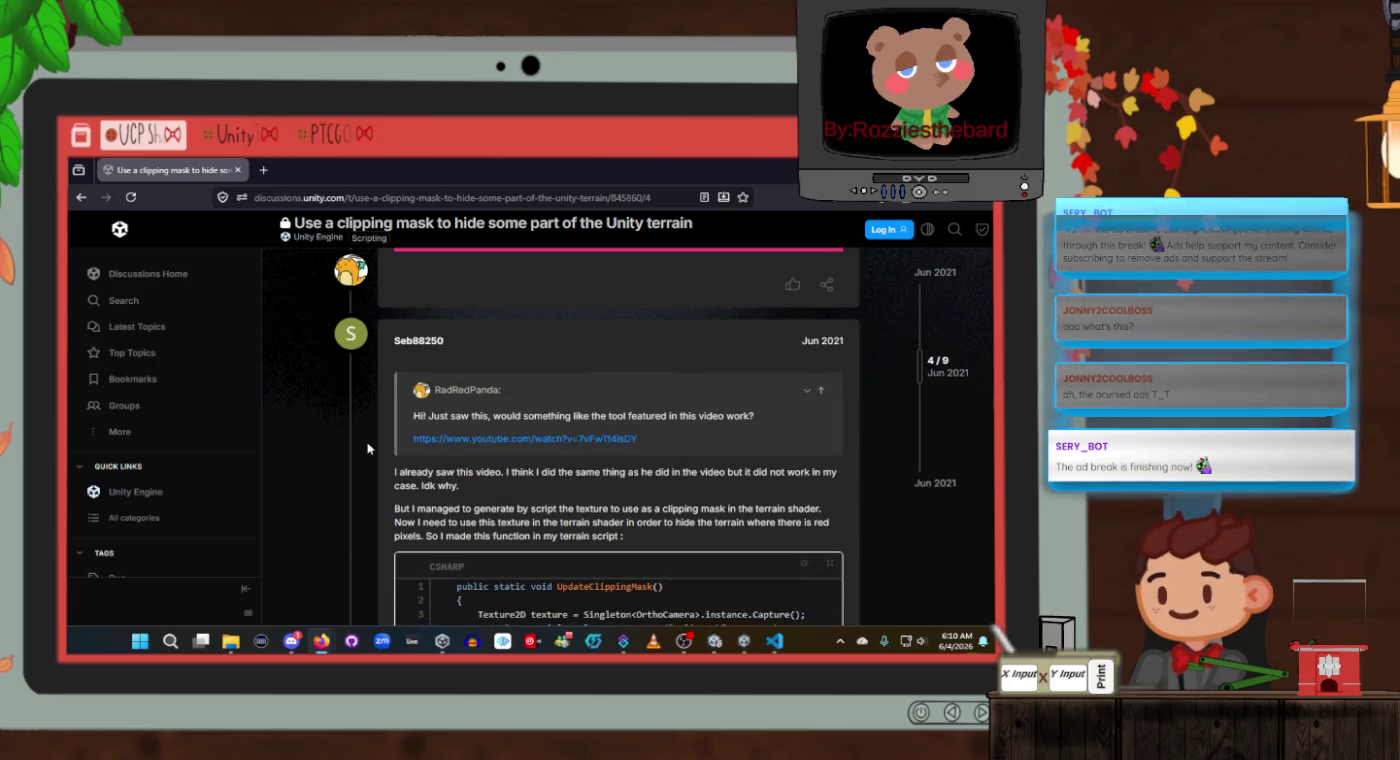
scroll(368, 450, down, 1)
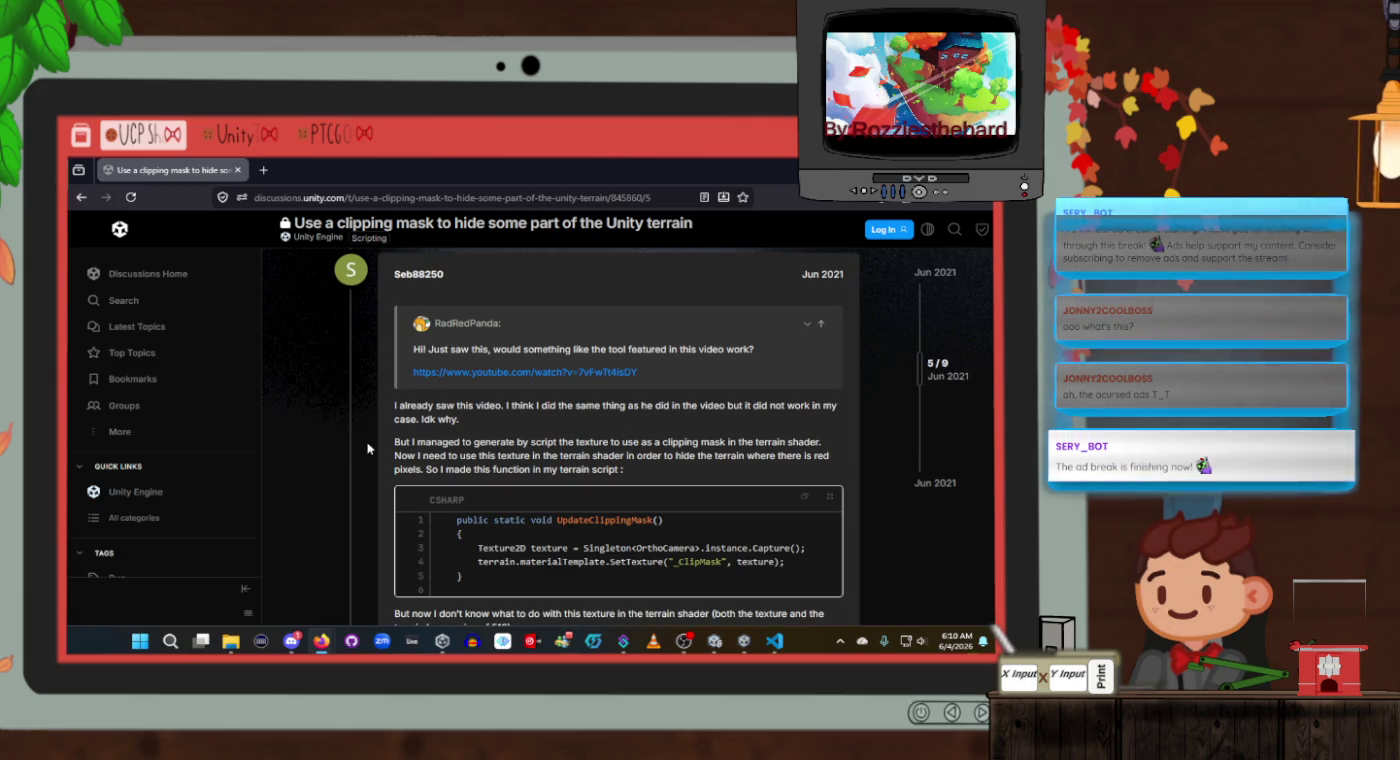
scroll(368, 450, up, 5)
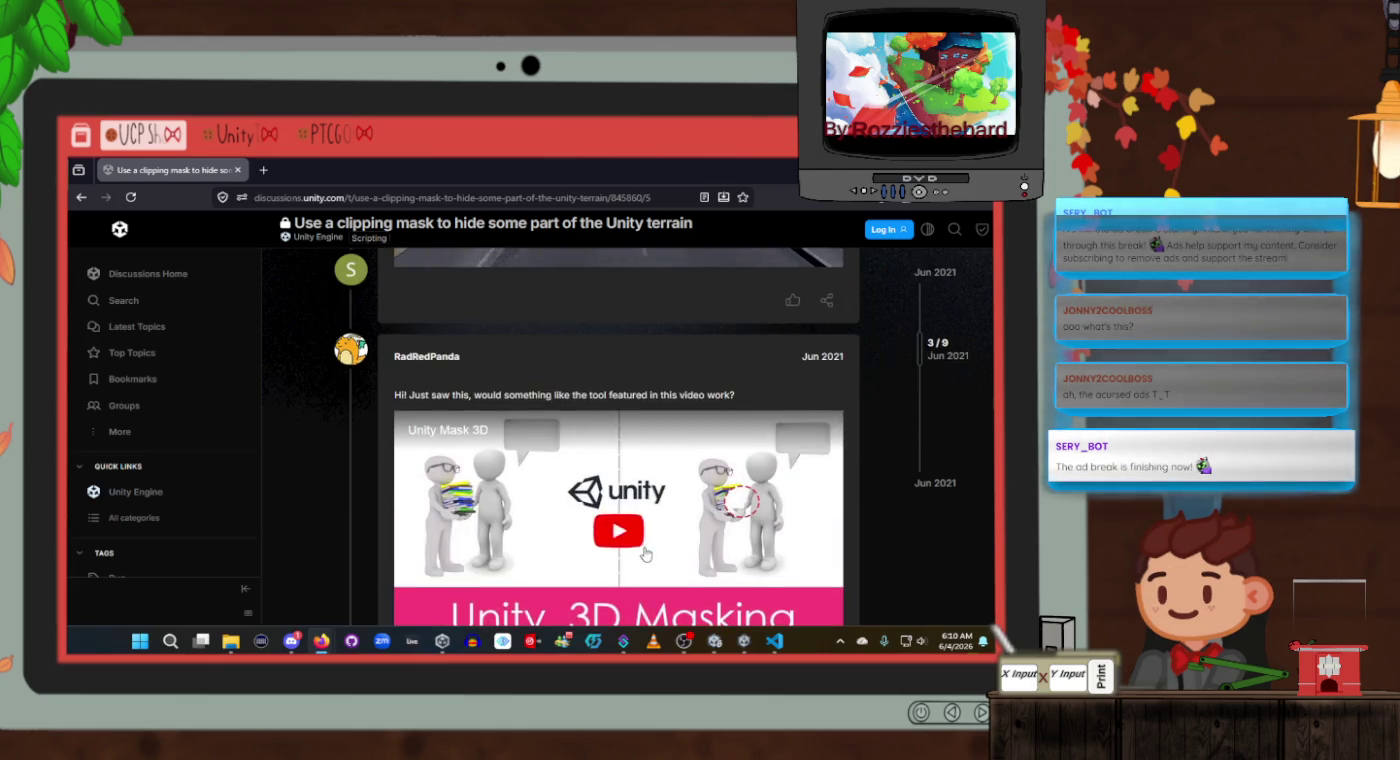
Play the embedded Unity Mask 3D video, then open it on YouTube in a new tab.
click(569, 516)
scroll(566, 512, down, 2)
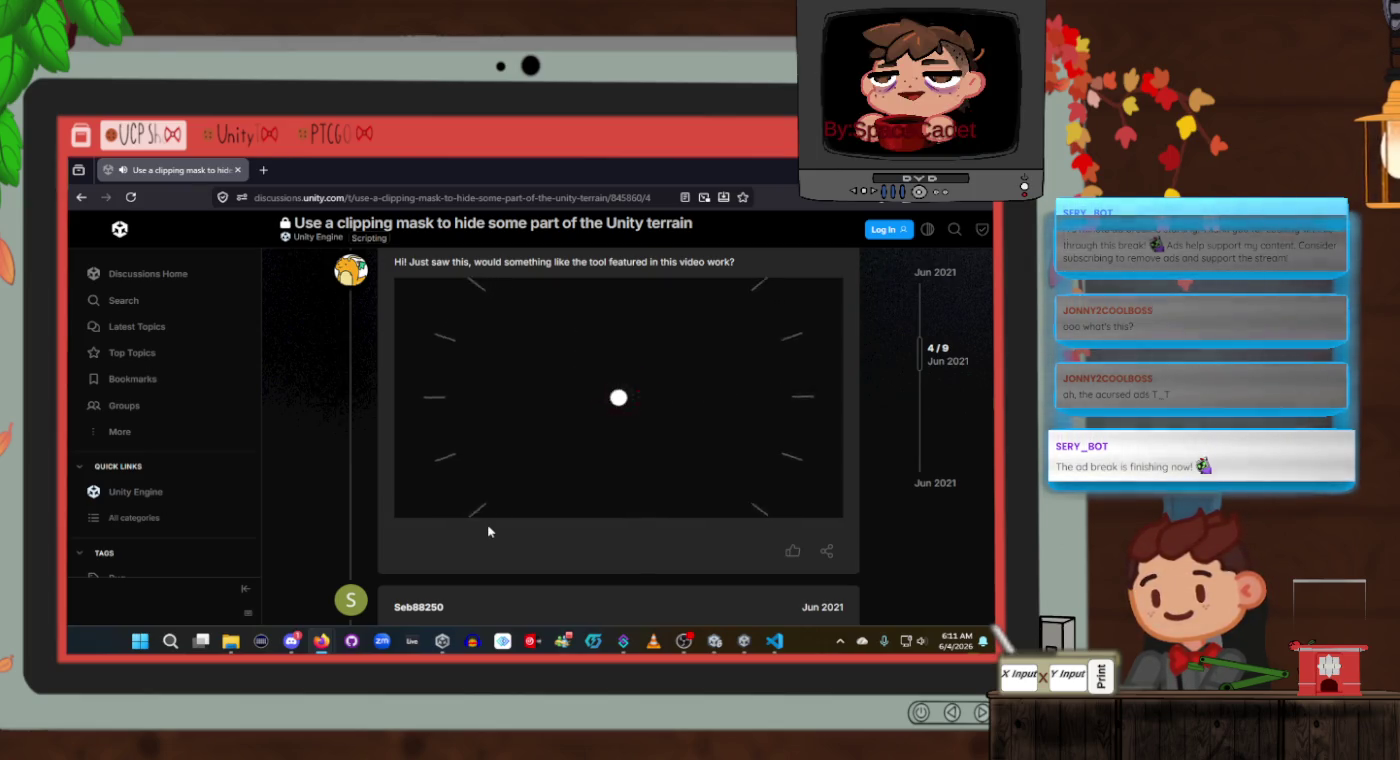
click(775, 494)
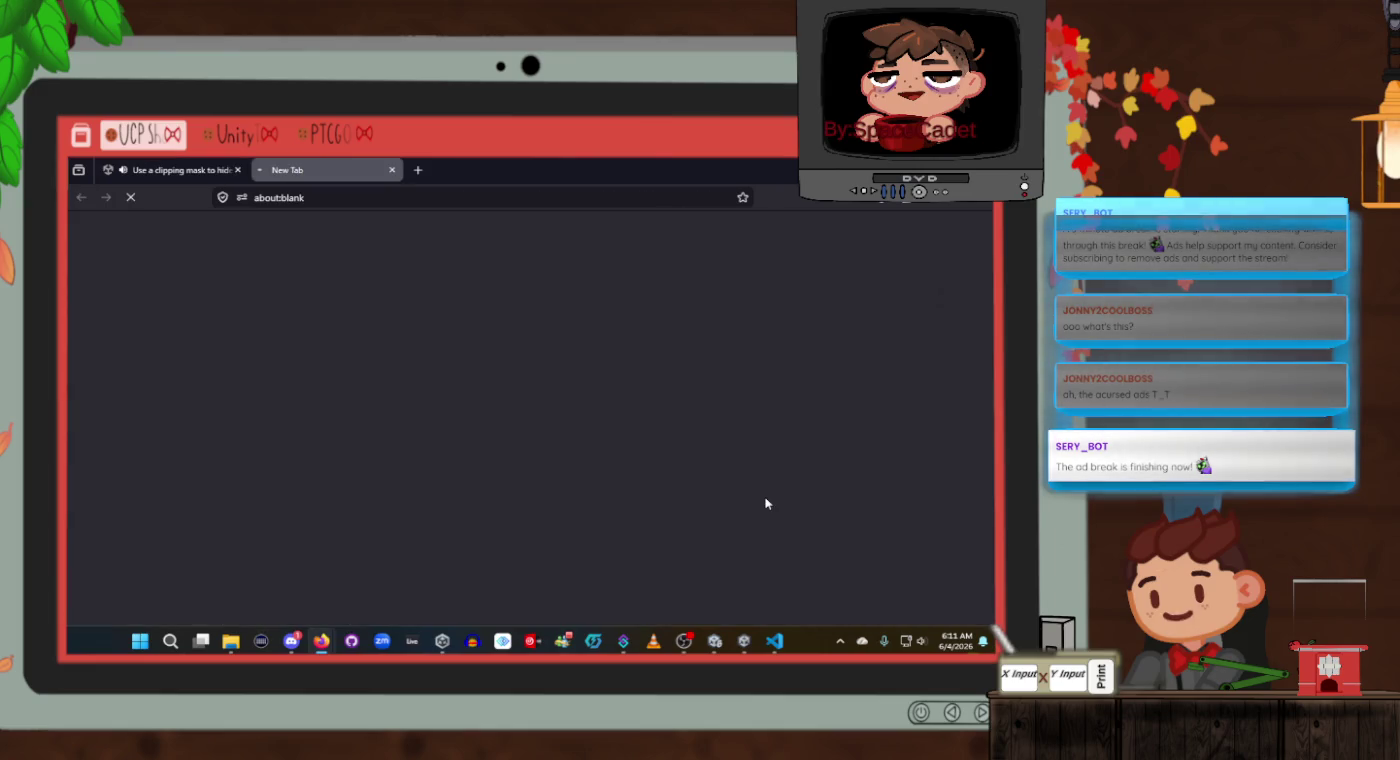
Switch to the Unity Mask 3D YouTube tab and start the video playing.
click(169, 170)
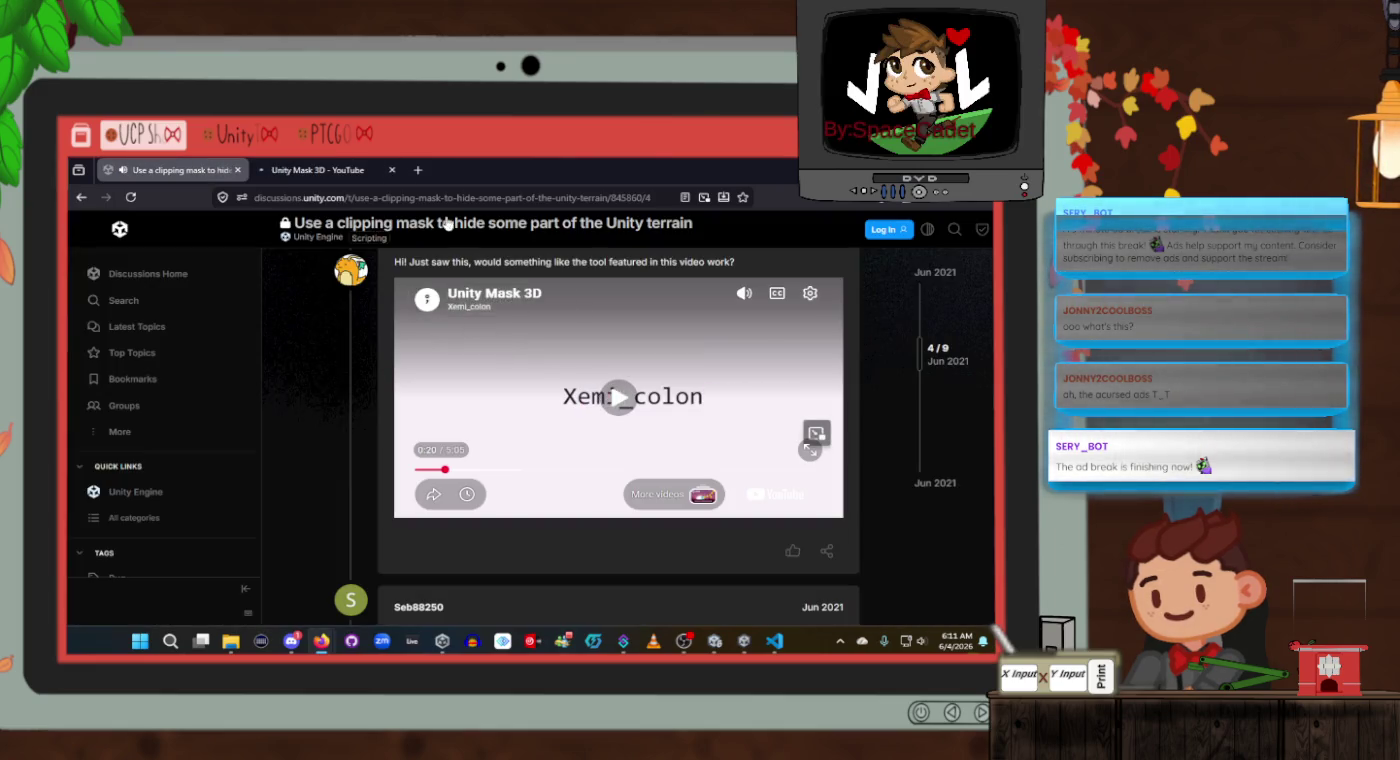
click(356, 165)
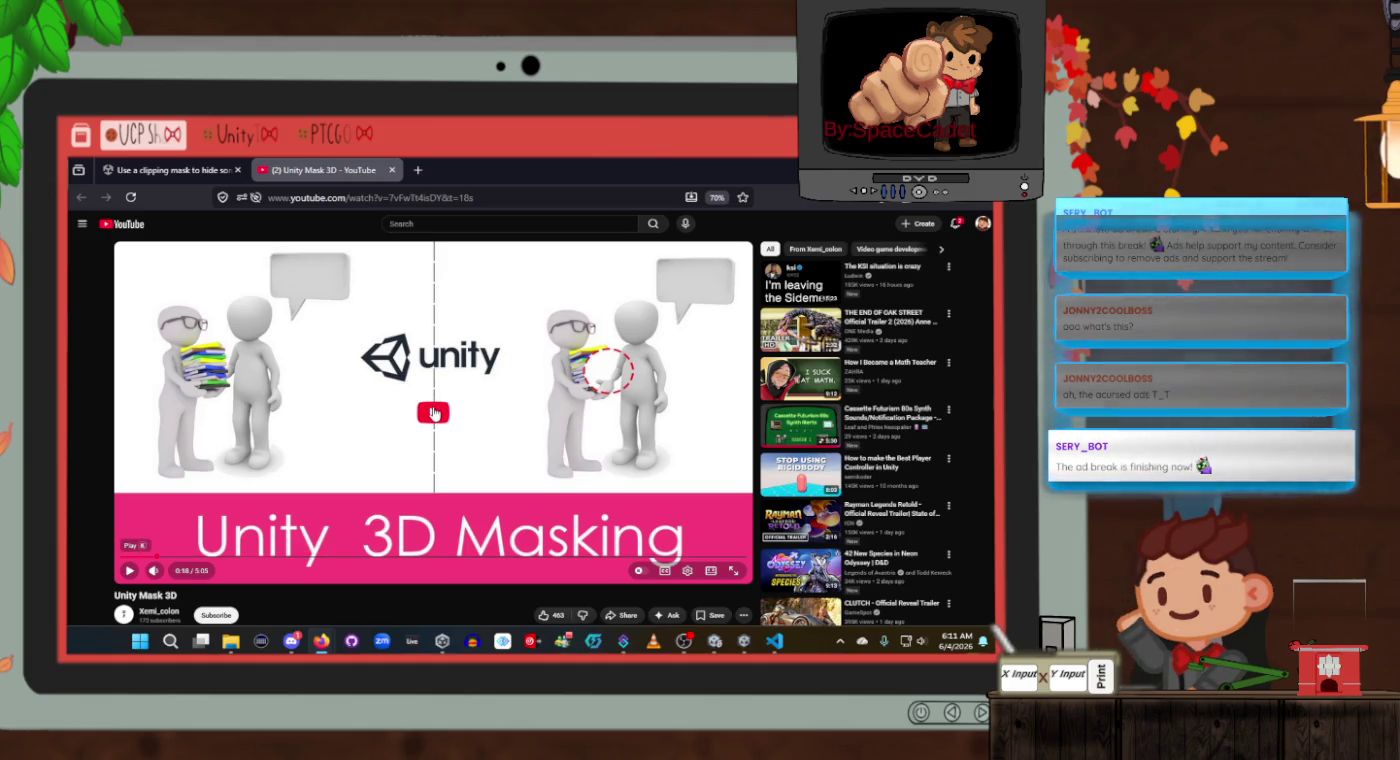
scroll(409, 470, down, 3)
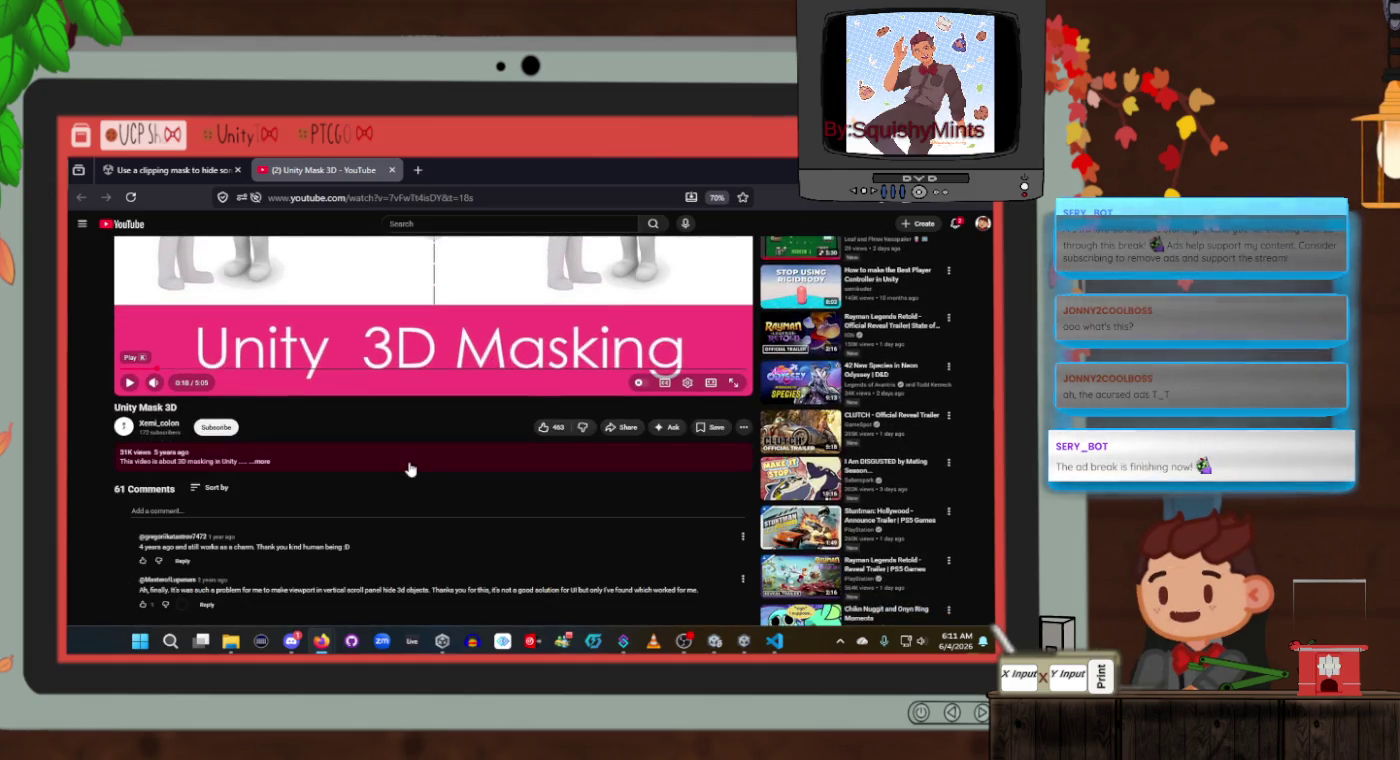
key(k)
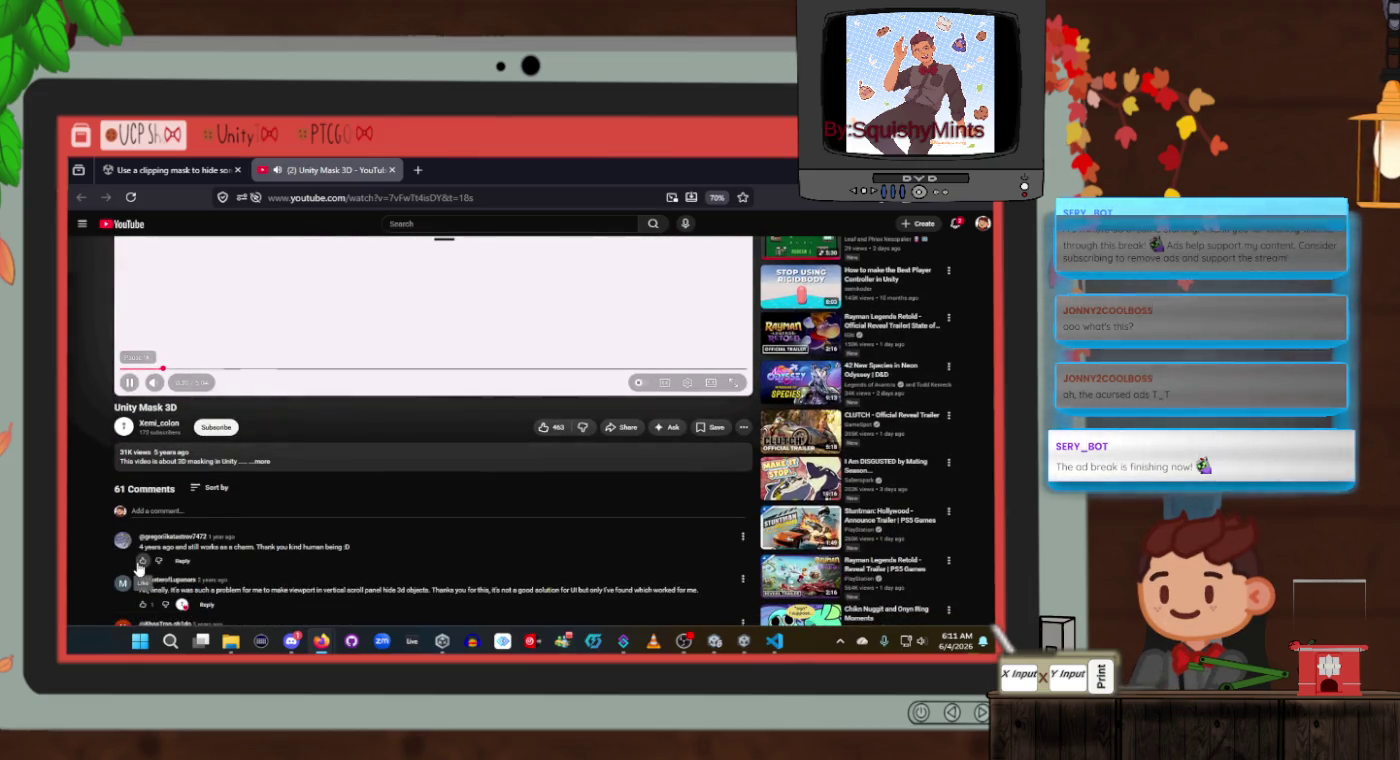
scroll(398, 575, up, 3)
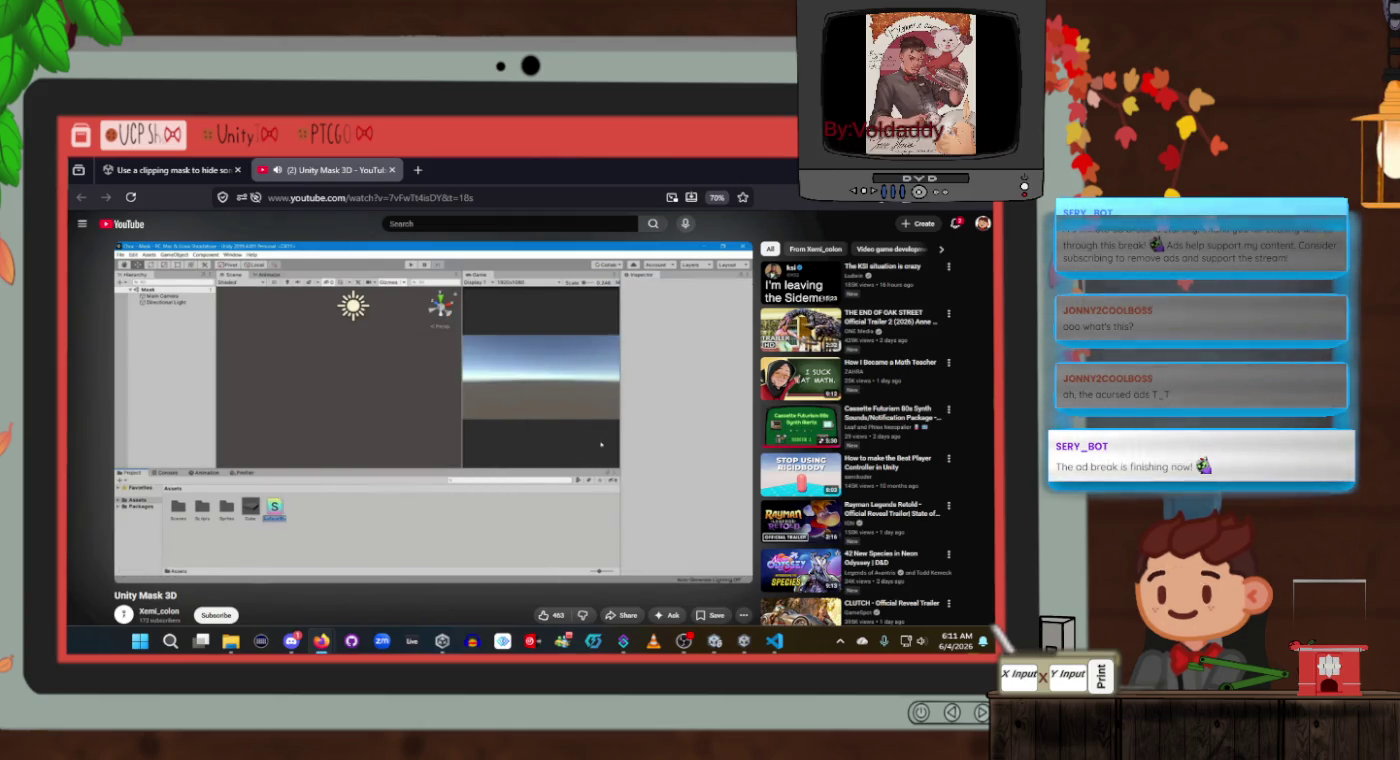
Pause the video at 0:52, glance at the comments, then resume playback.
click(425, 482)
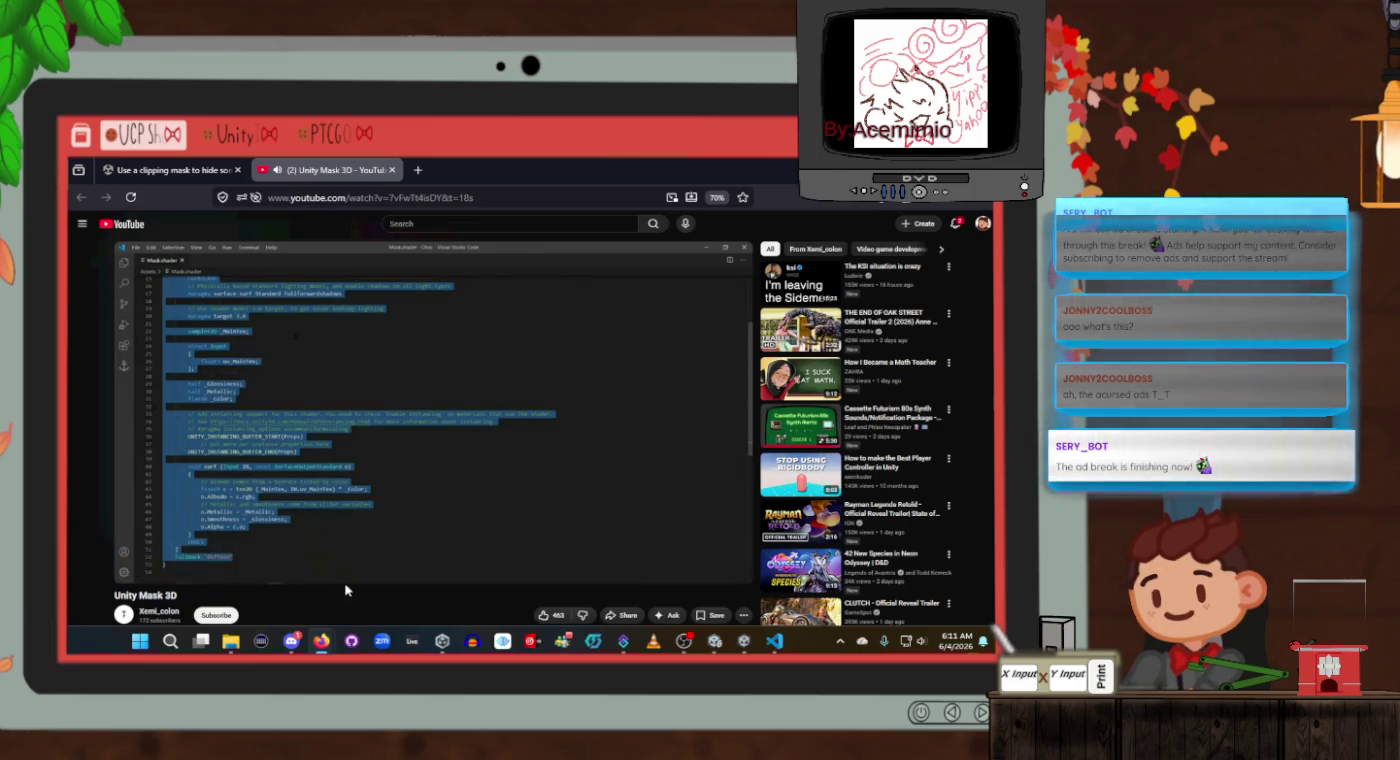
click(434, 471)
scroll(430, 473, down, 3)
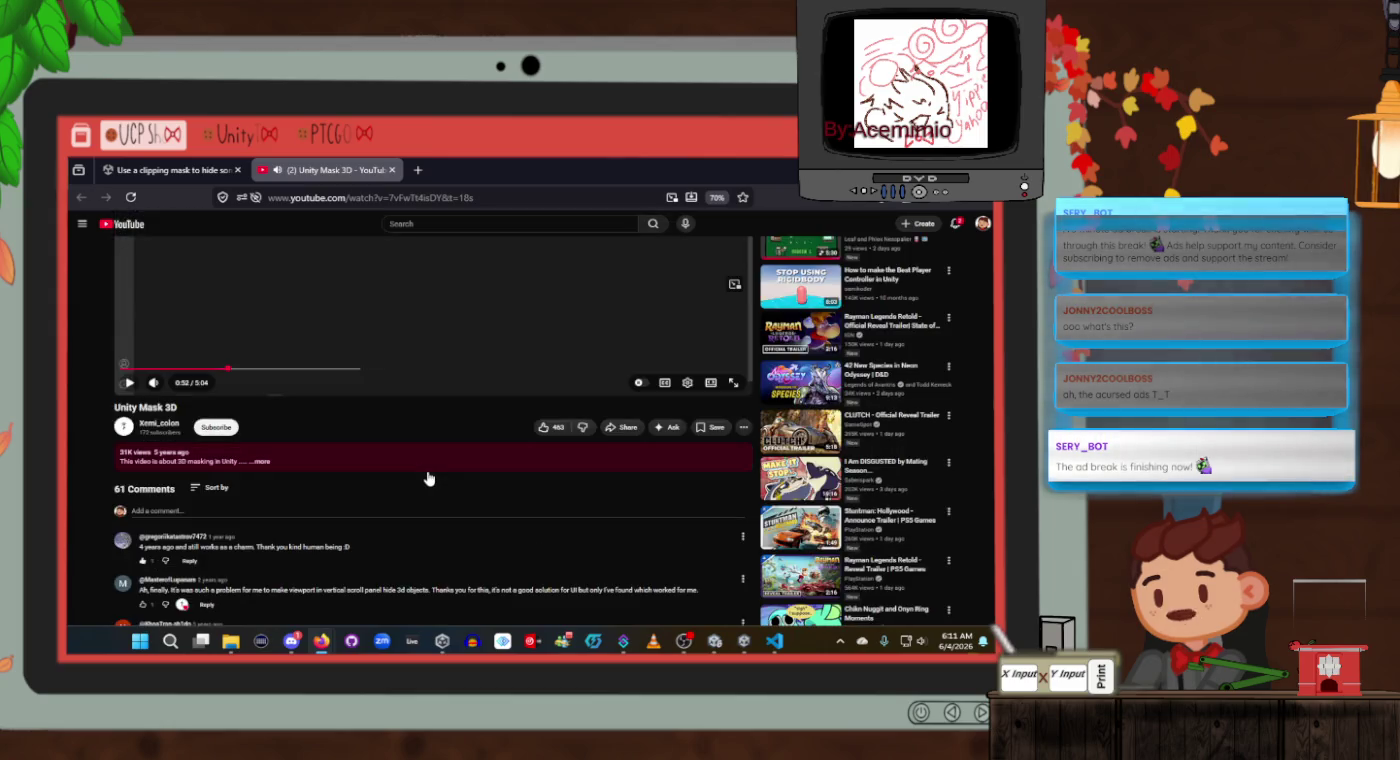
scroll(428, 477, down, 1)
scroll(258, 297, up, 4)
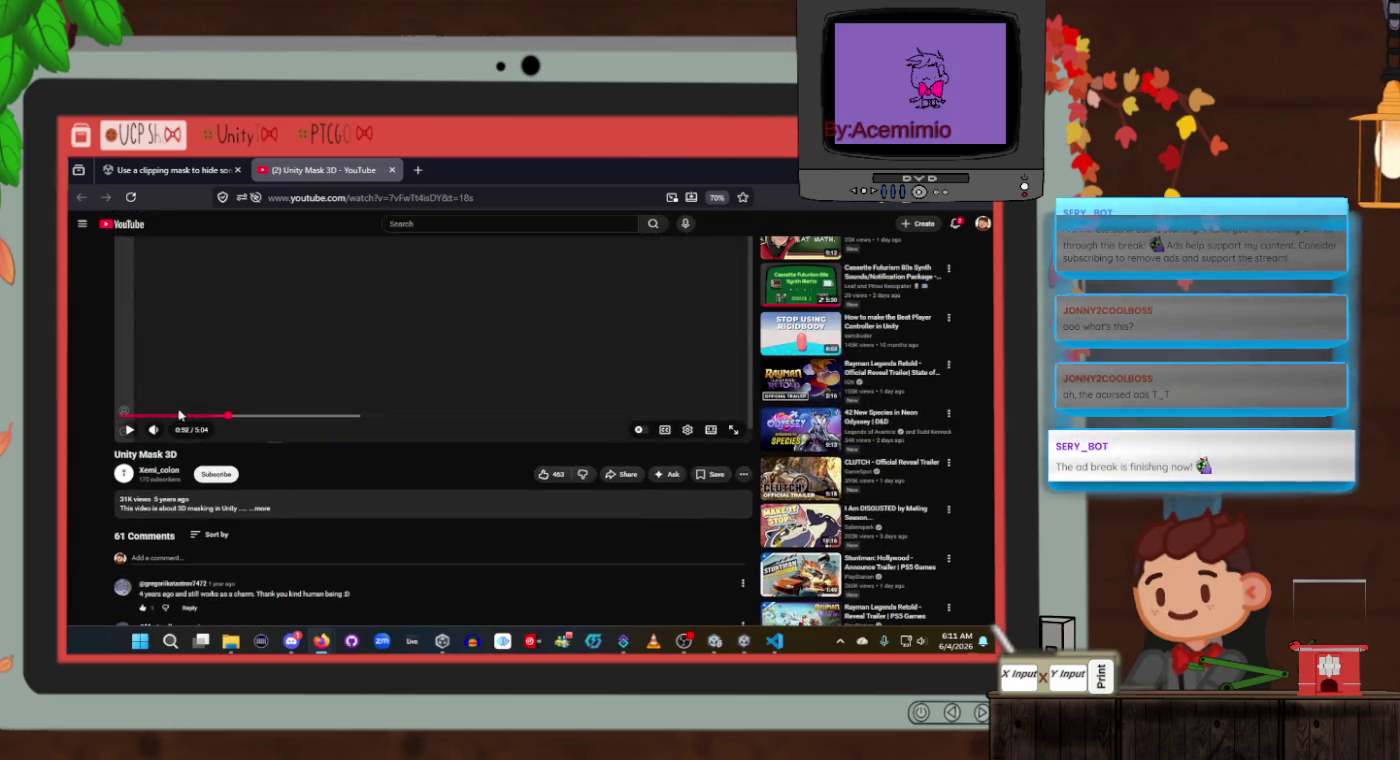
click(311, 456)
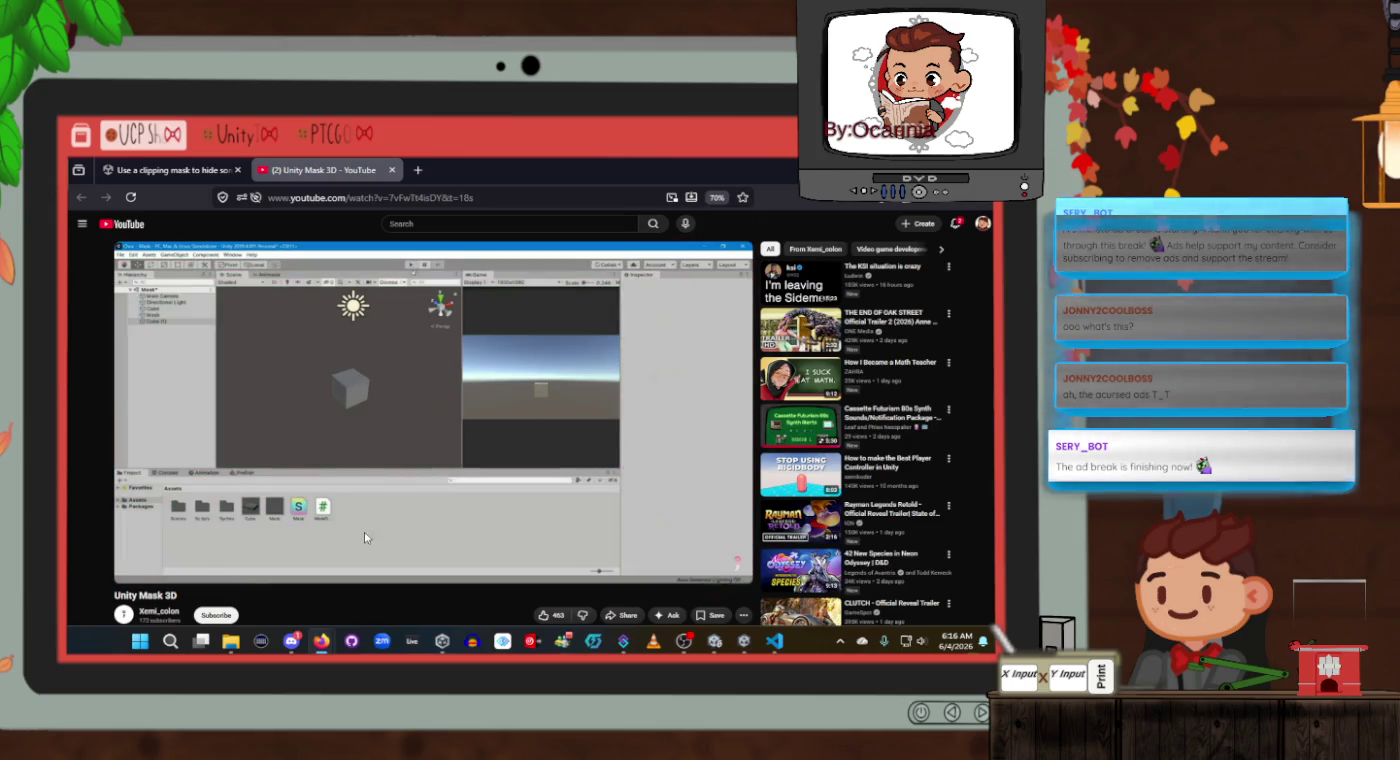
Return to the clipping-mask thread and scroll to RadRedPanda's reply on subtracting mask R from _MainTex alpha.
key(ctrl+shift+Tab)
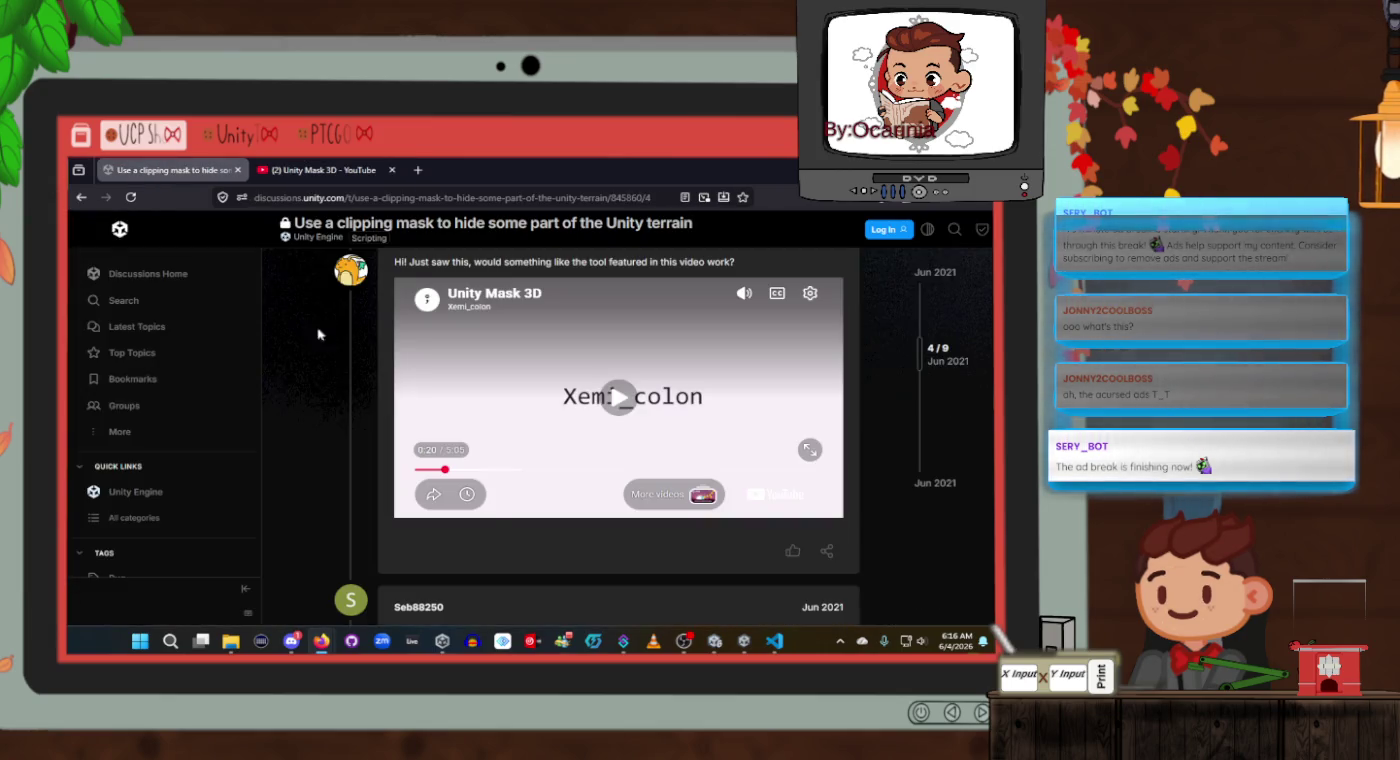
scroll(512, 480, down, 5)
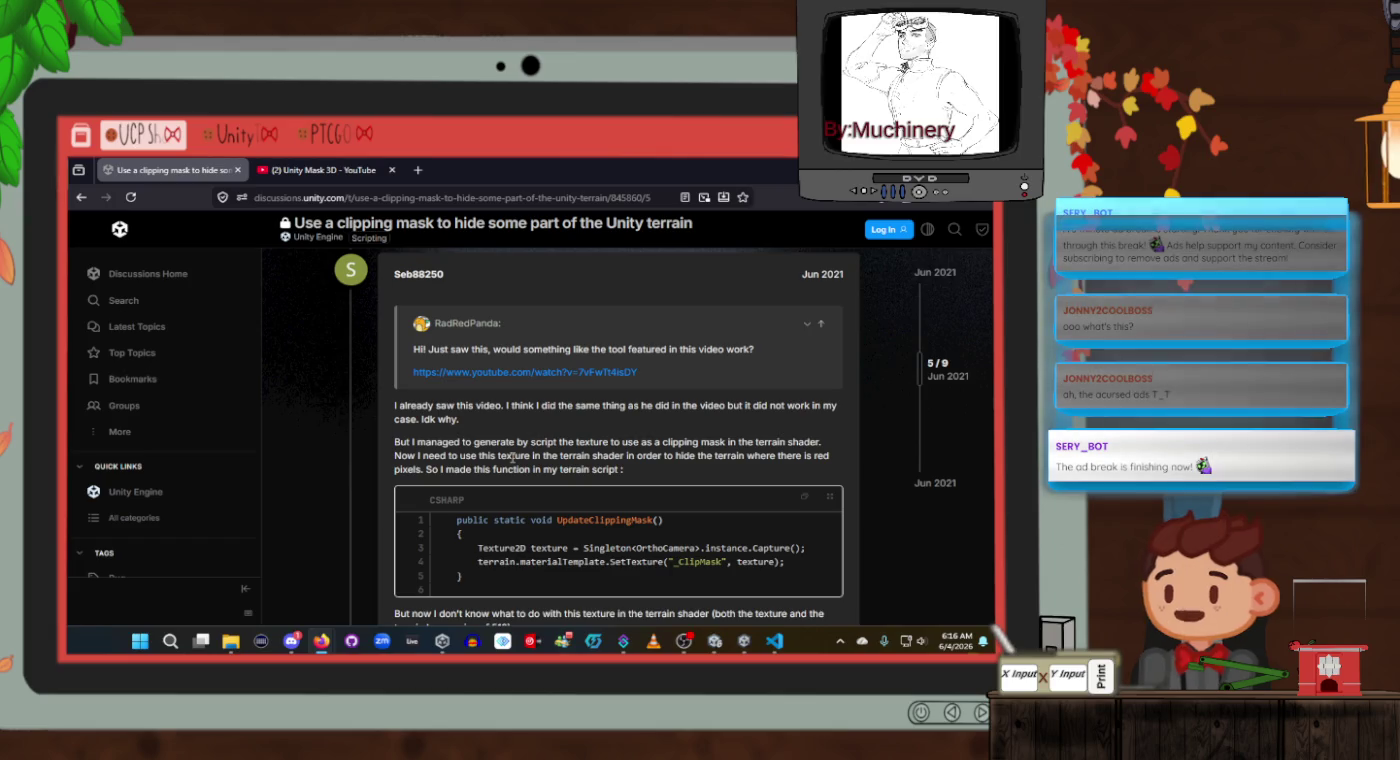
scroll(512, 461, down, 3)
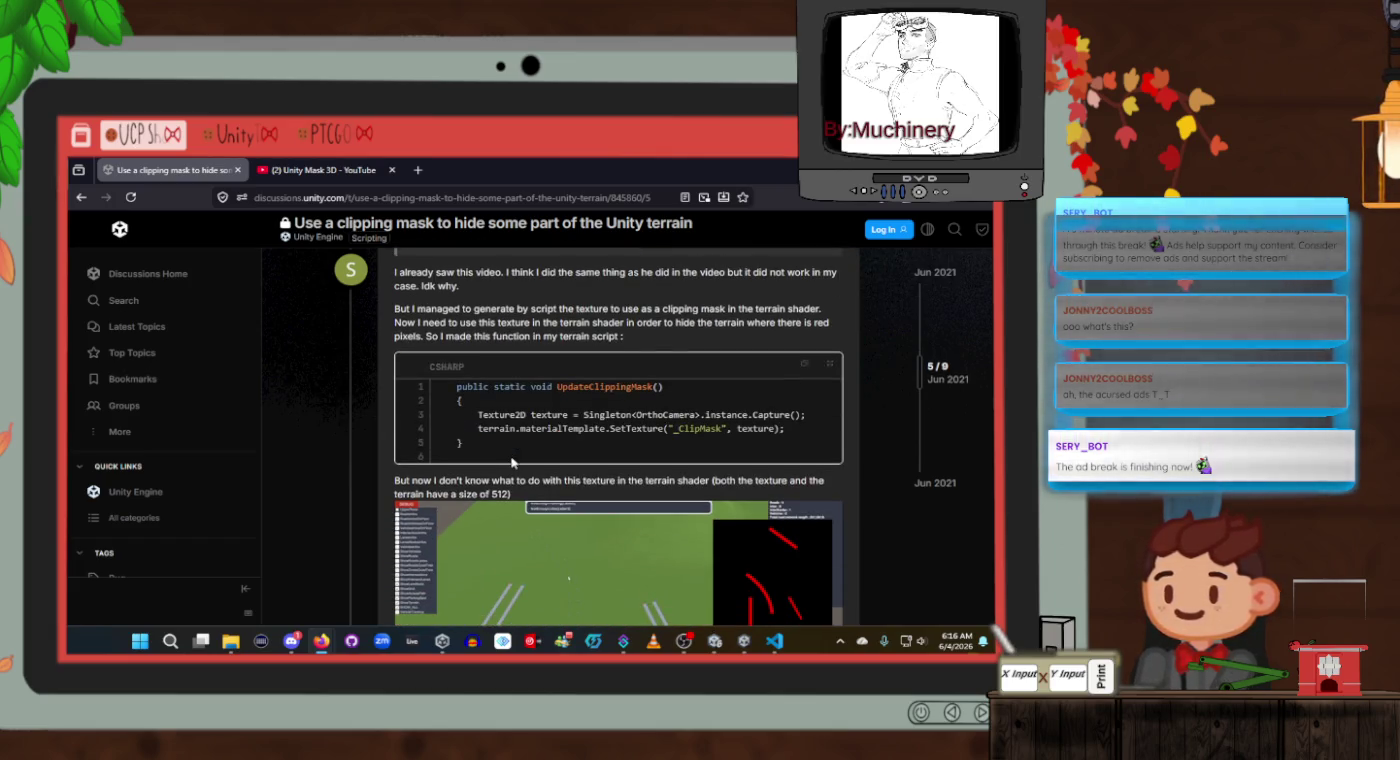
scroll(512, 461, down, 5)
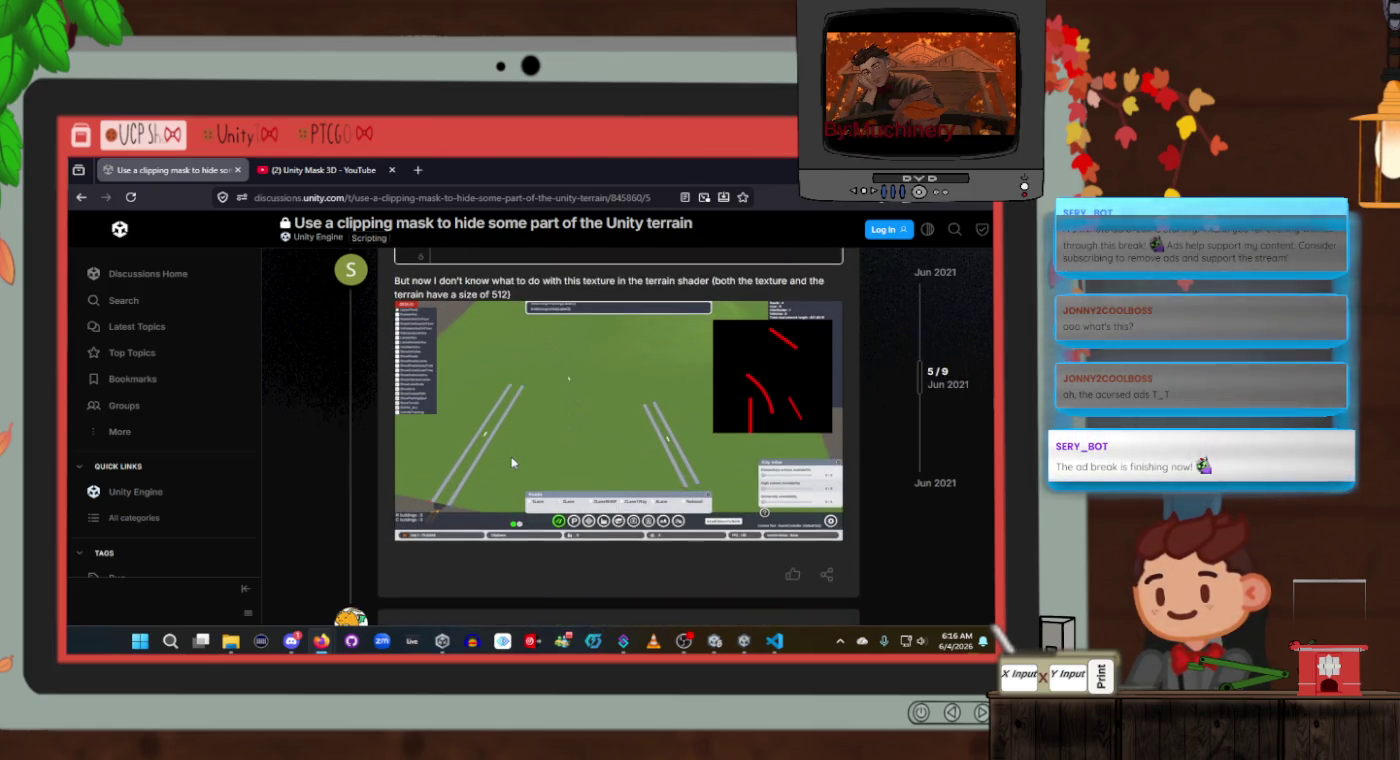
scroll(512, 461, down, 3)
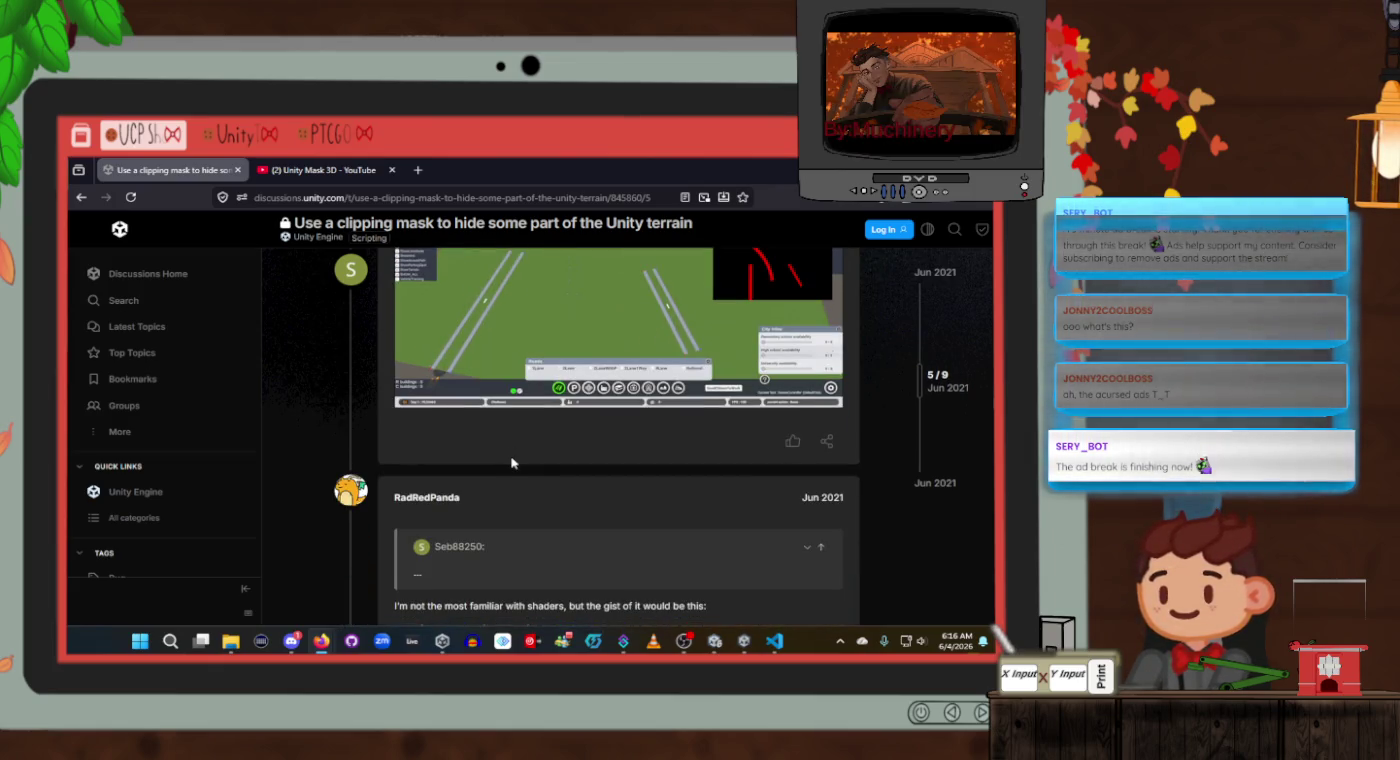
scroll(511, 462, down, 3)
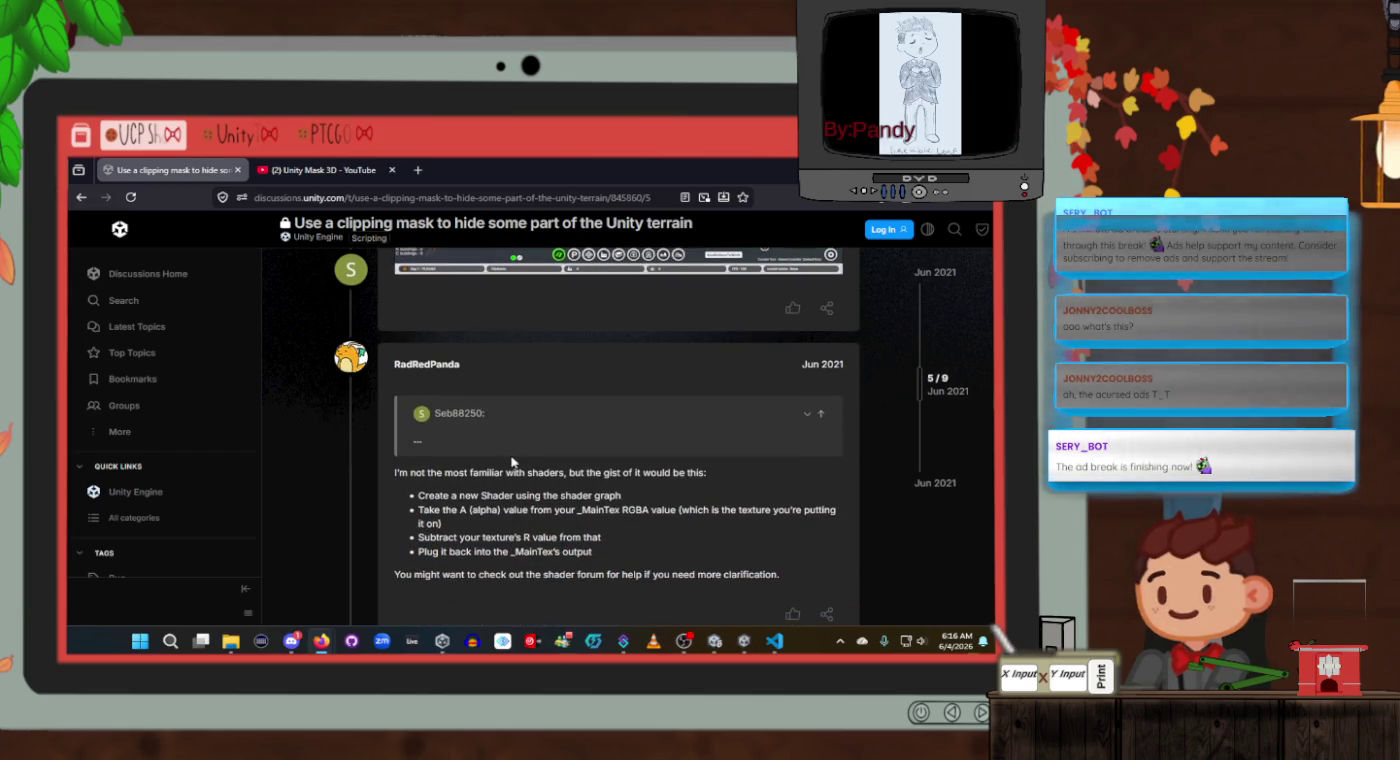
scroll(512, 461, down, 1)
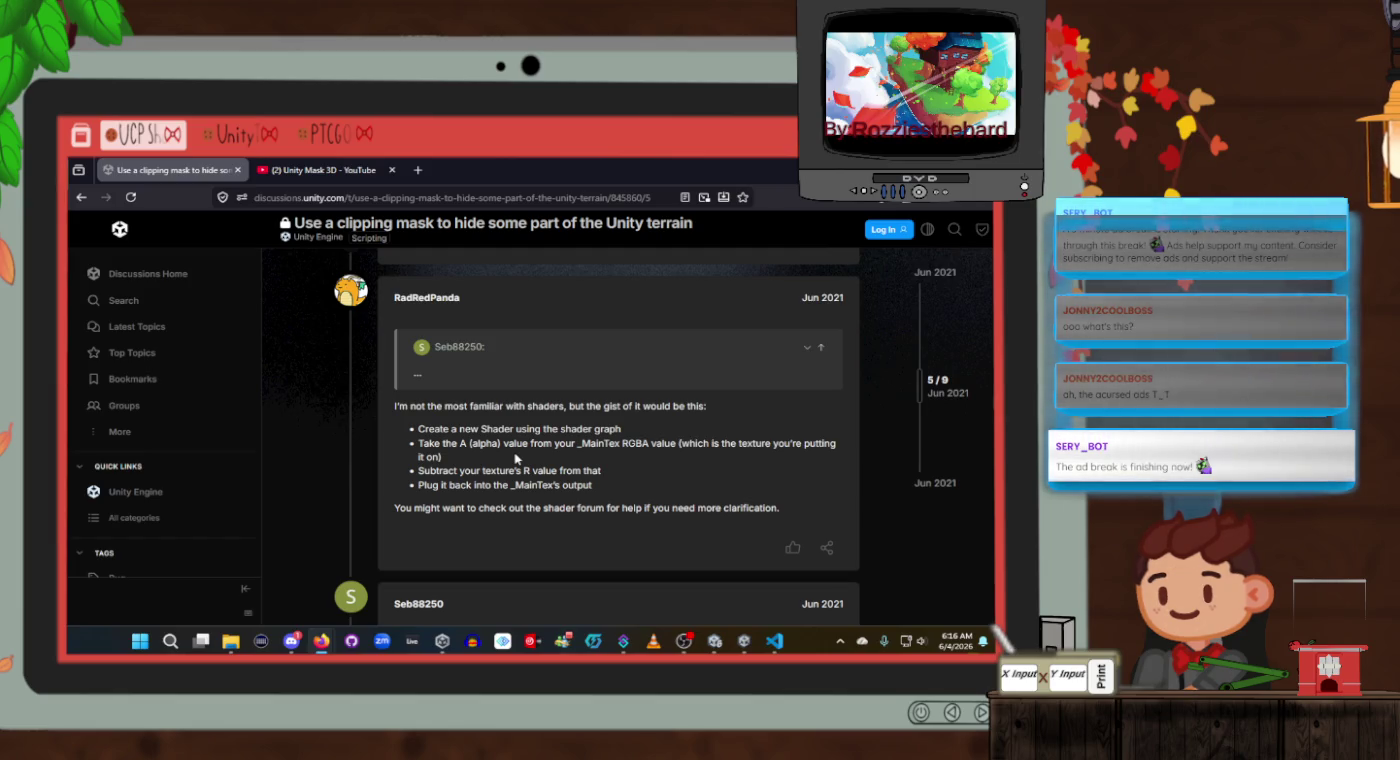
scroll(515, 459, down, 5)
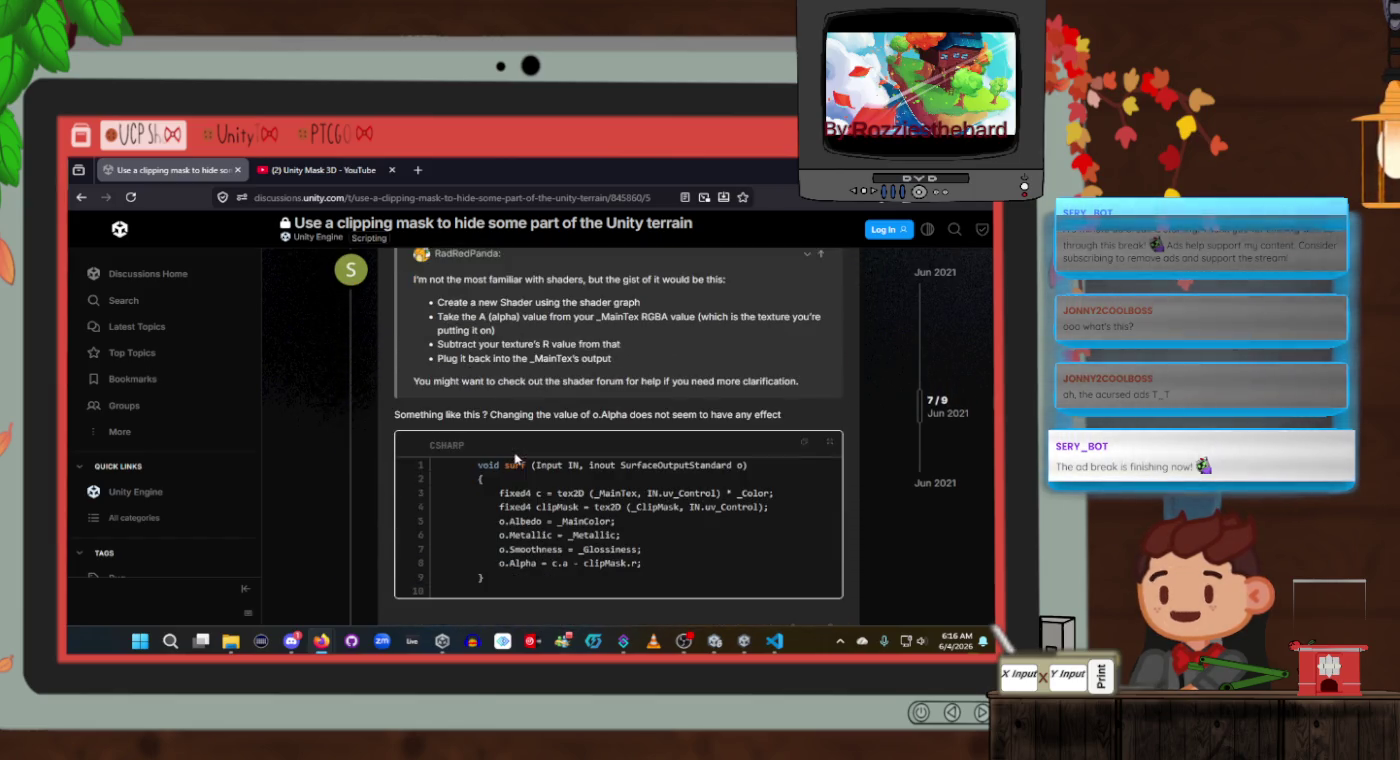
scroll(515, 458, down, 1)
scroll(516, 456, down, 3)
scroll(518, 453, up, 3)
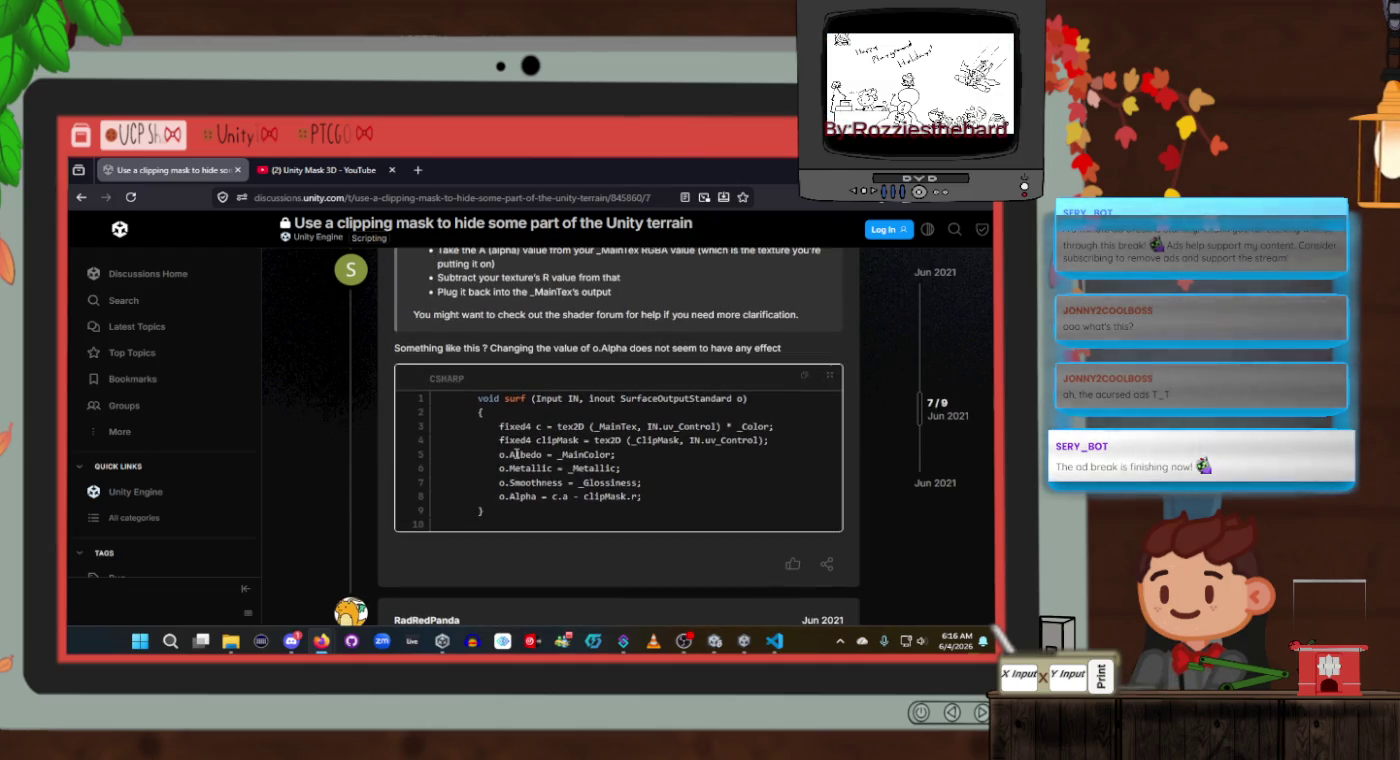
scroll(517, 454, down, 3)
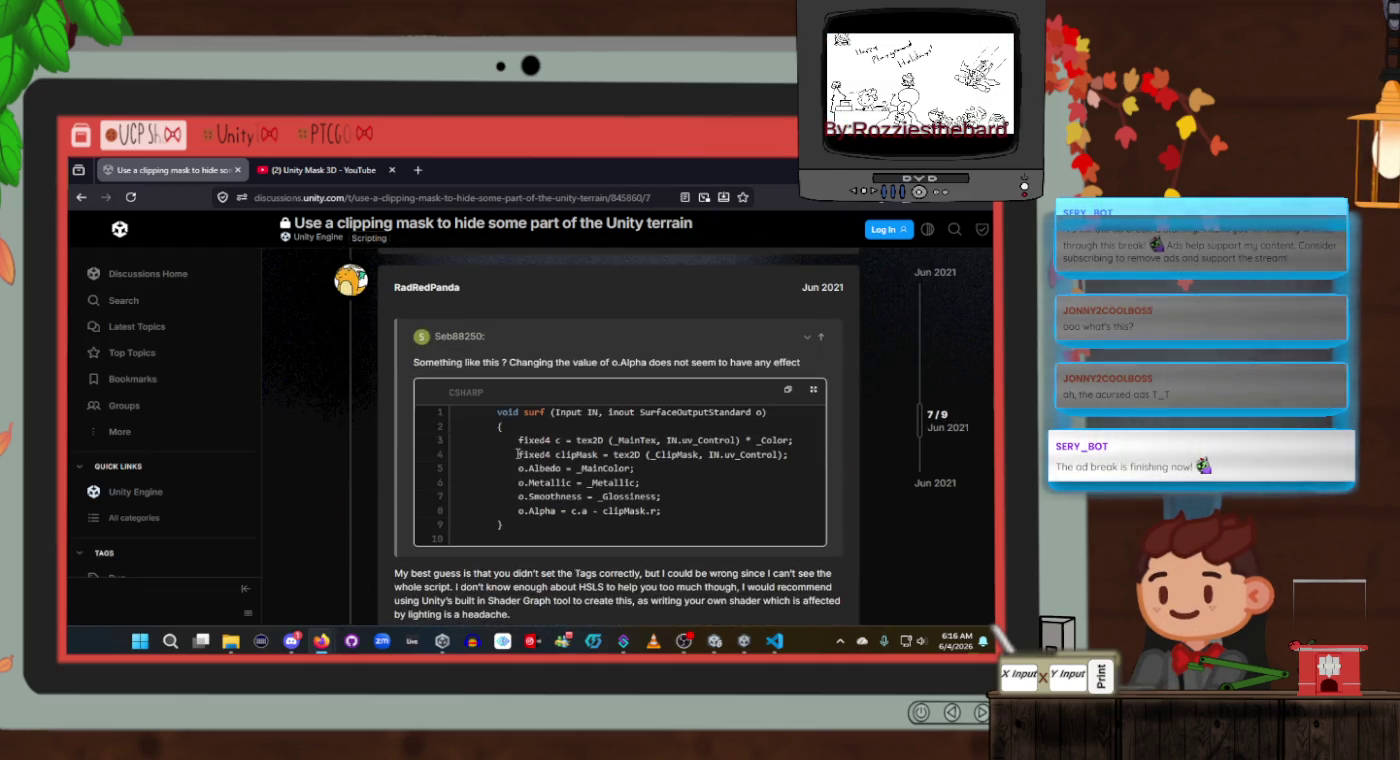
scroll(517, 454, down, 4)
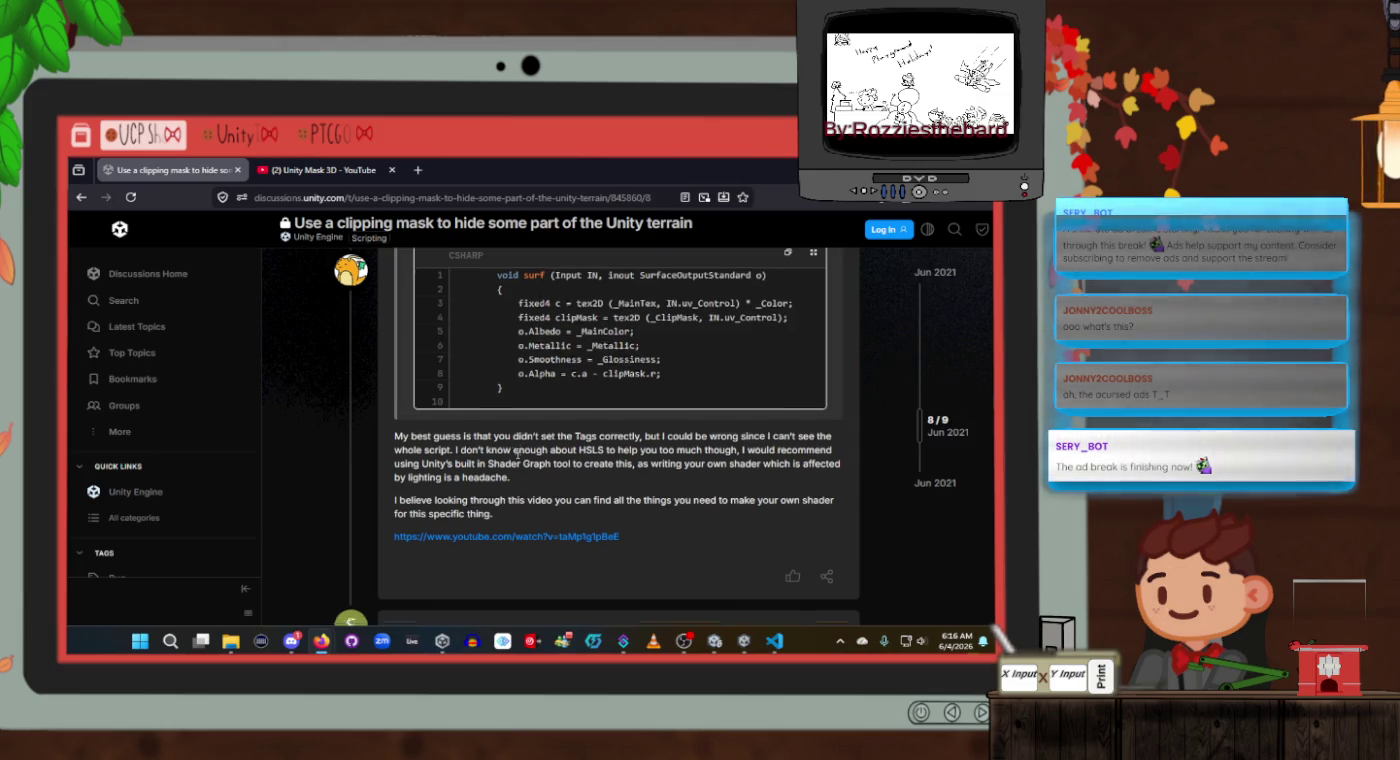
scroll(518, 458, down, 4)
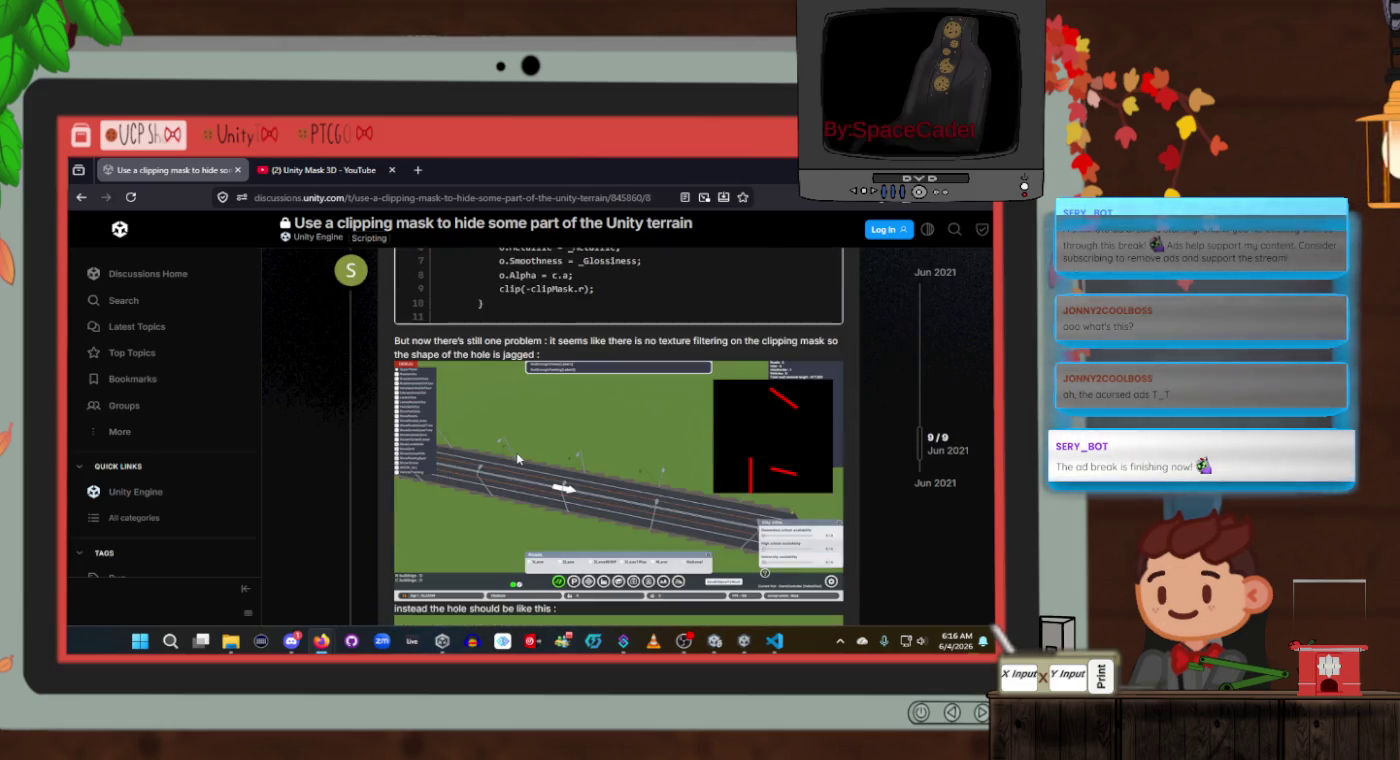
scroll(517, 458, down, 7)
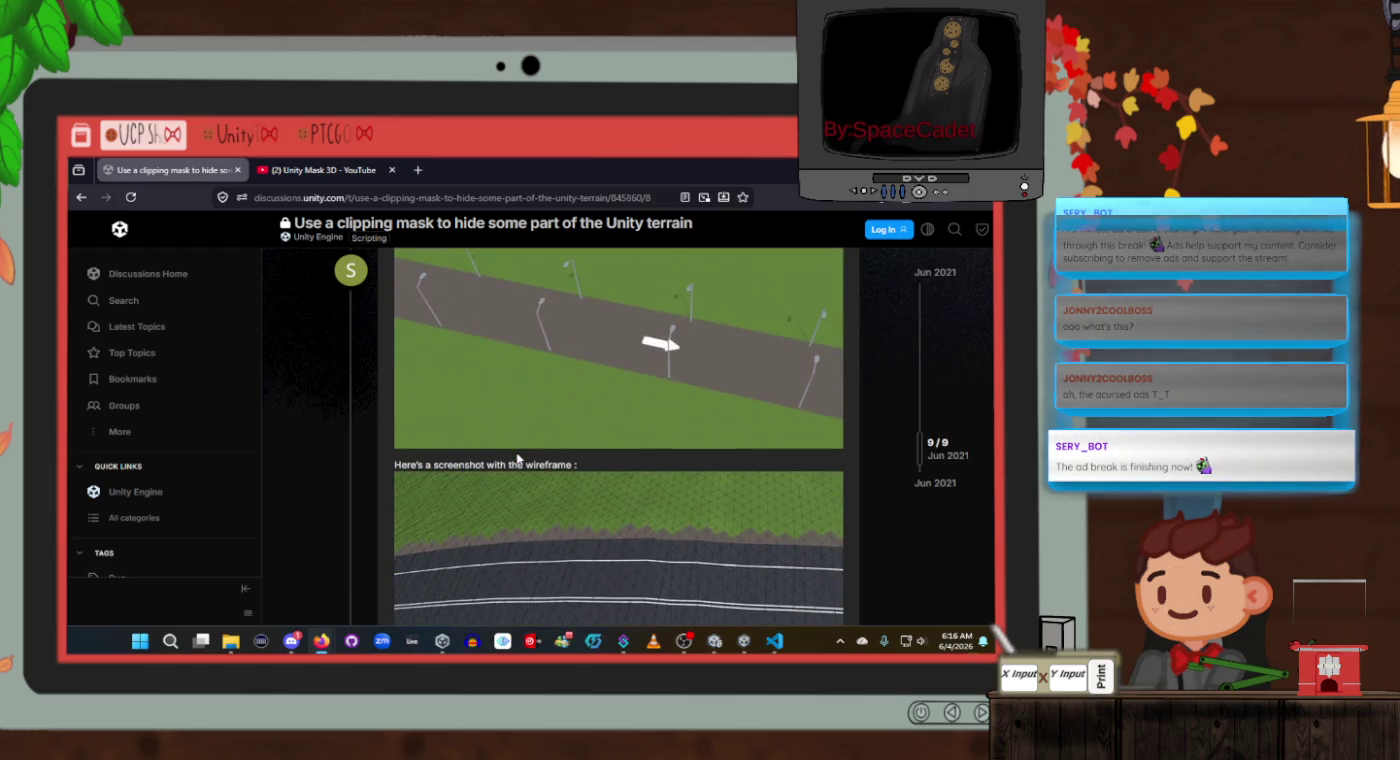
scroll(519, 458, up, 5)
scroll(517, 458, up, 3)
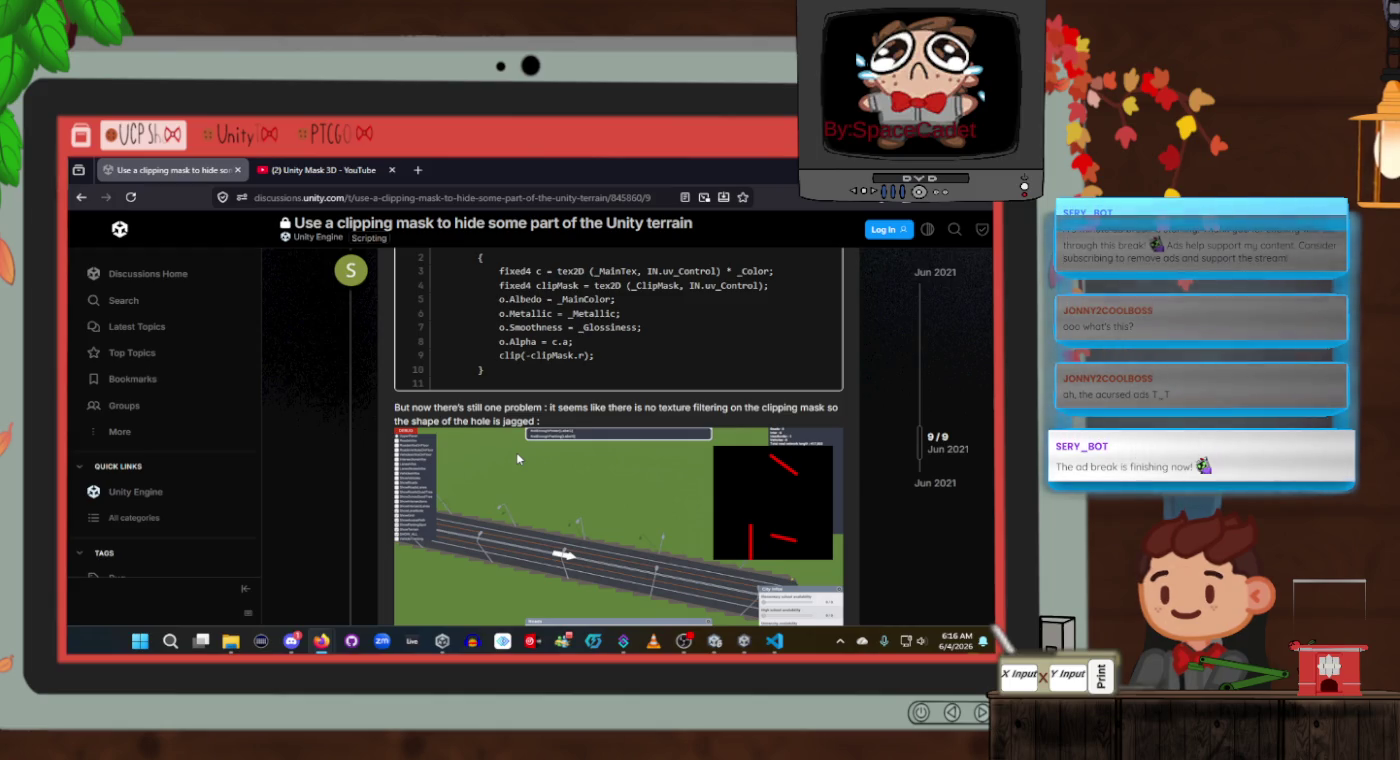
scroll(518, 458, down, 7)
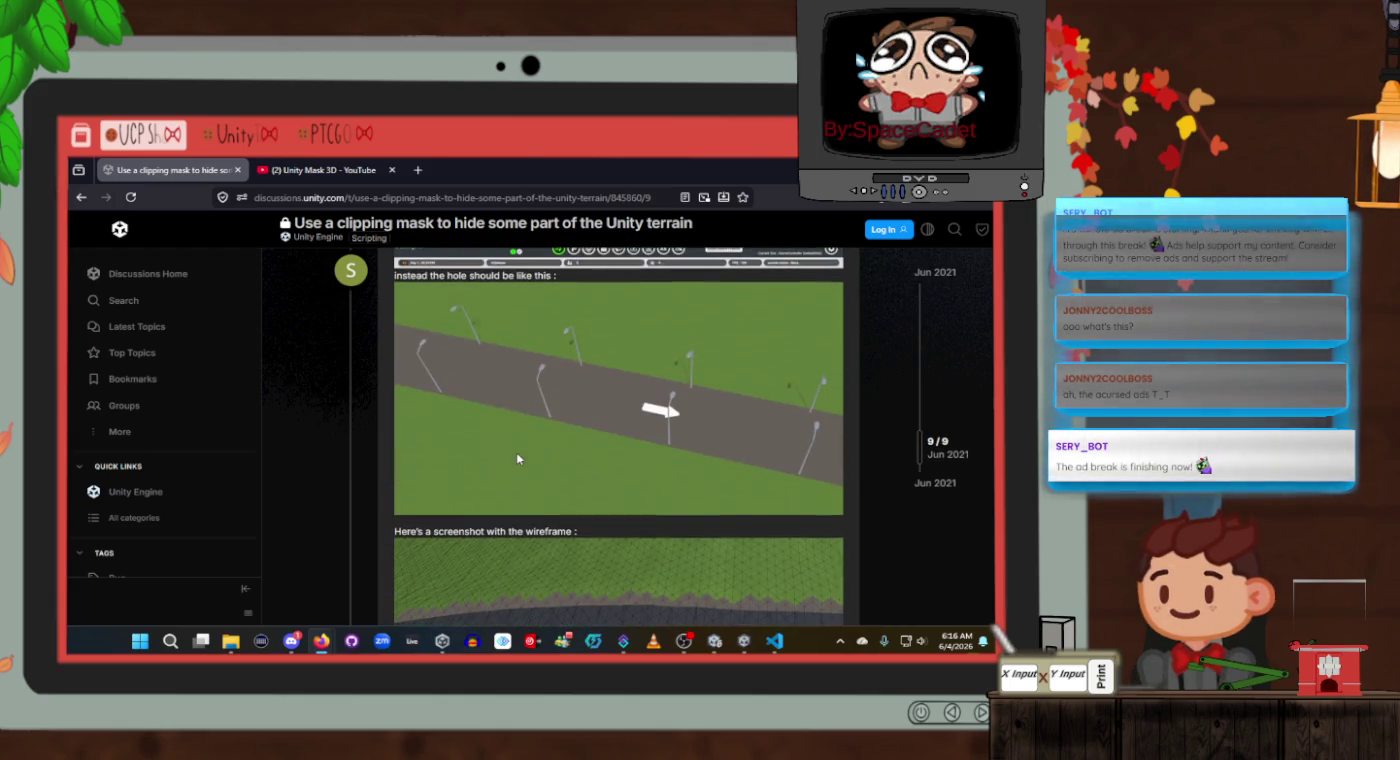
scroll(517, 458, down, 1)
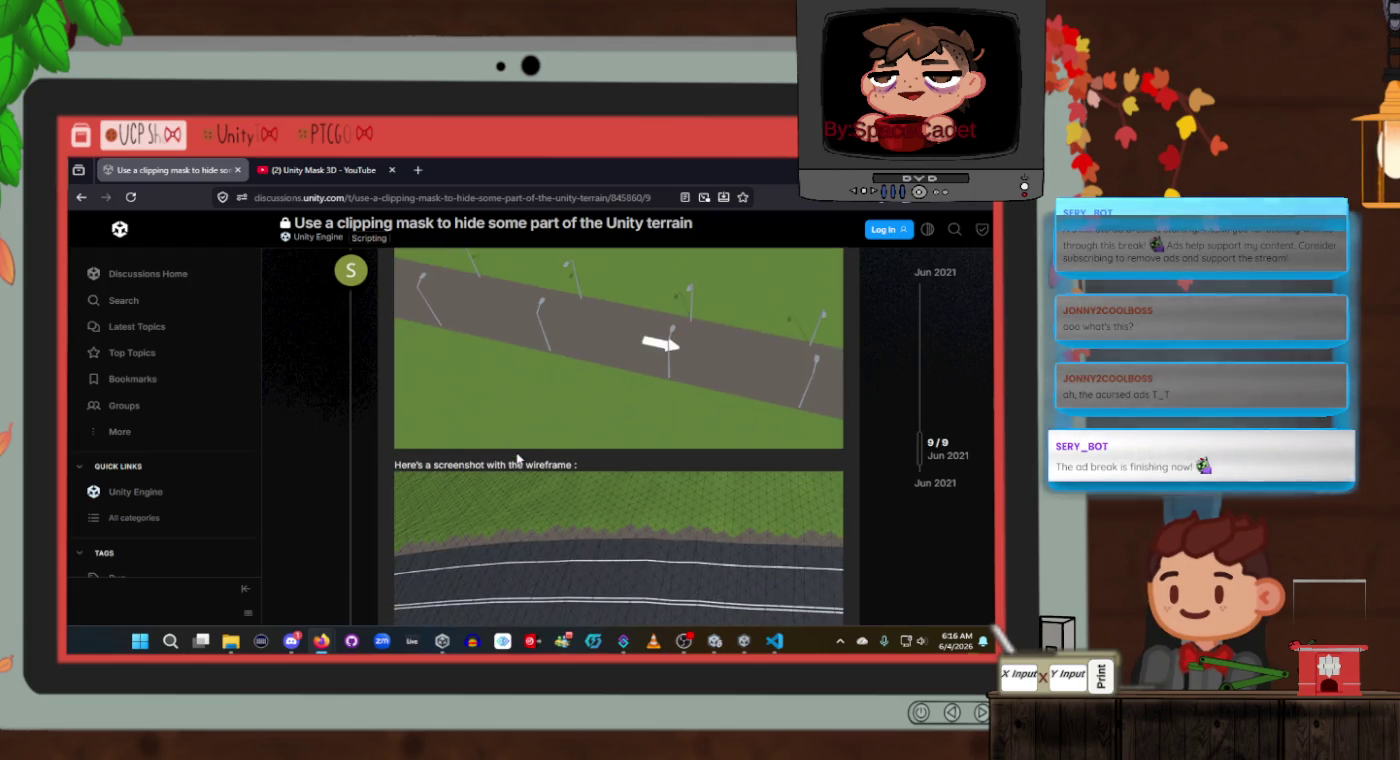
scroll(517, 458, up, 6)
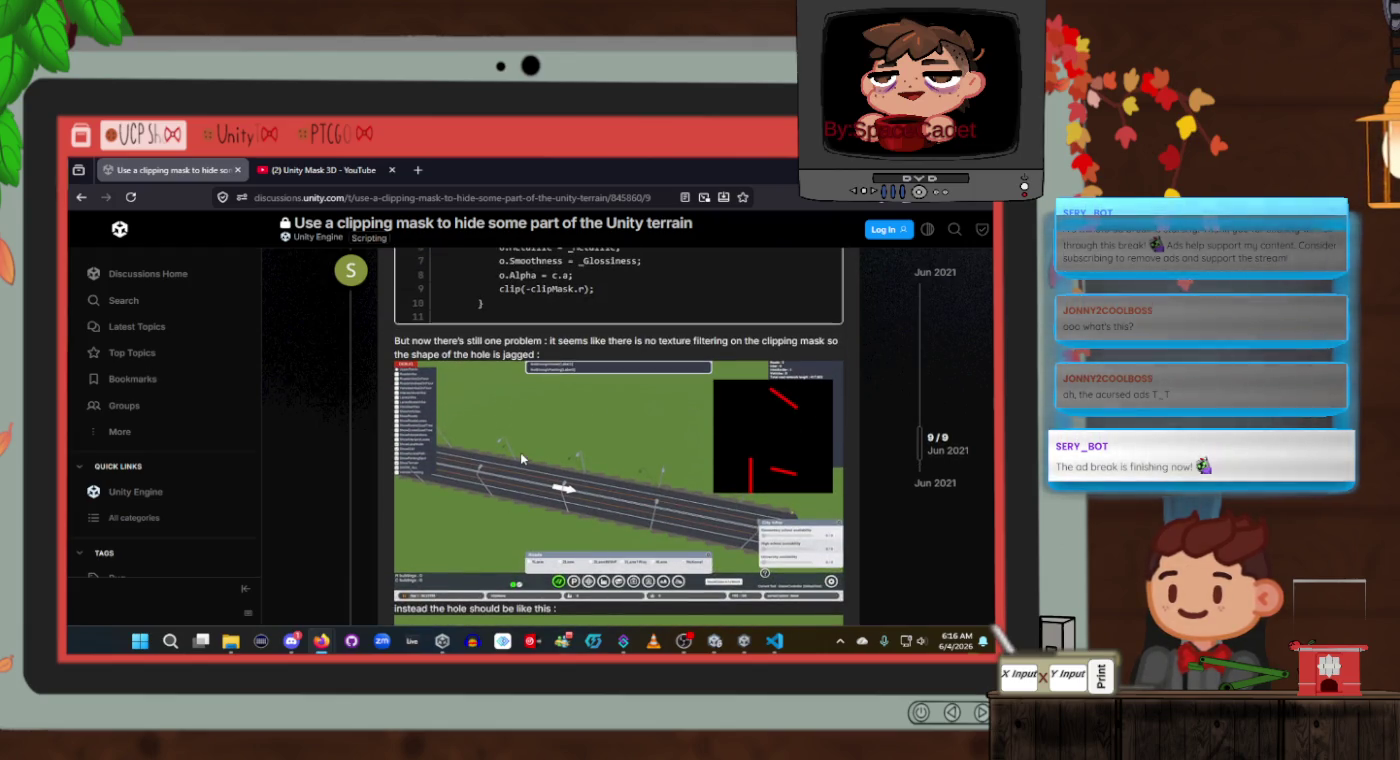
scroll(521, 459, down, 8)
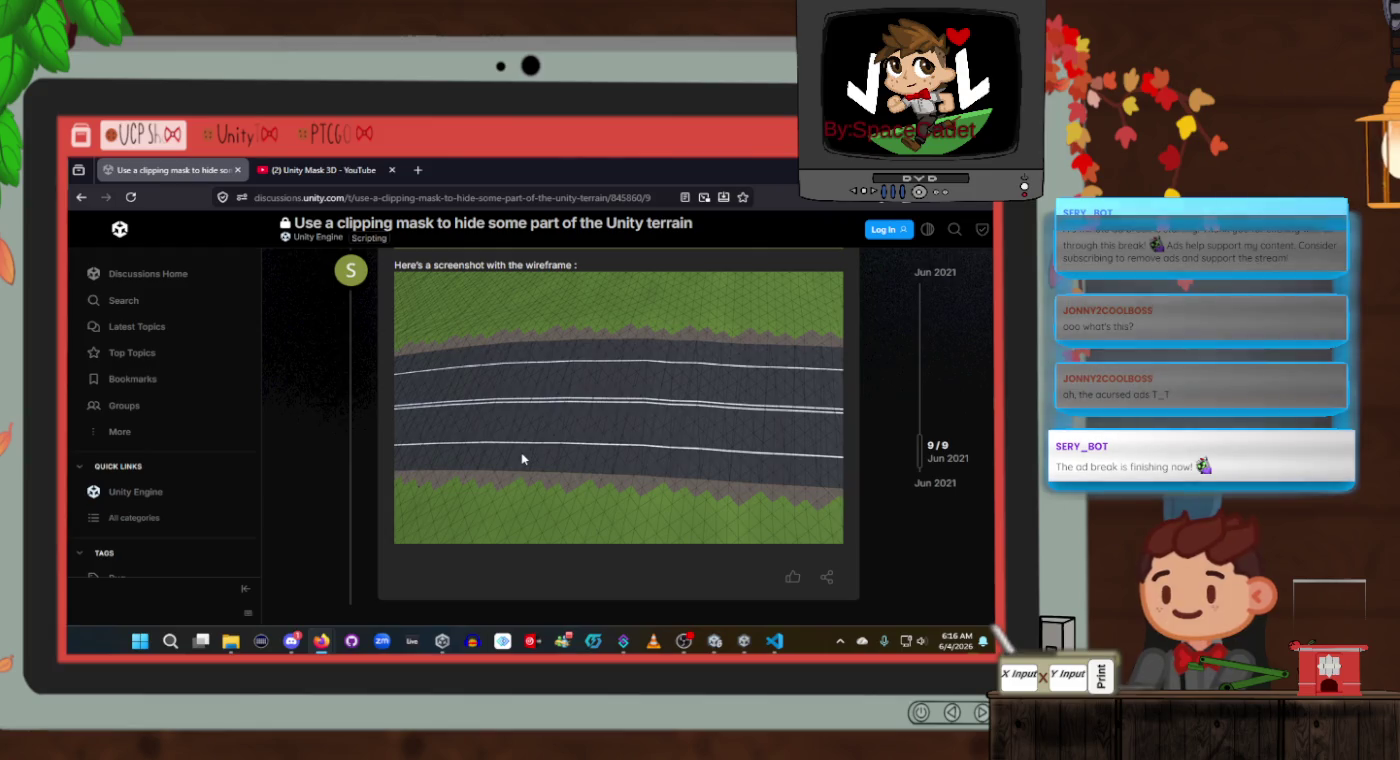
scroll(520, 458, up, 1)
scroll(521, 455, down, 5)
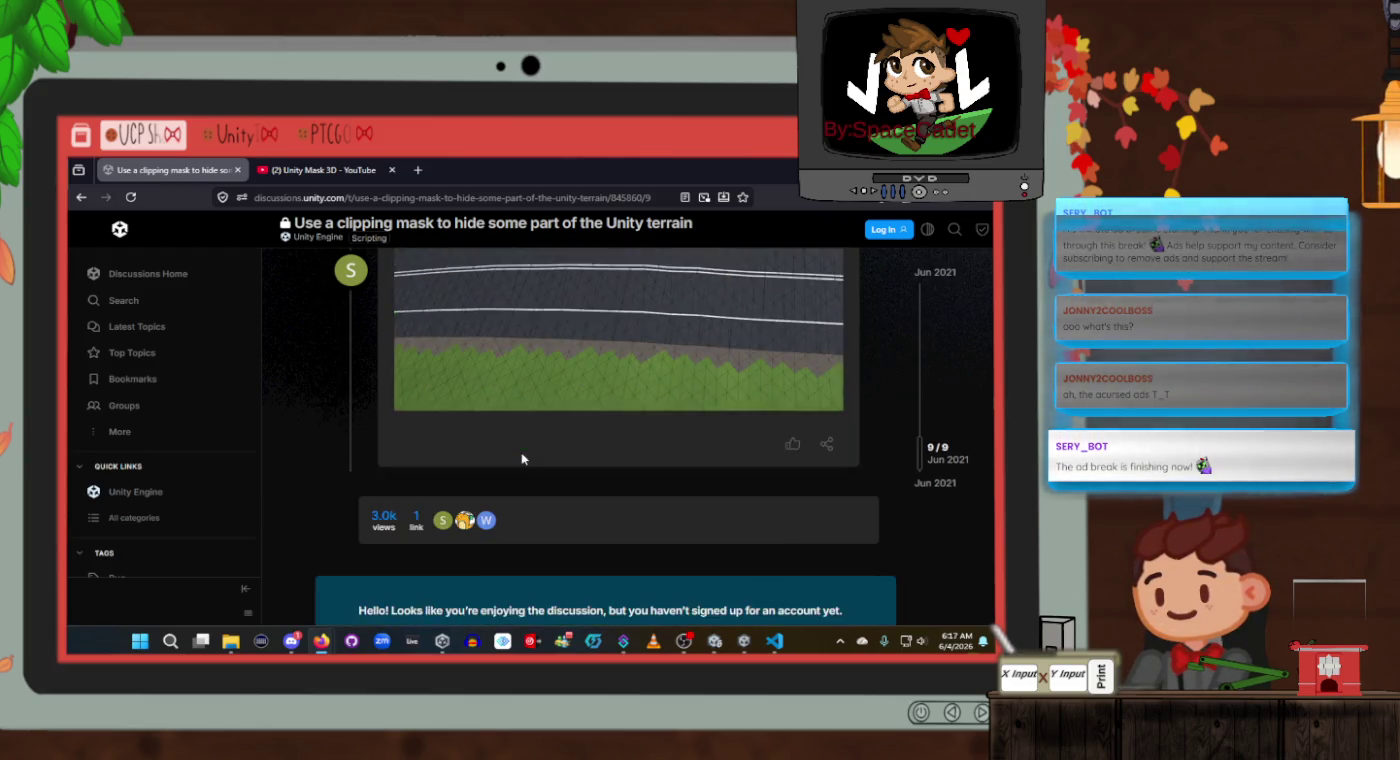
scroll(521, 456, down, 1)
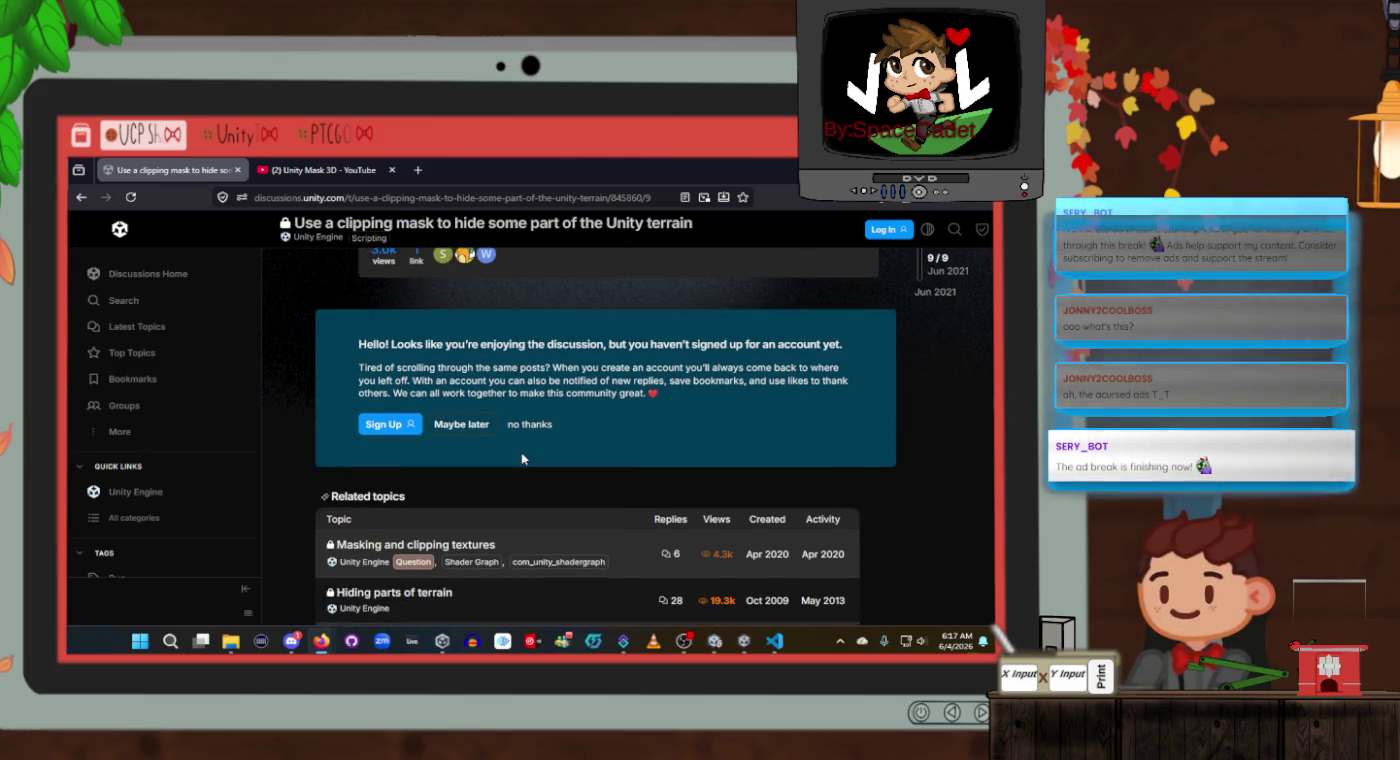
scroll(520, 458, down, 2)
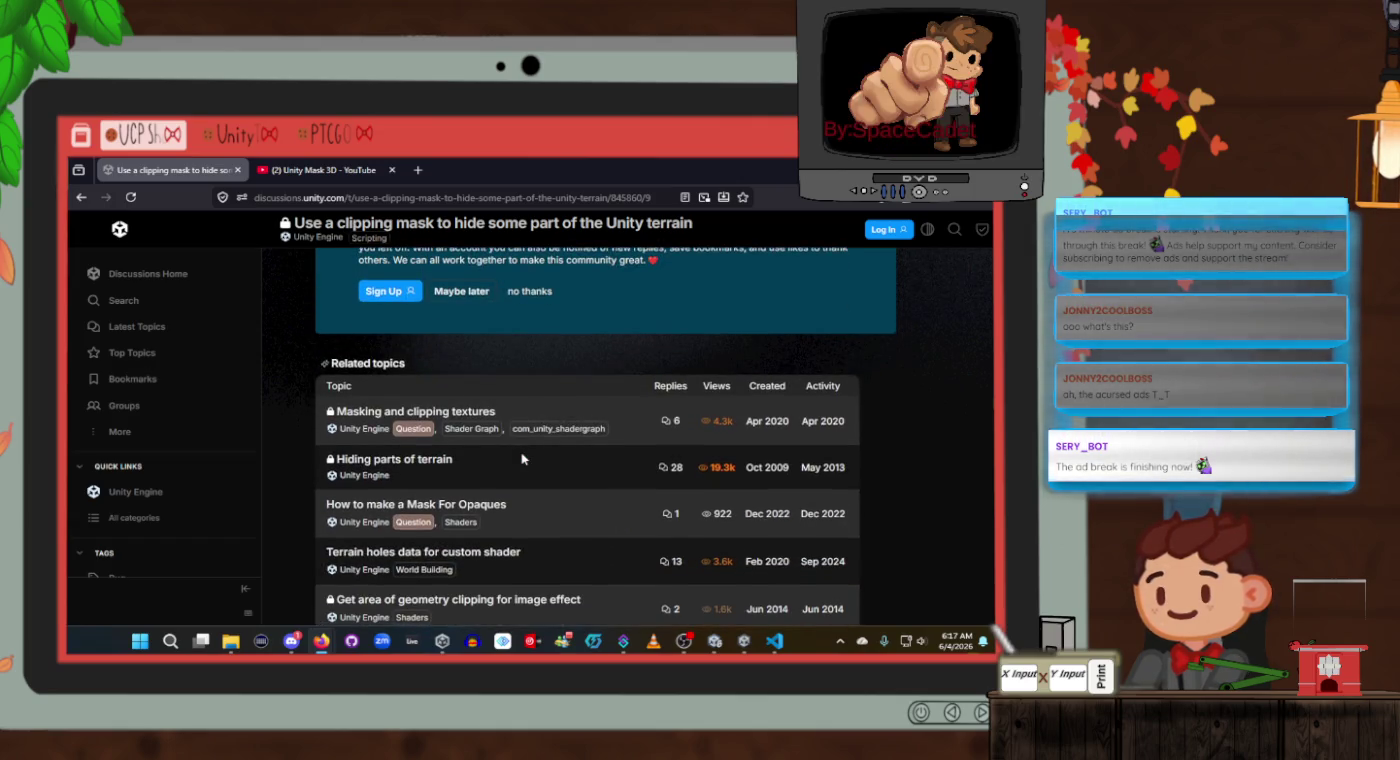
click(81, 197)
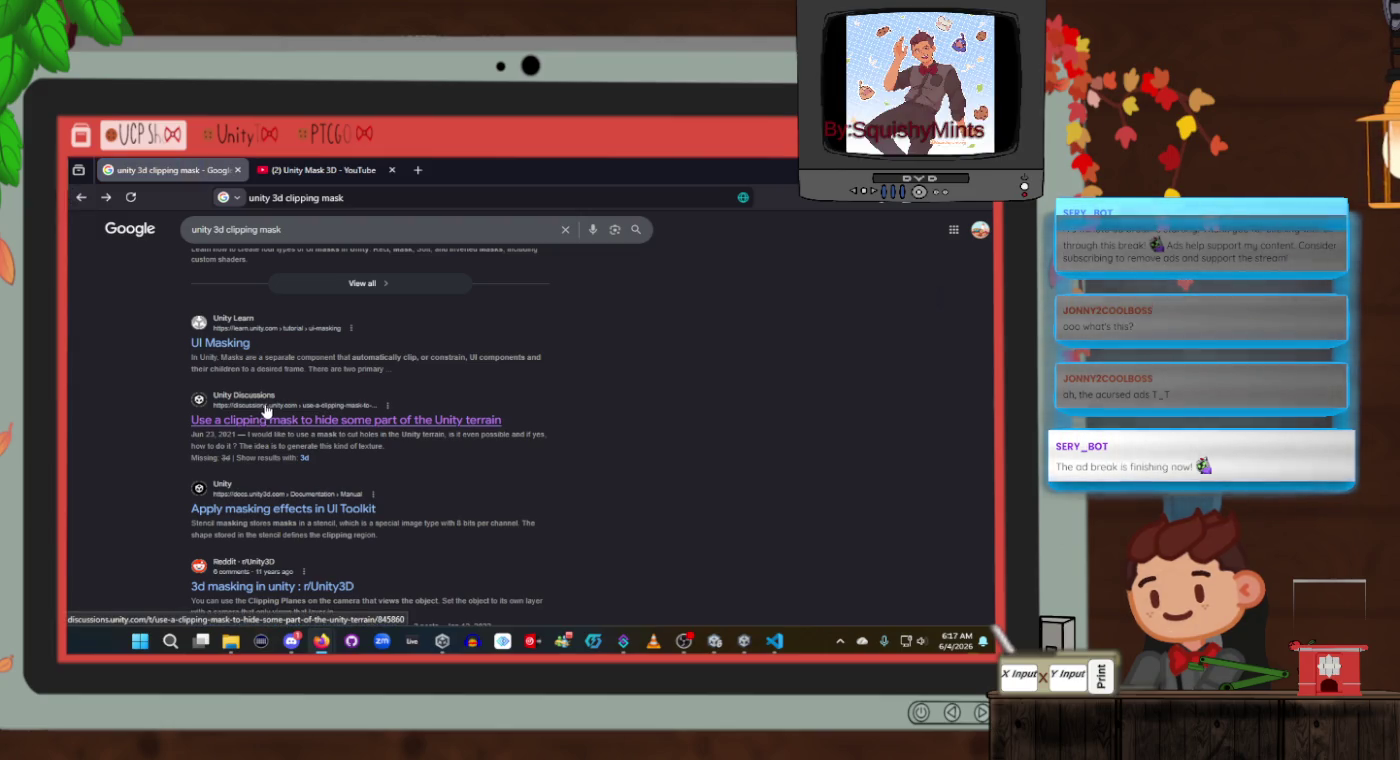
Scroll the 'unity 3d clipping mask' results down to the Obscuring Specific 3D Objects thread.
scroll(268, 420, down, 1)
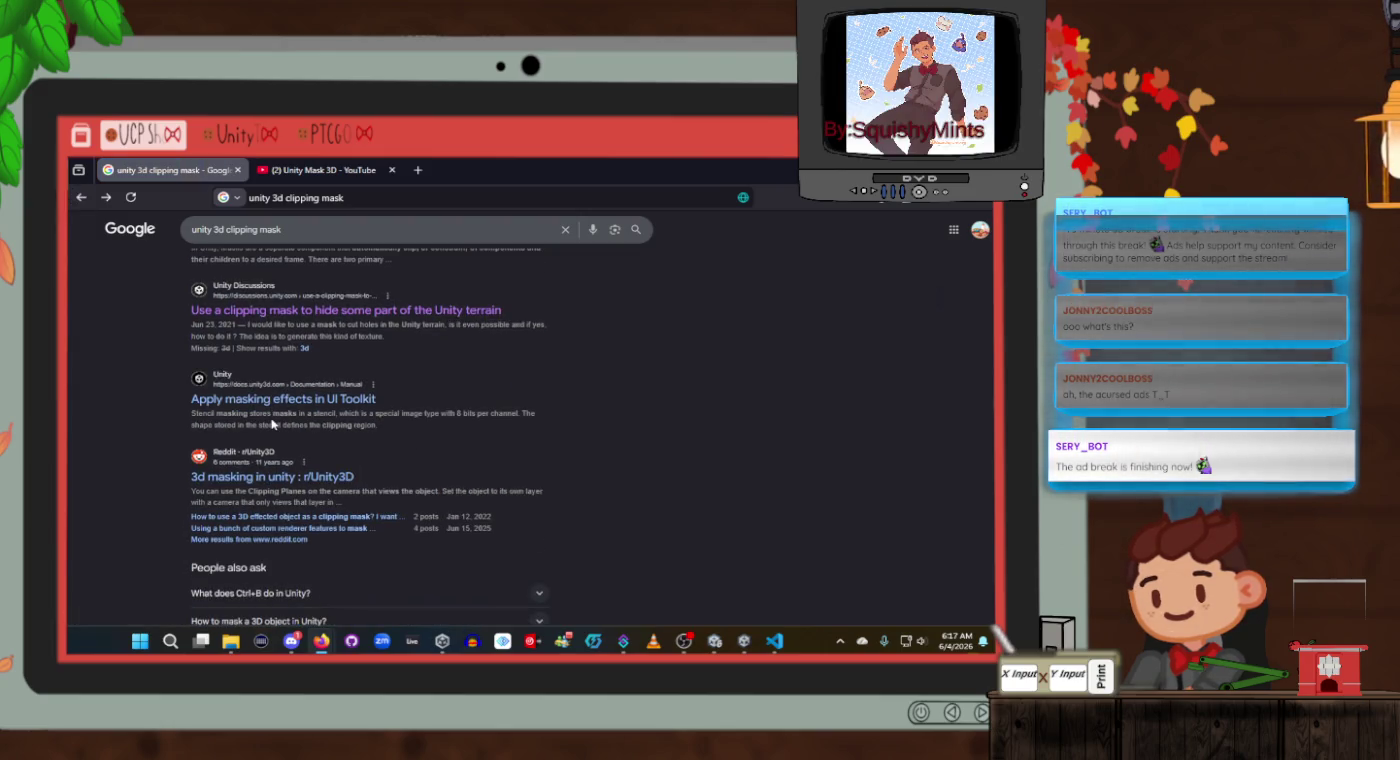
scroll(280, 412, down, 2)
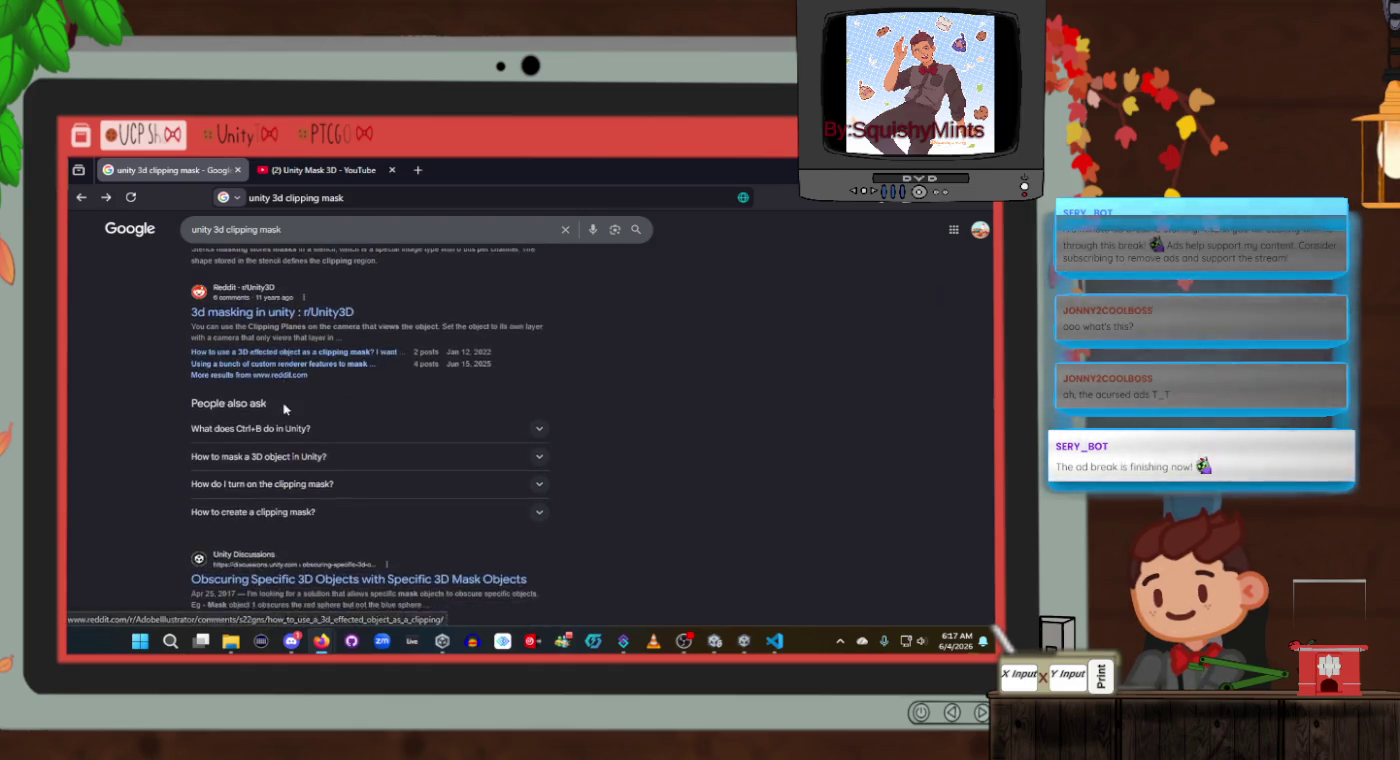
scroll(297, 440, down, 1)
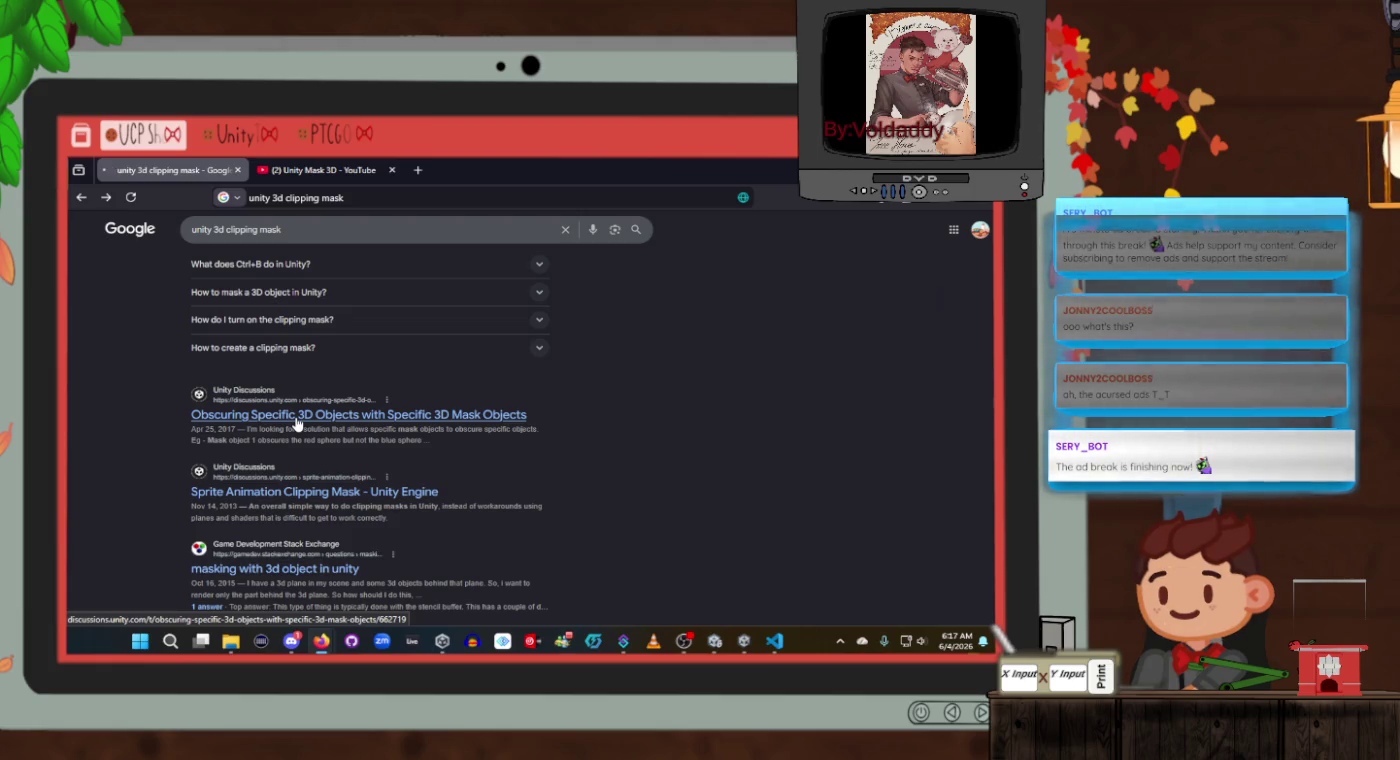
Open the Obscuring Specific 3D Objects thread and save the Unity Mask 3D video to Helpful tutorials.
click(297, 416)
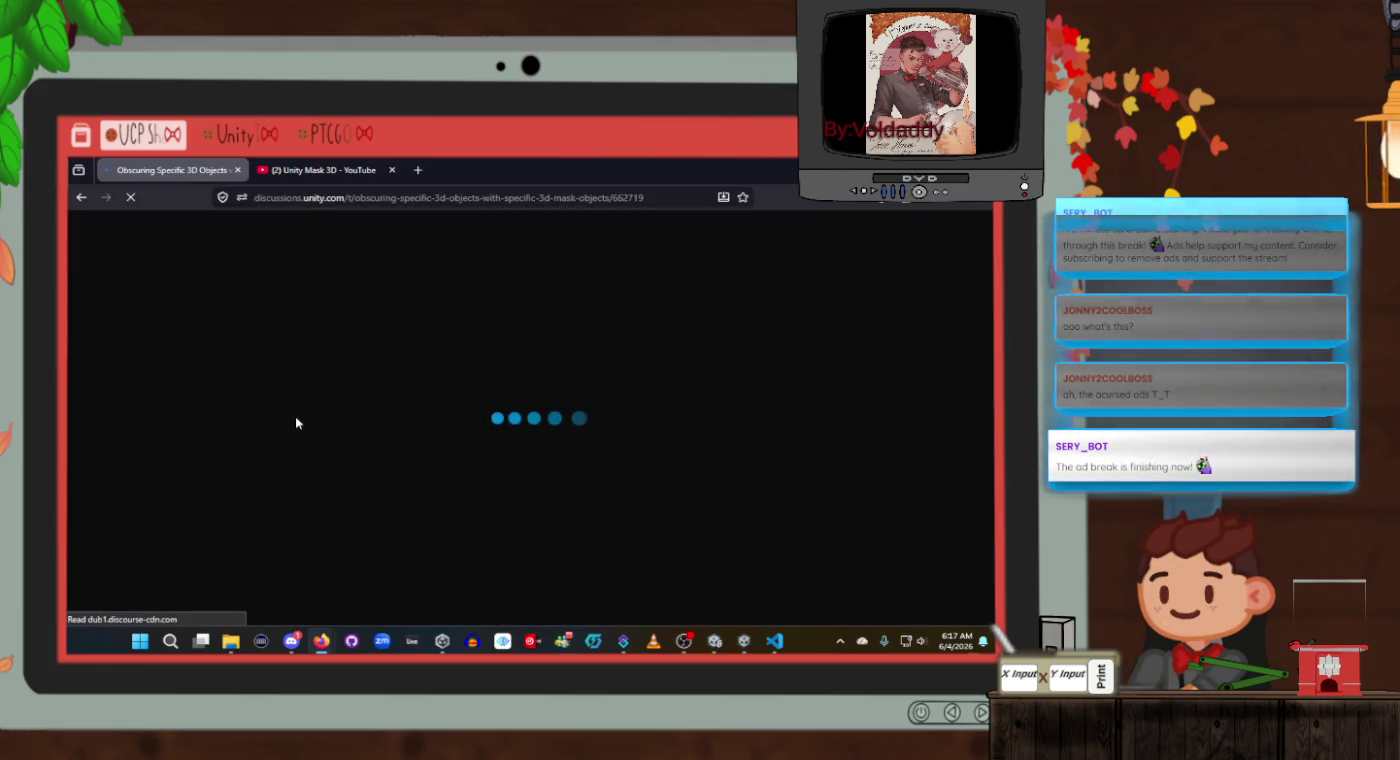
click(322, 169)
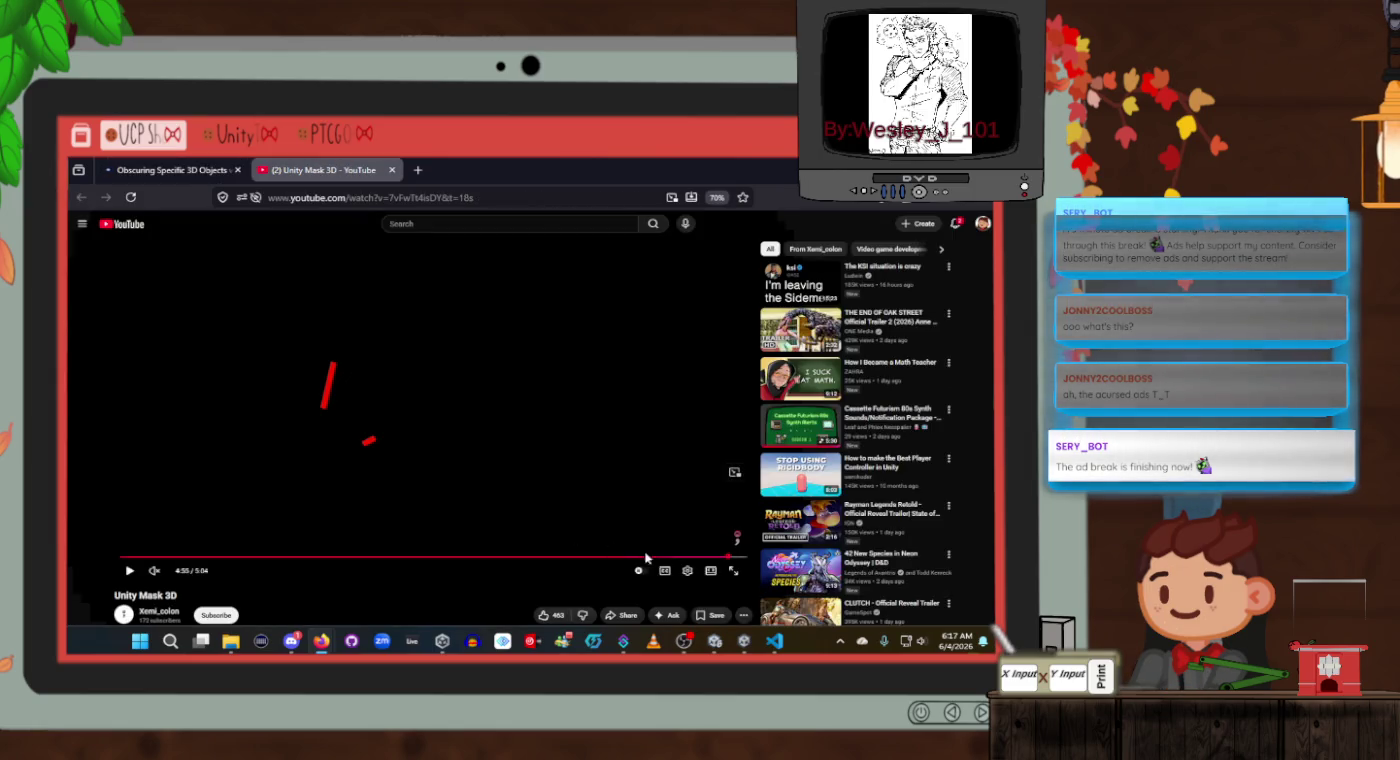
click(712, 615)
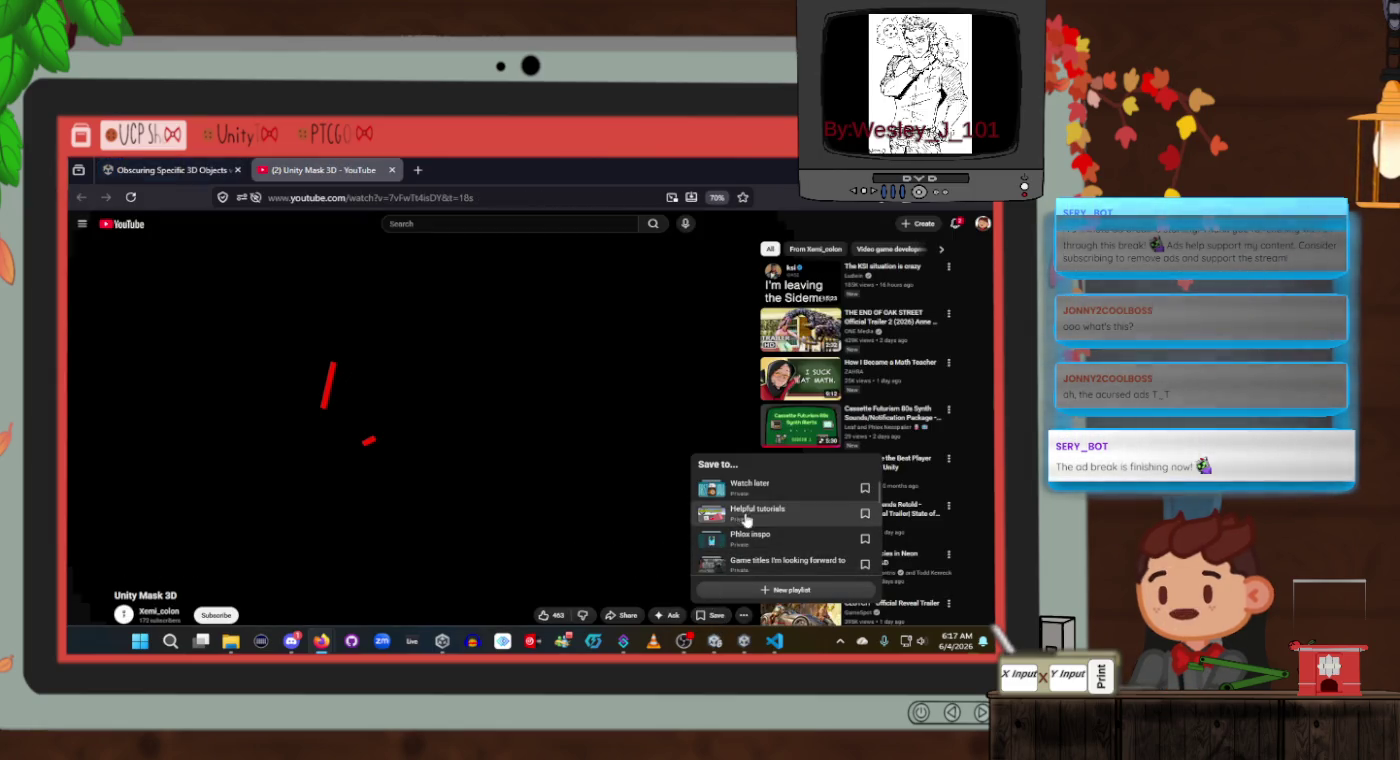
click(751, 515)
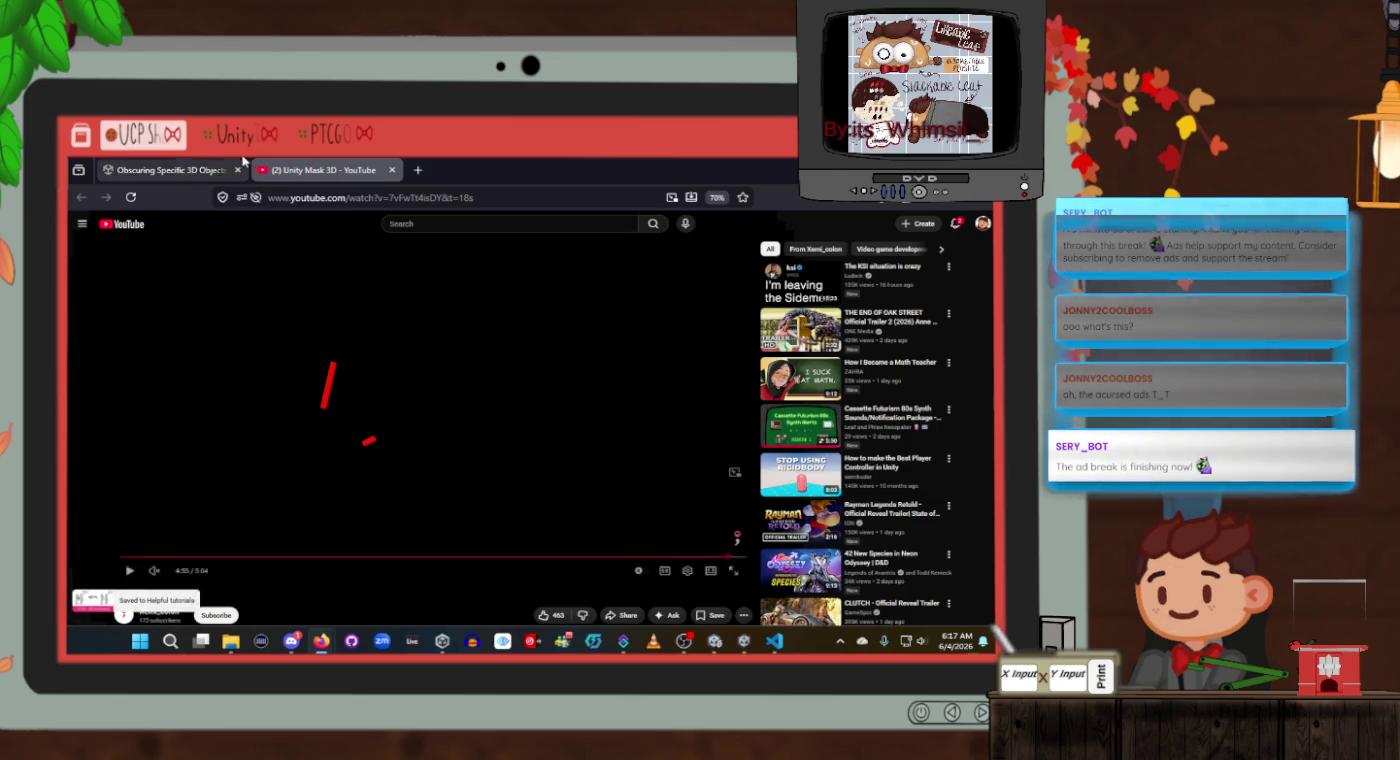
Read through the Obscuring Specific 3D Objects thread to the reply offering a clipping mask shader.
click(171, 165)
scroll(555, 439, down, 4)
scroll(555, 438, up, 2)
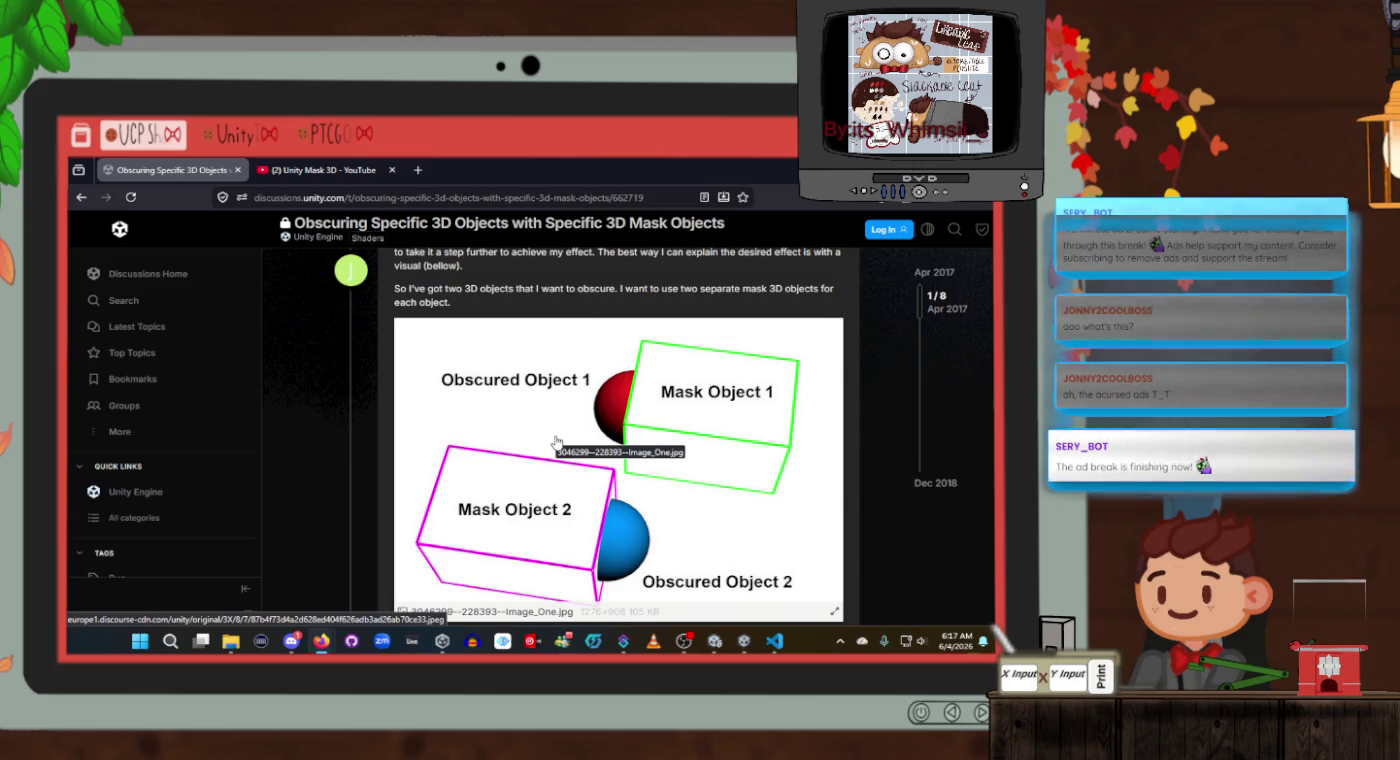
scroll(556, 440, up, 1)
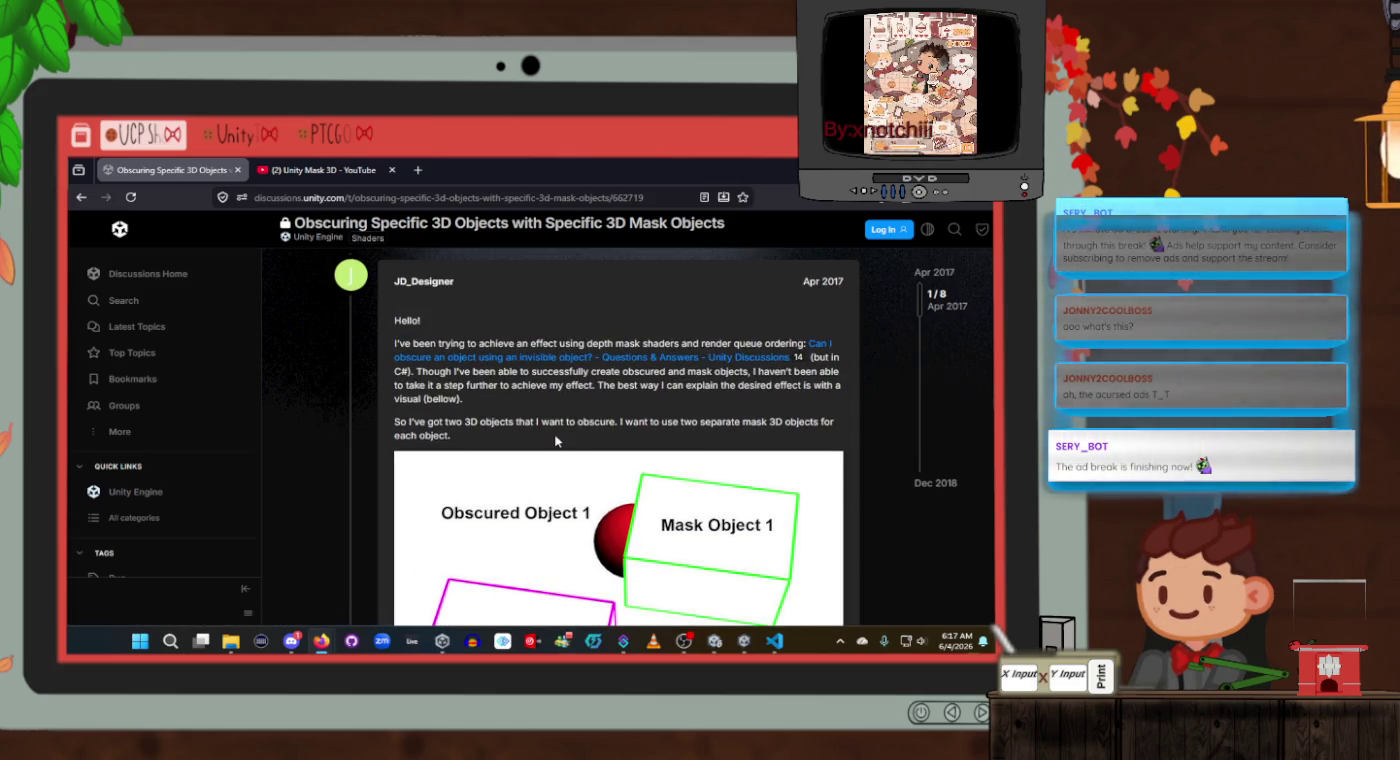
scroll(556, 441, down, 6)
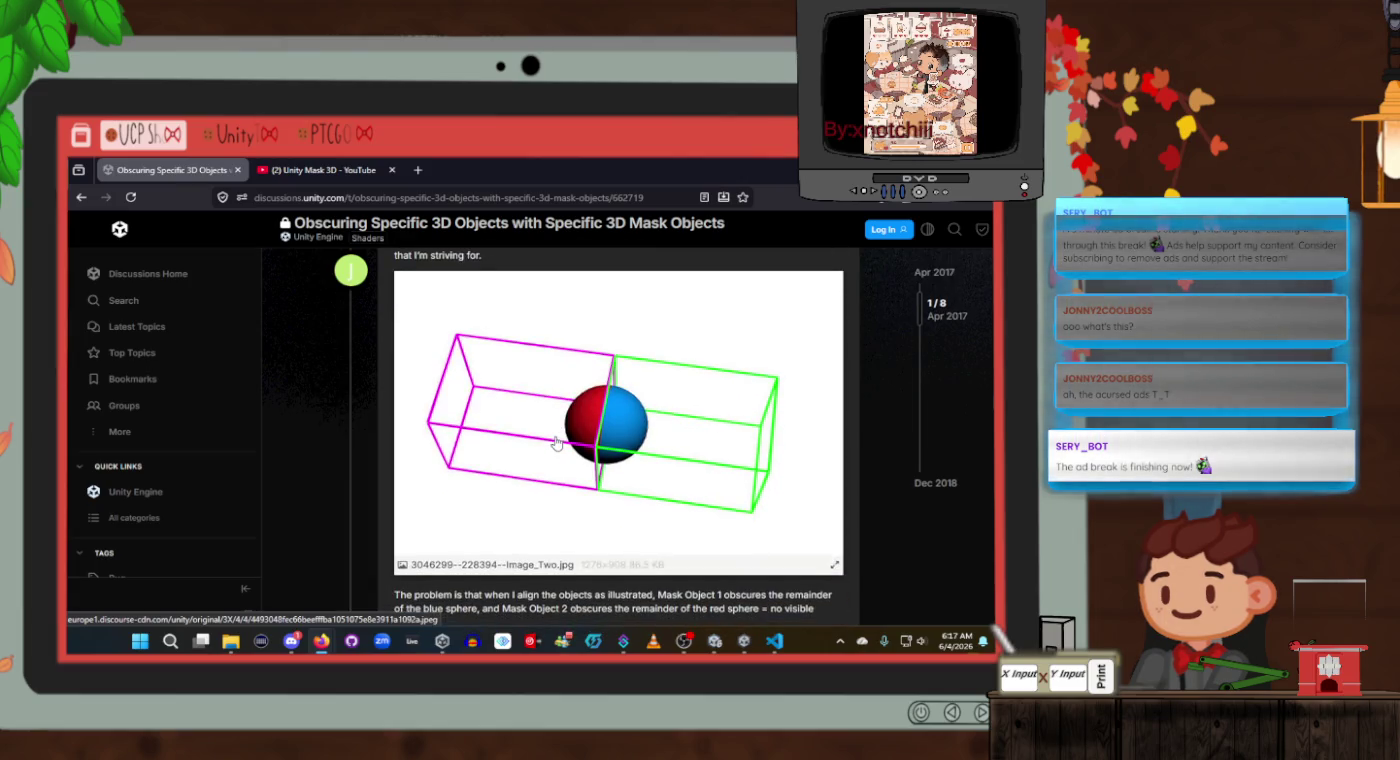
scroll(555, 443, down, 1)
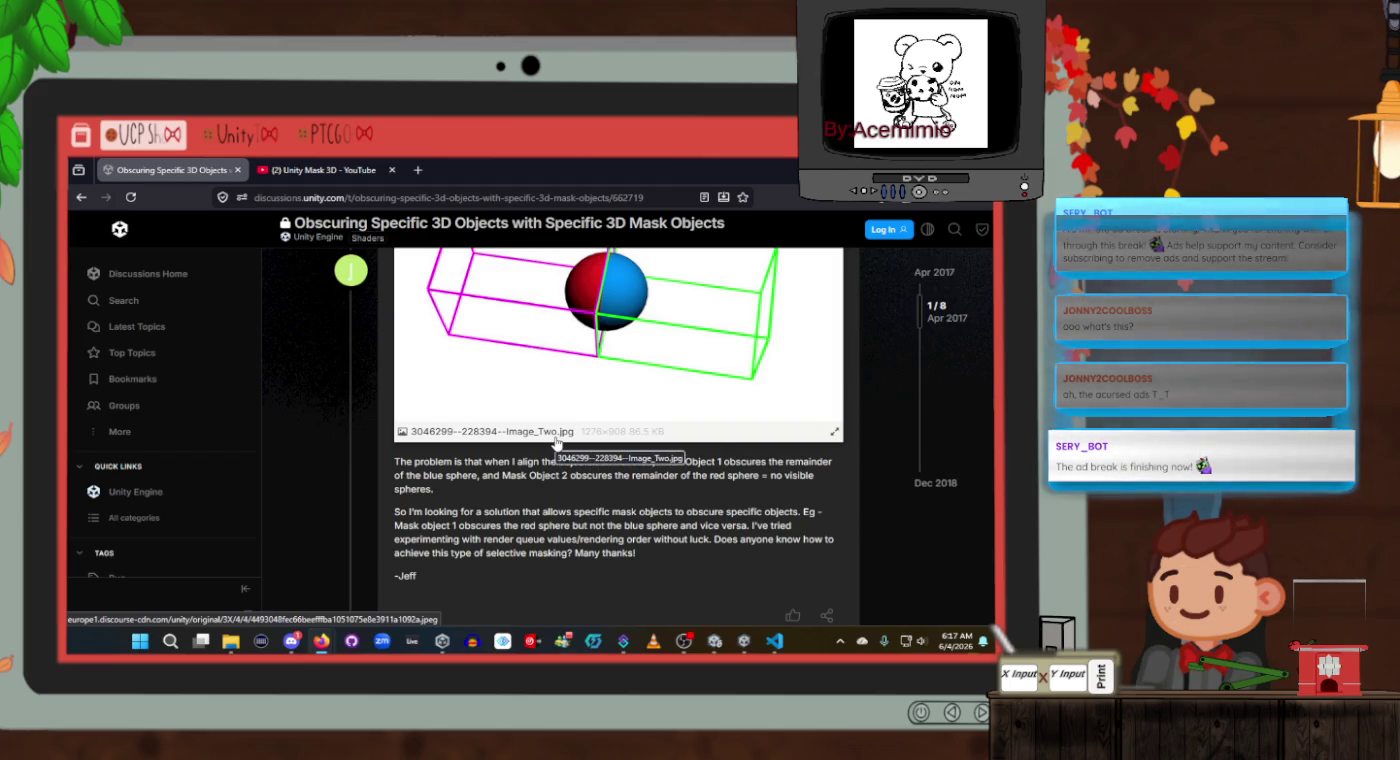
scroll(556, 443, down, 5)
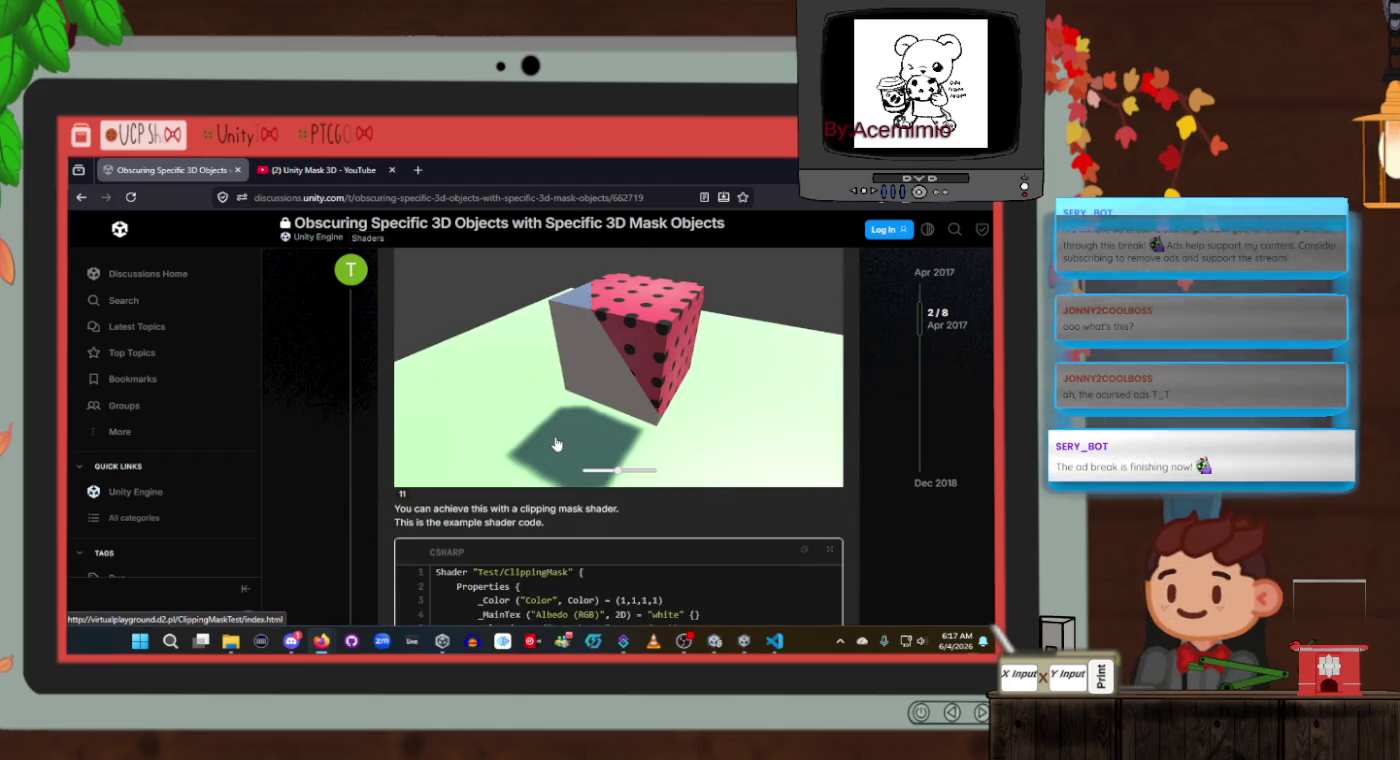
scroll(555, 443, up, 2)
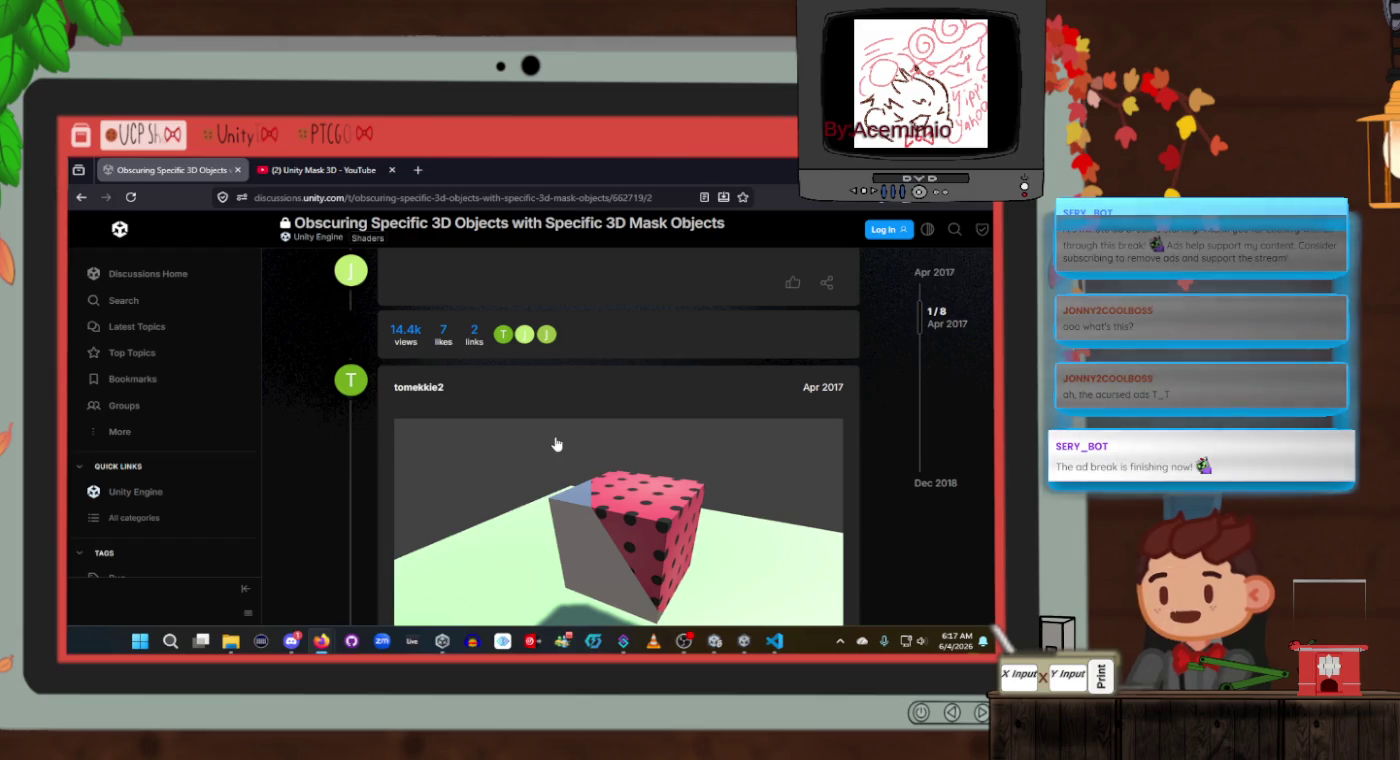
scroll(557, 444, down, 5)
scroll(557, 444, up, 7)
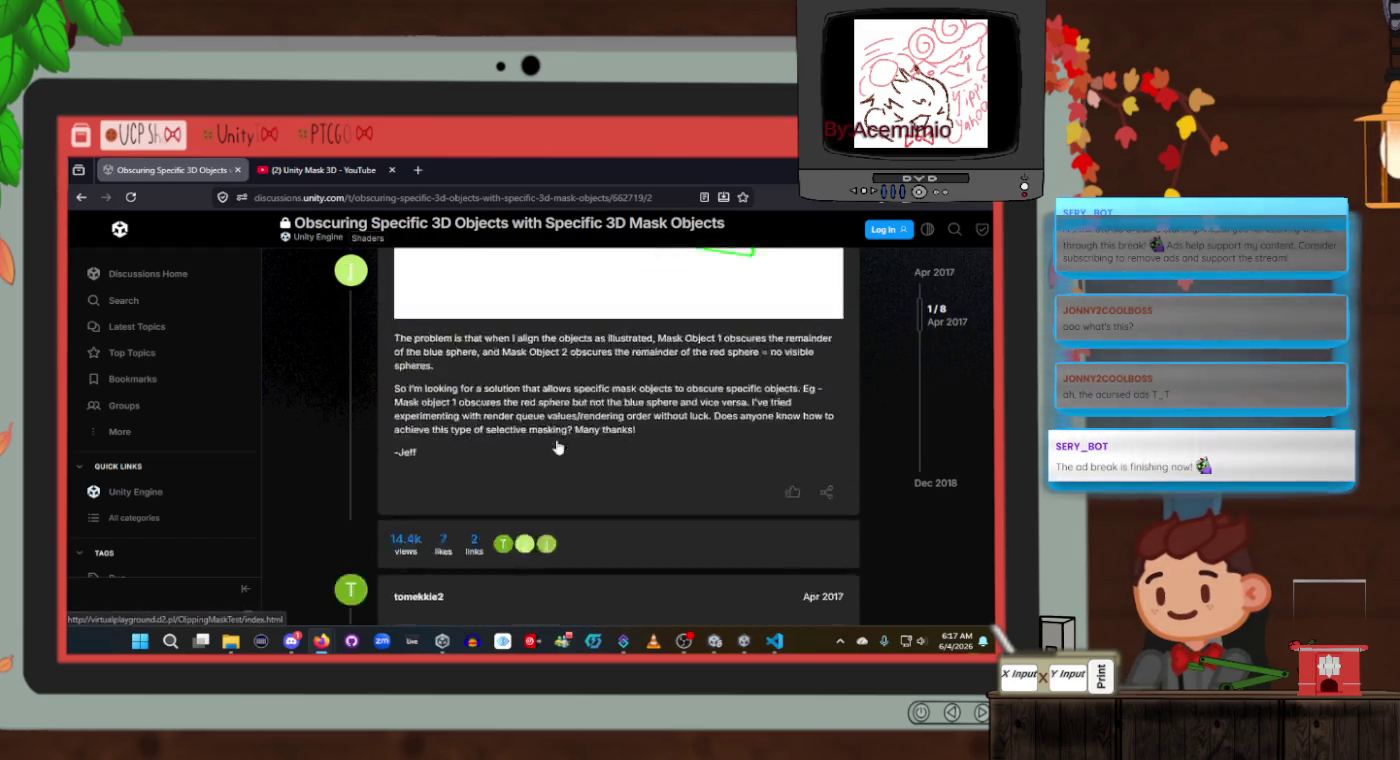
scroll(557, 446, up, 2)
Browse the 'unity 3d clipping mask' results down to the Images section, then bring Unity forward.
click(81, 197)
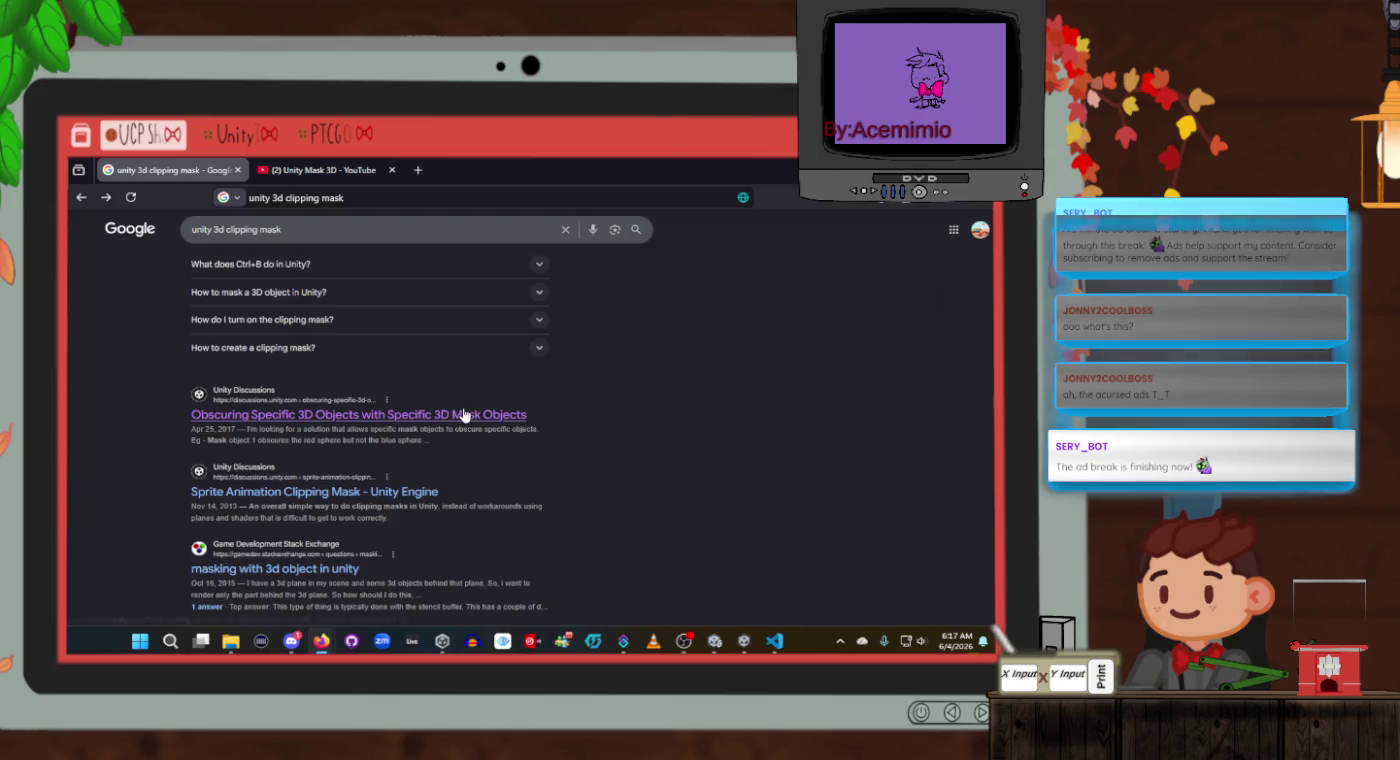
scroll(465, 413, down, 2)
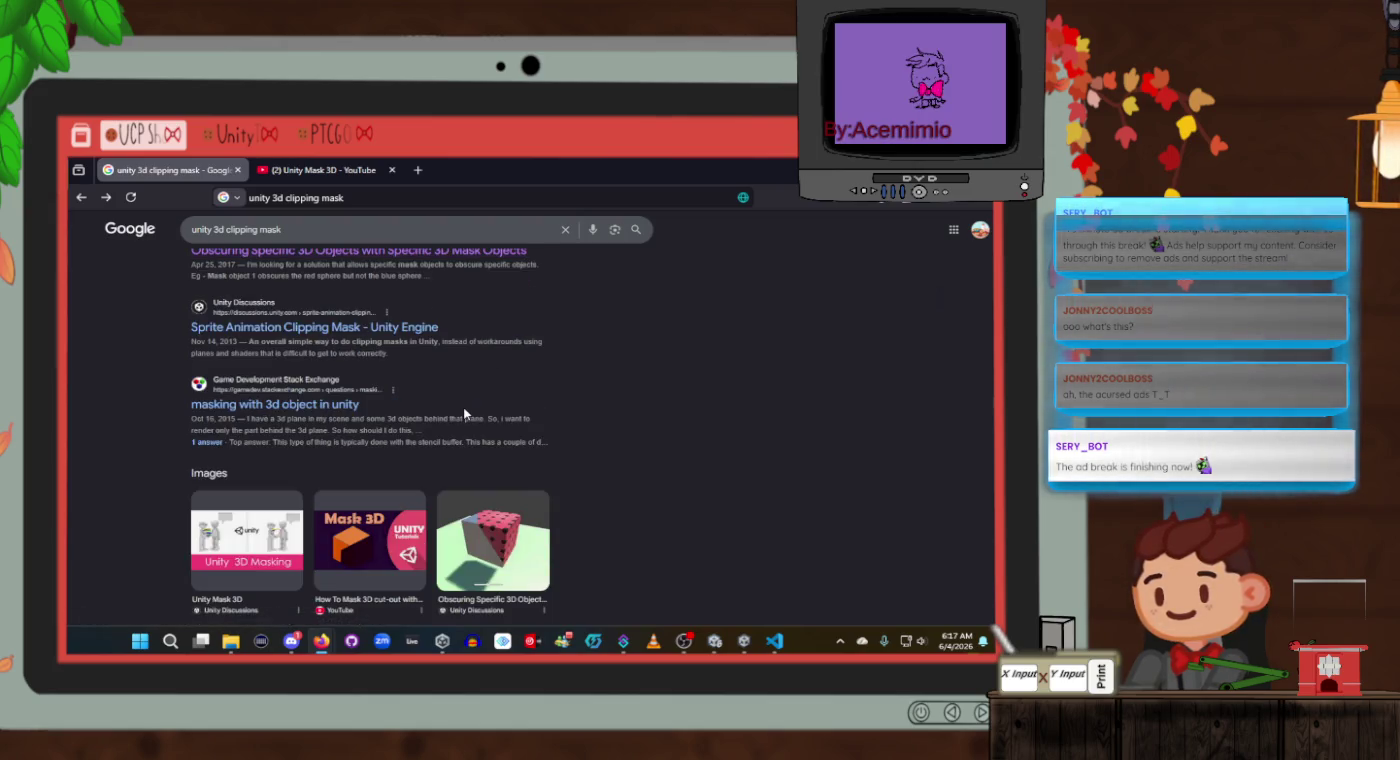
scroll(368, 590, down, 3)
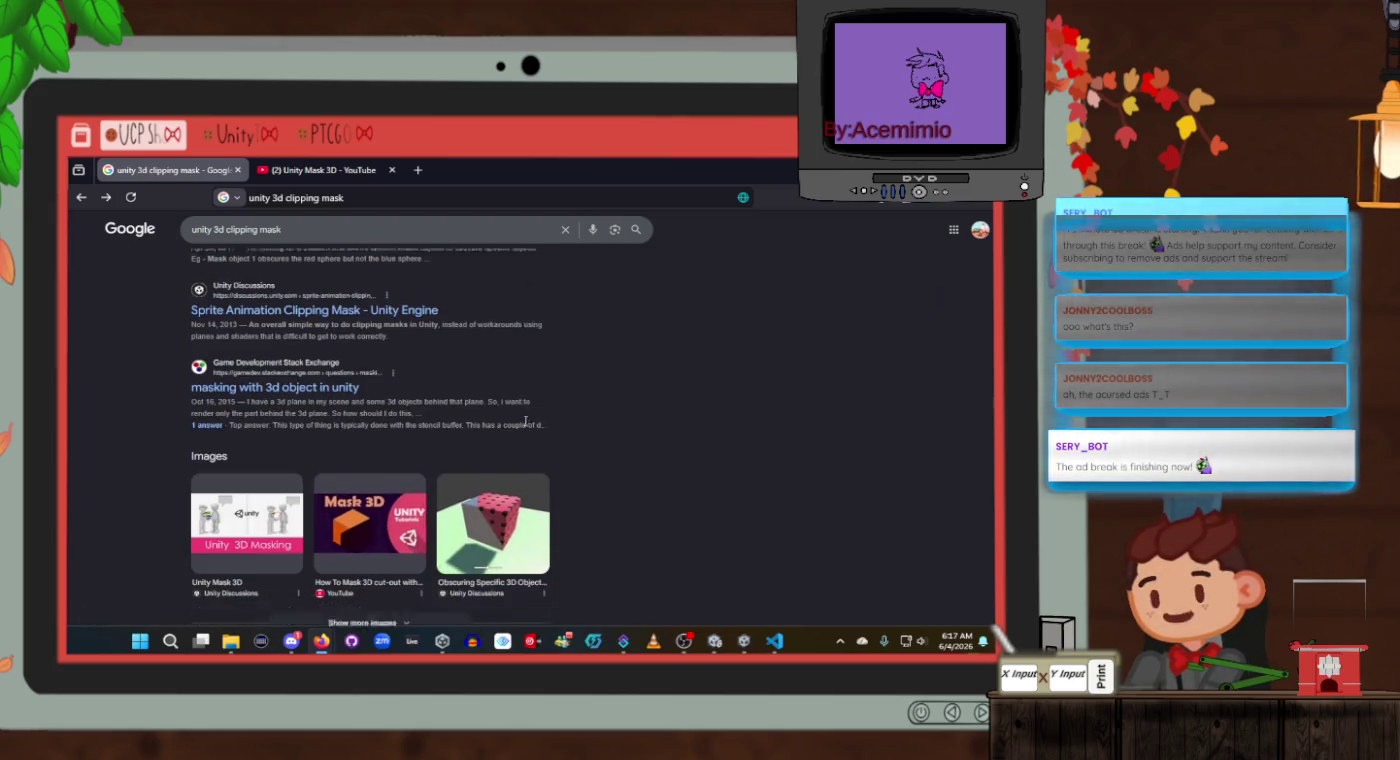
scroll(634, 404, up, 2)
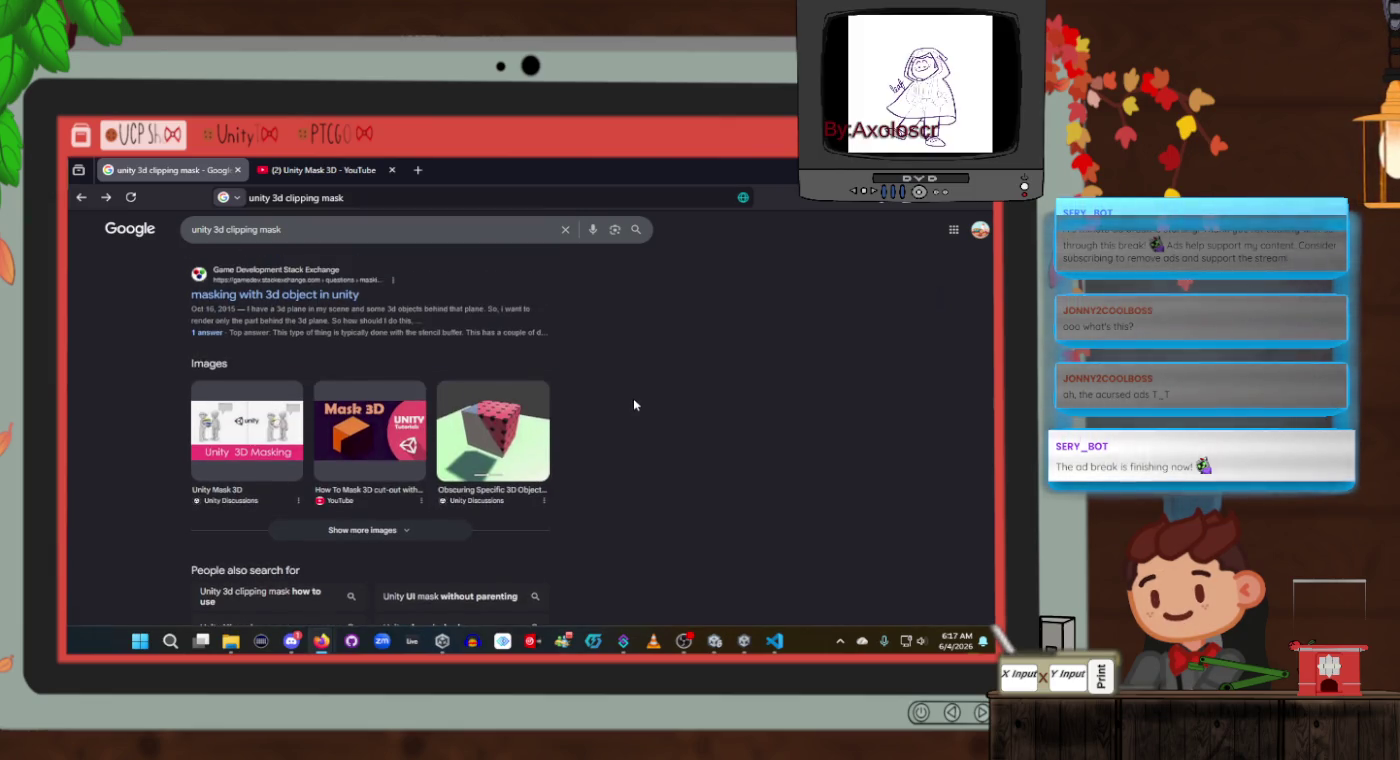
scroll(634, 405, down, 3)
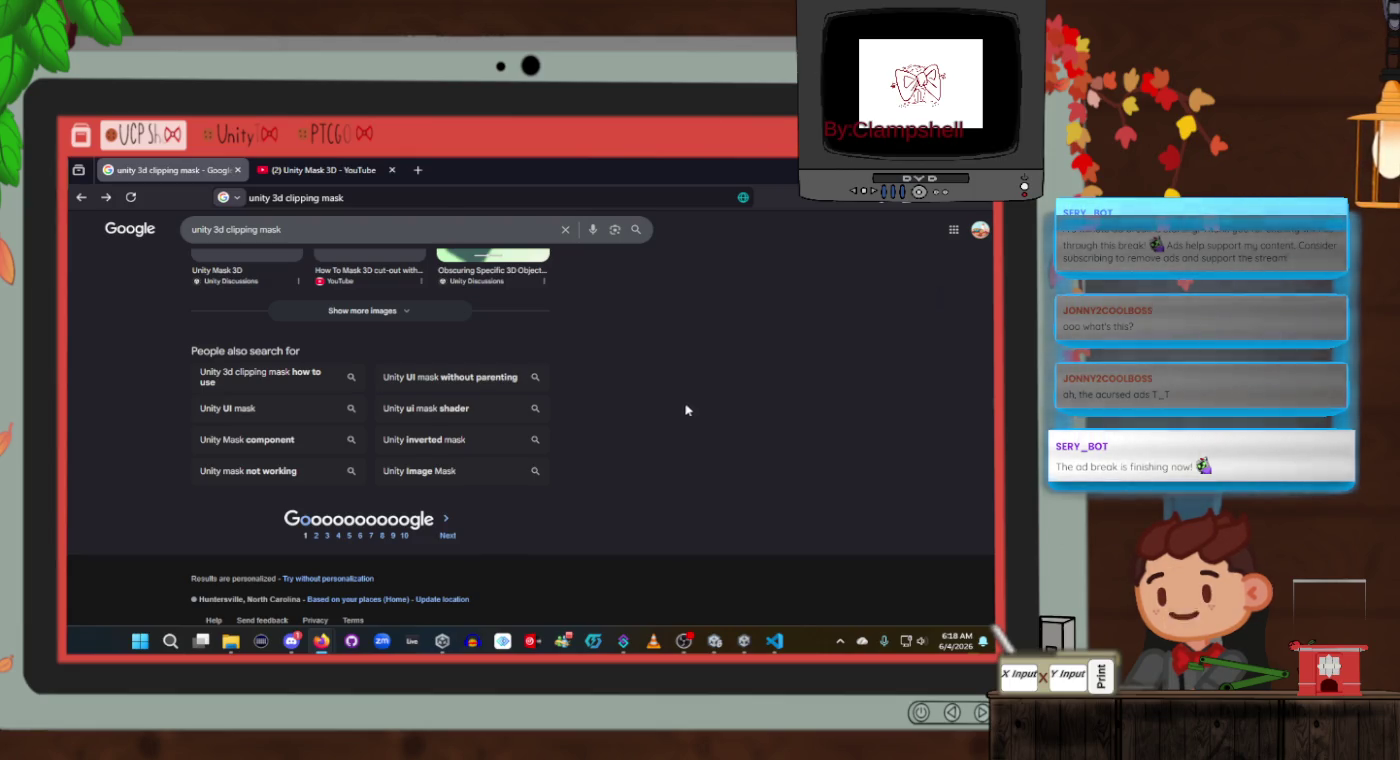
scroll(687, 409, up, 2)
scroll(684, 420, down, 1)
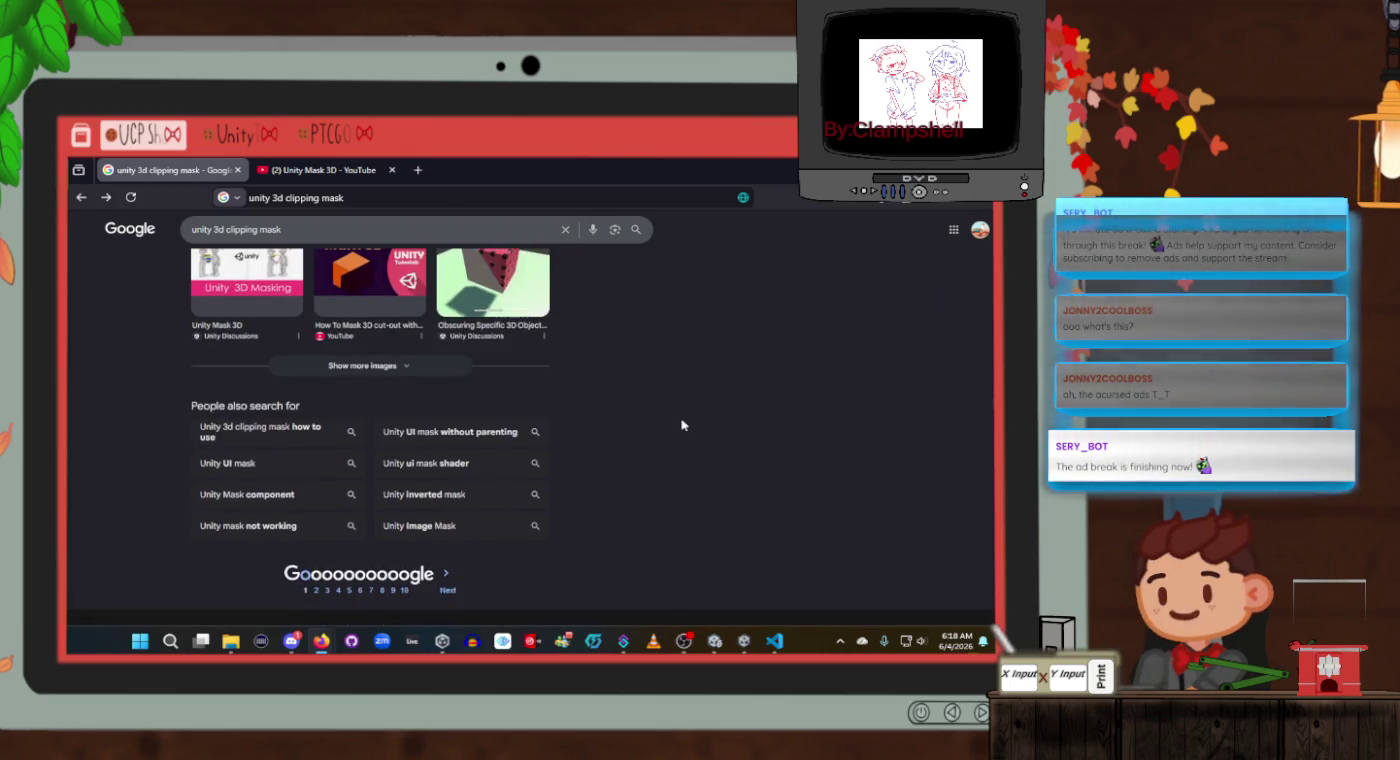
click(714, 640)
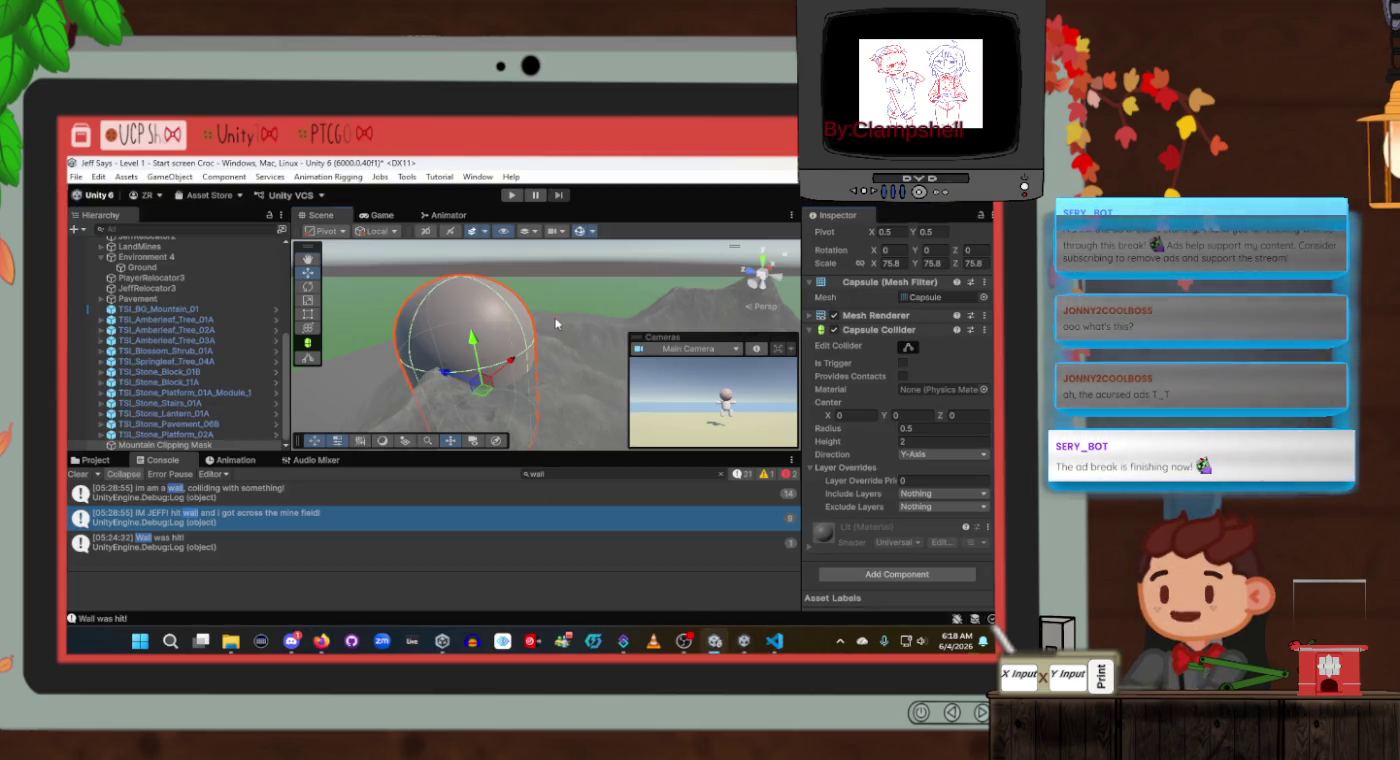
Frame and orbit around the Mountain Clipping Mask capsule, then return to the clipping mask search results.
key(f)
mouse_move(551, 351)
mouse_down()
mouse_move(540, 338)
mouse_move(514, 417)
mouse_move(667, 288)
mouse_up()
drag(553, 348, 562, 279)
key(f)
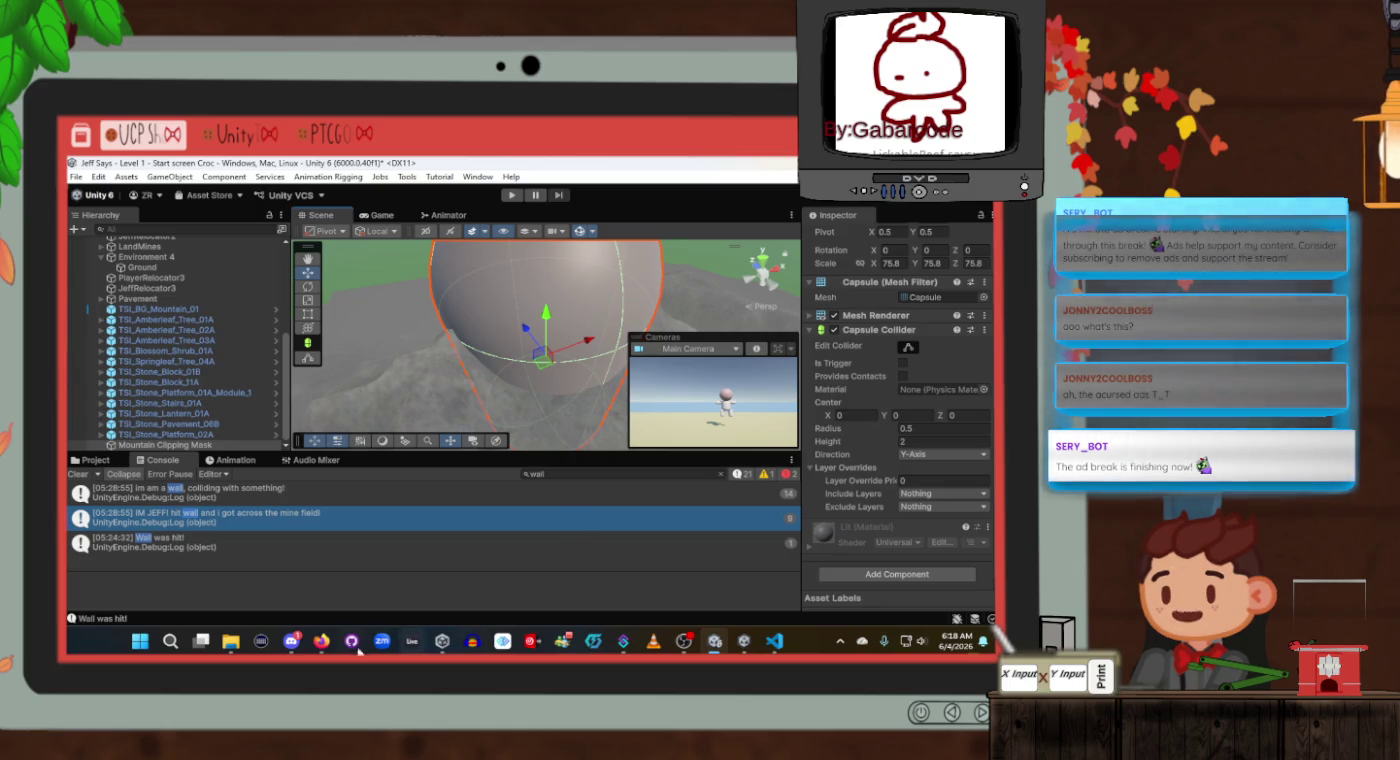
mouse_move(316, 645)
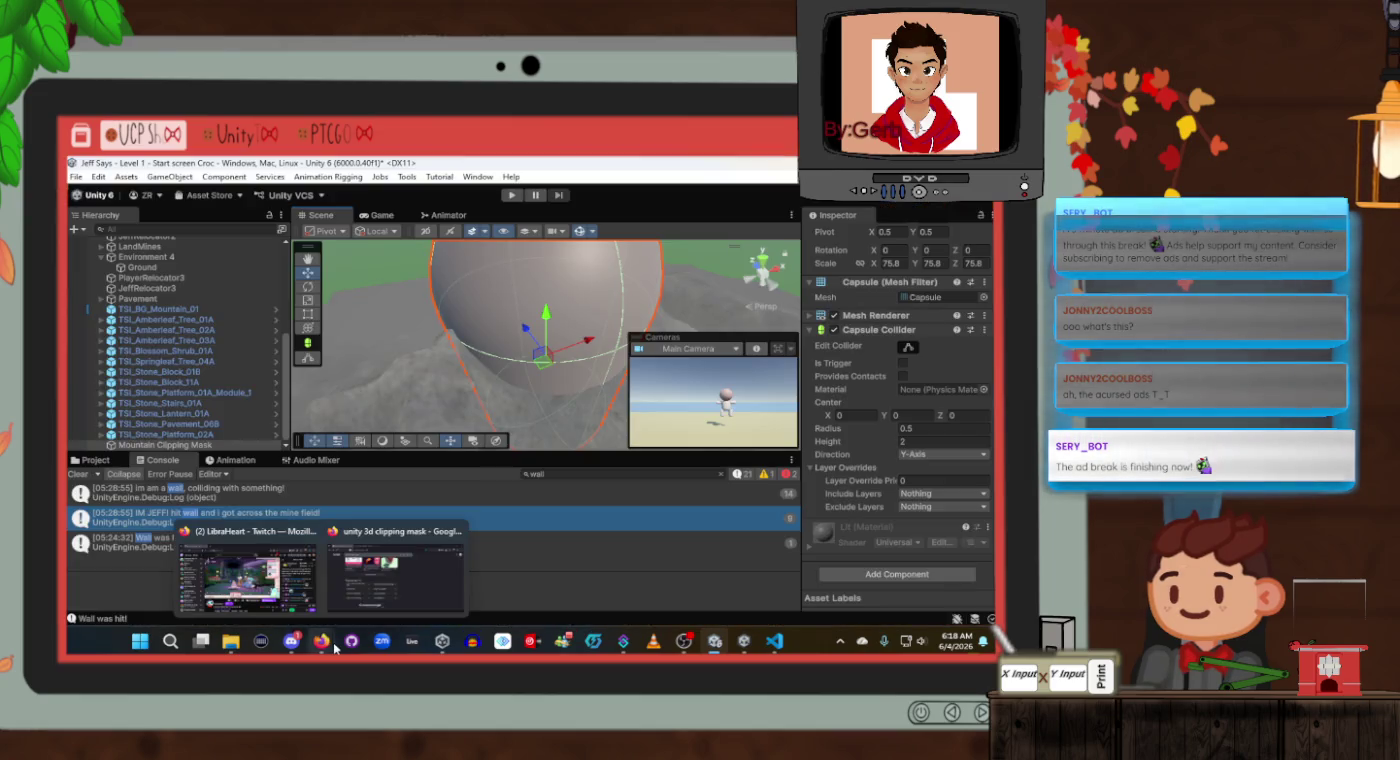
click(395, 570)
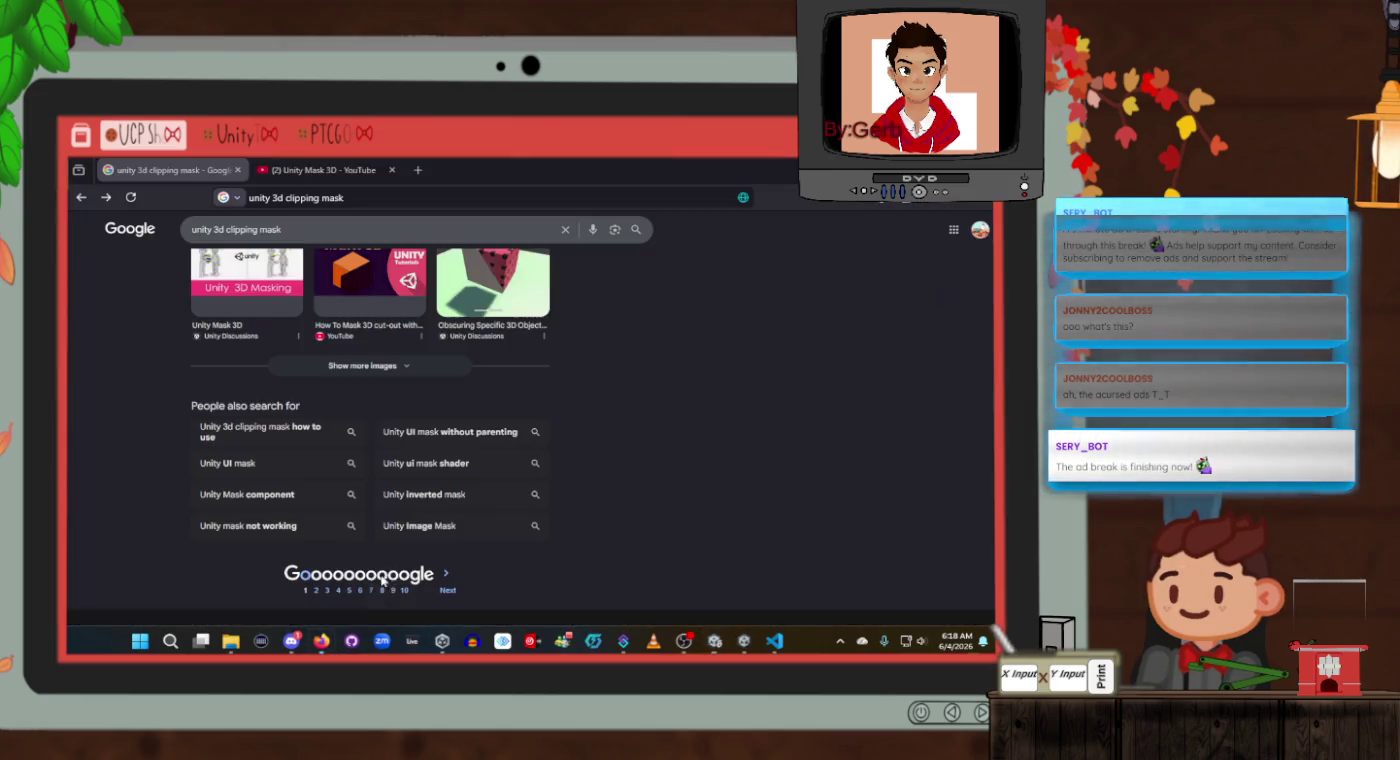
Search Google for 'unity inverse mask', correcting 'invert' to 'inverse'.
triple_click(324, 227)
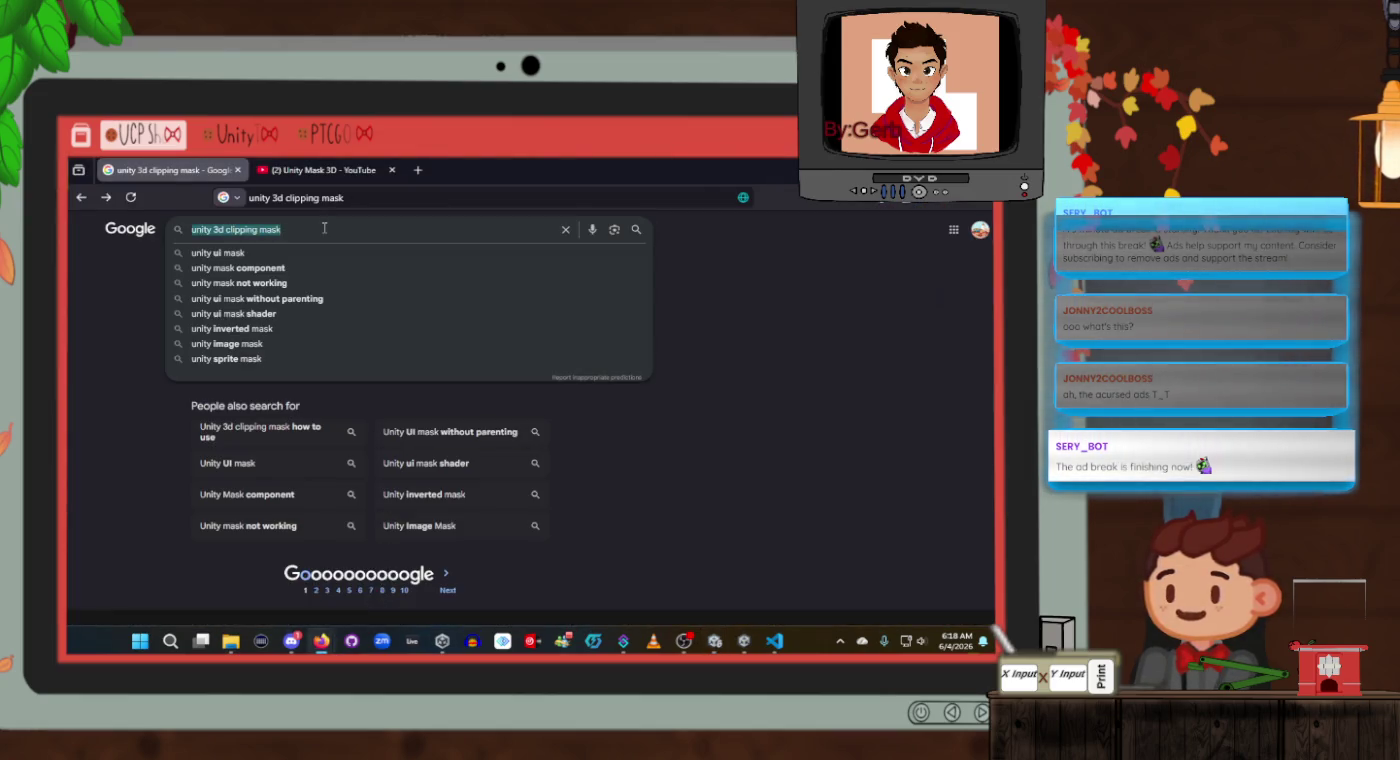
text(unity inver)
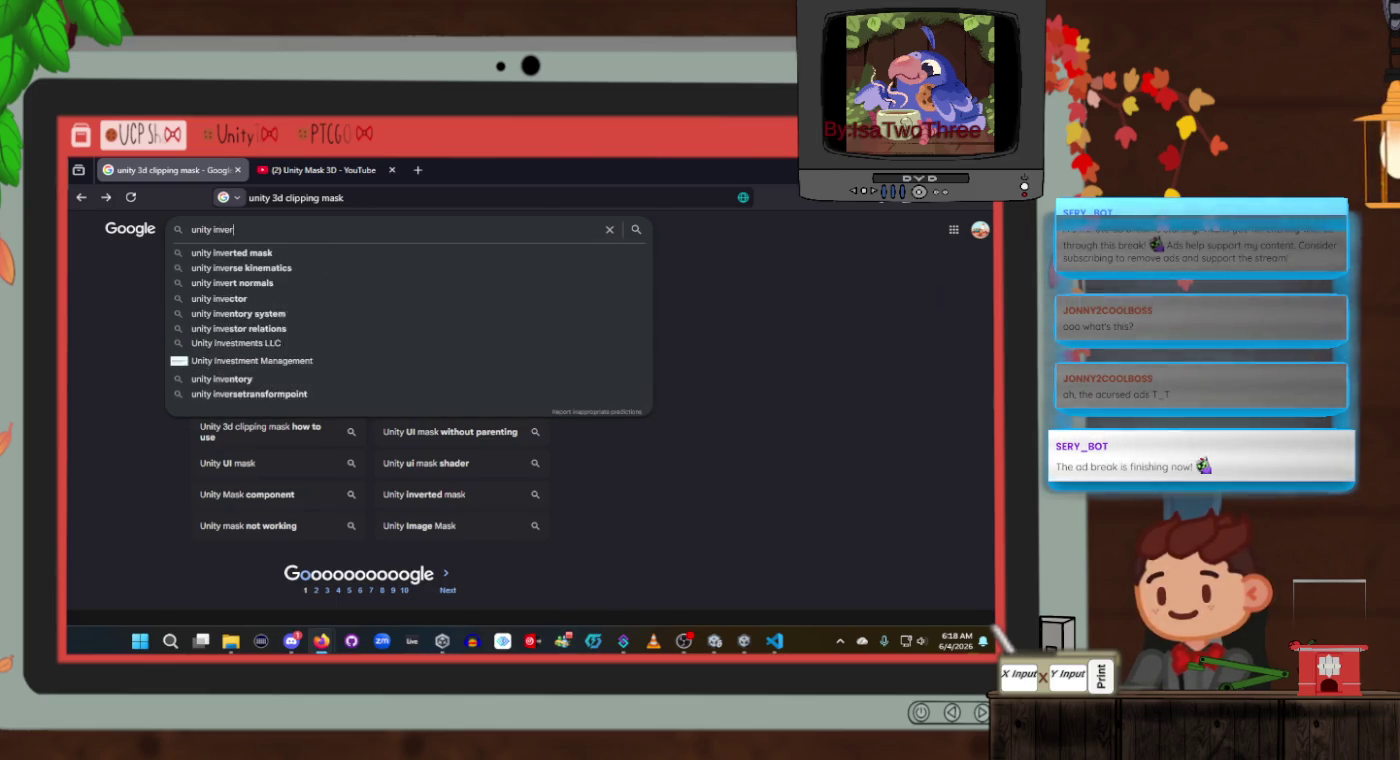
text(t mask)
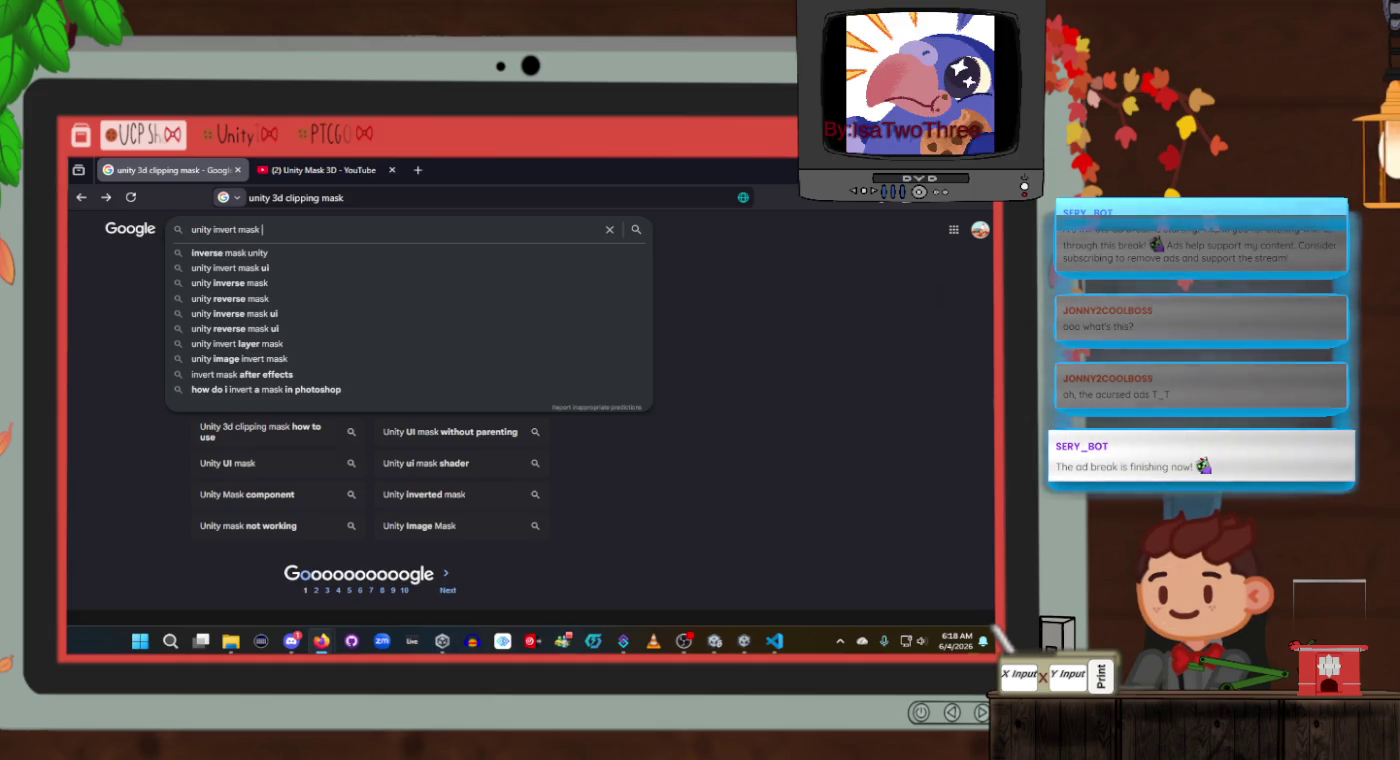
key(BackSpace)
key(BackSpace)
key(BackSpace)
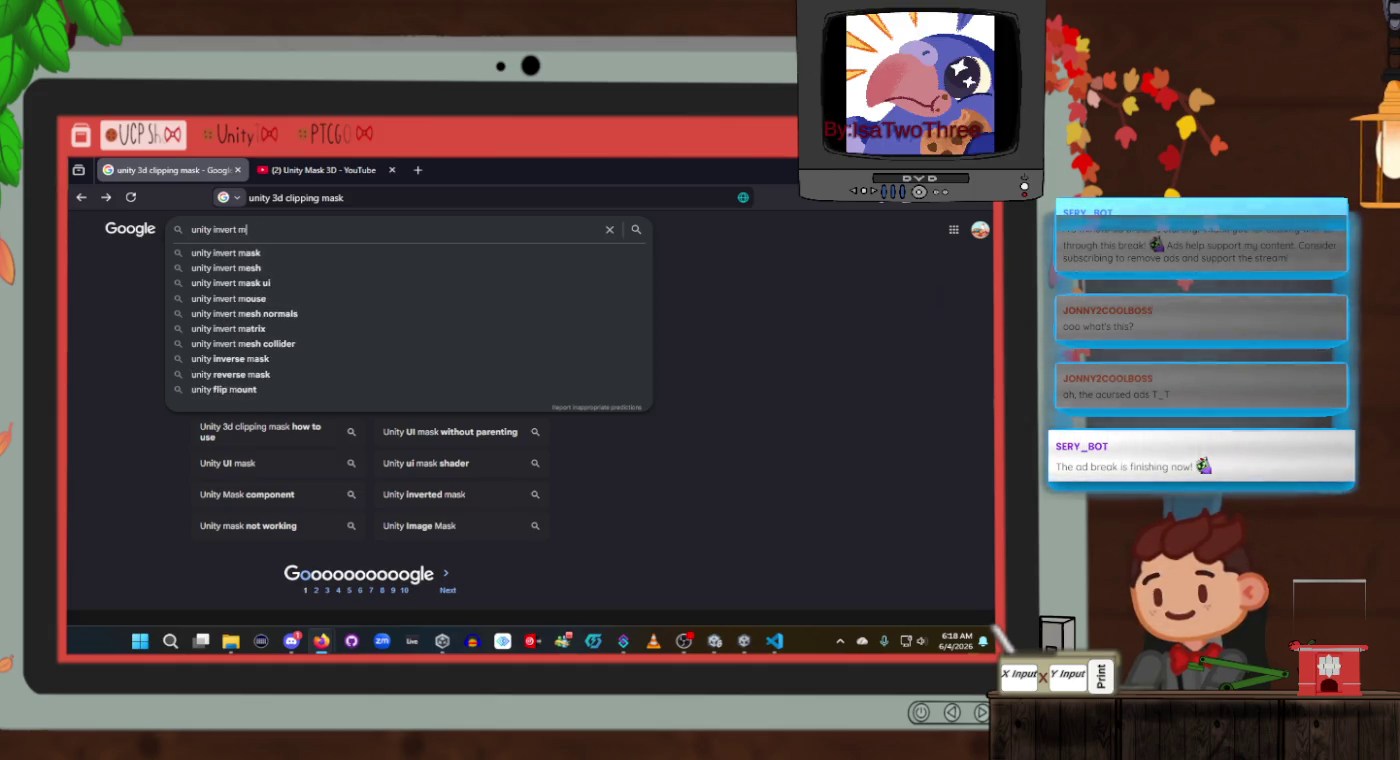
text(se mask)
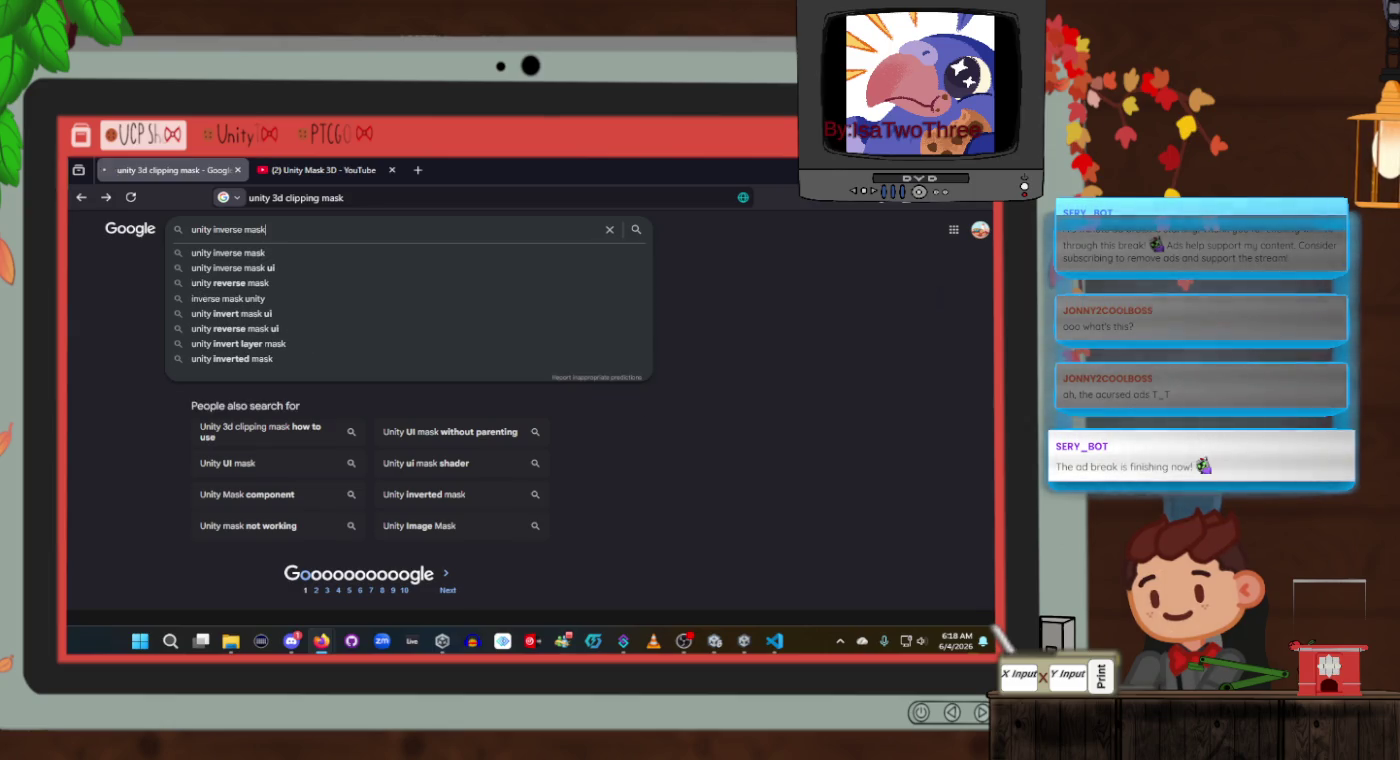
key(Return)
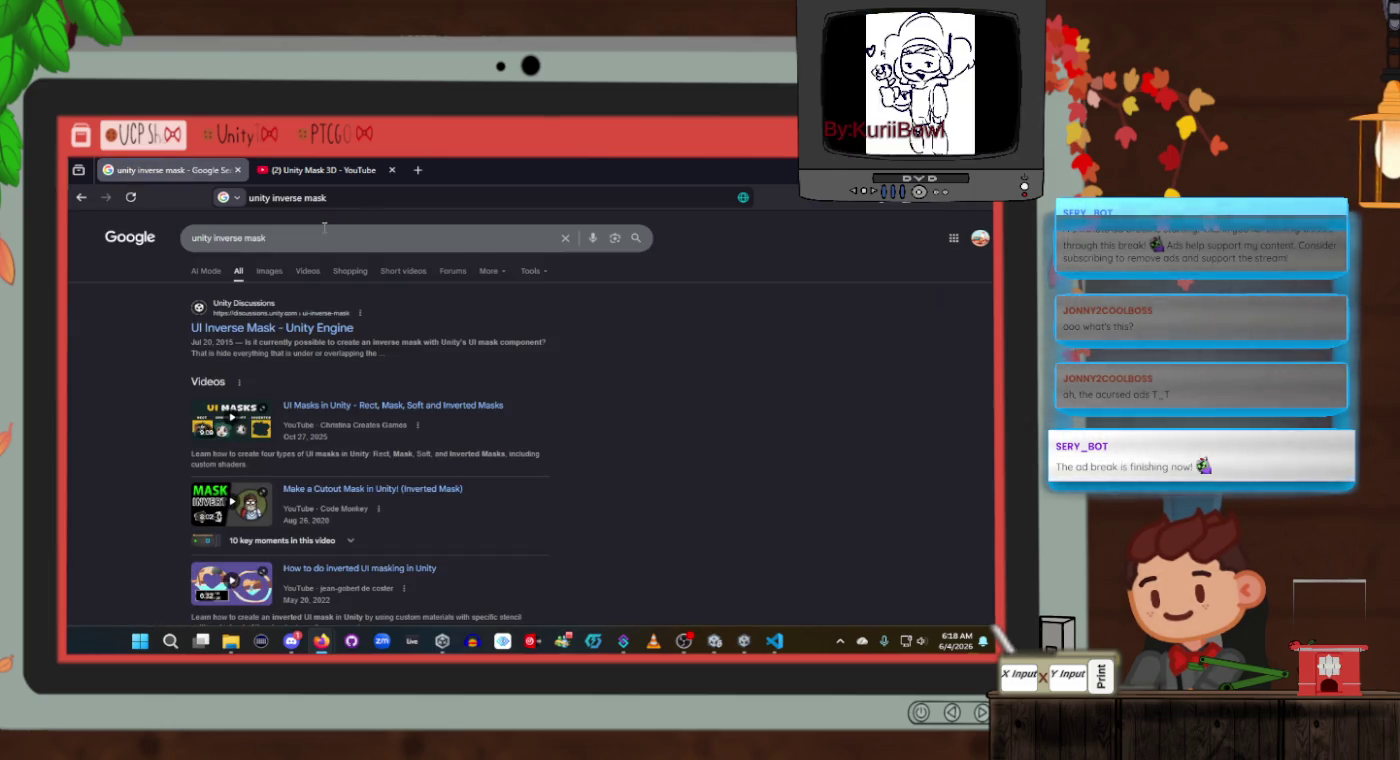
Look through results including Code Monkey's cutout-mask tutorial and UnmaskForUGUI, then select the query.
scroll(335, 459, down, 2)
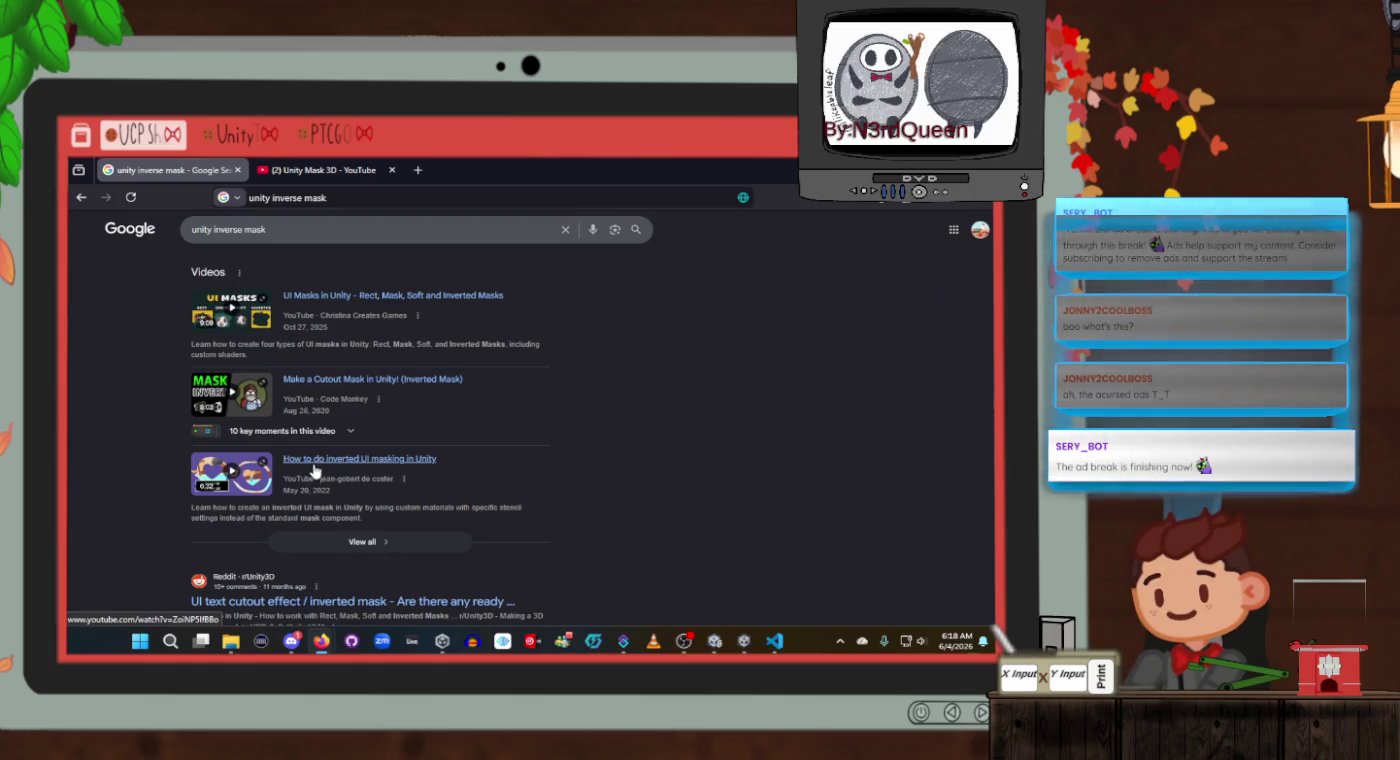
scroll(315, 471, down, 3)
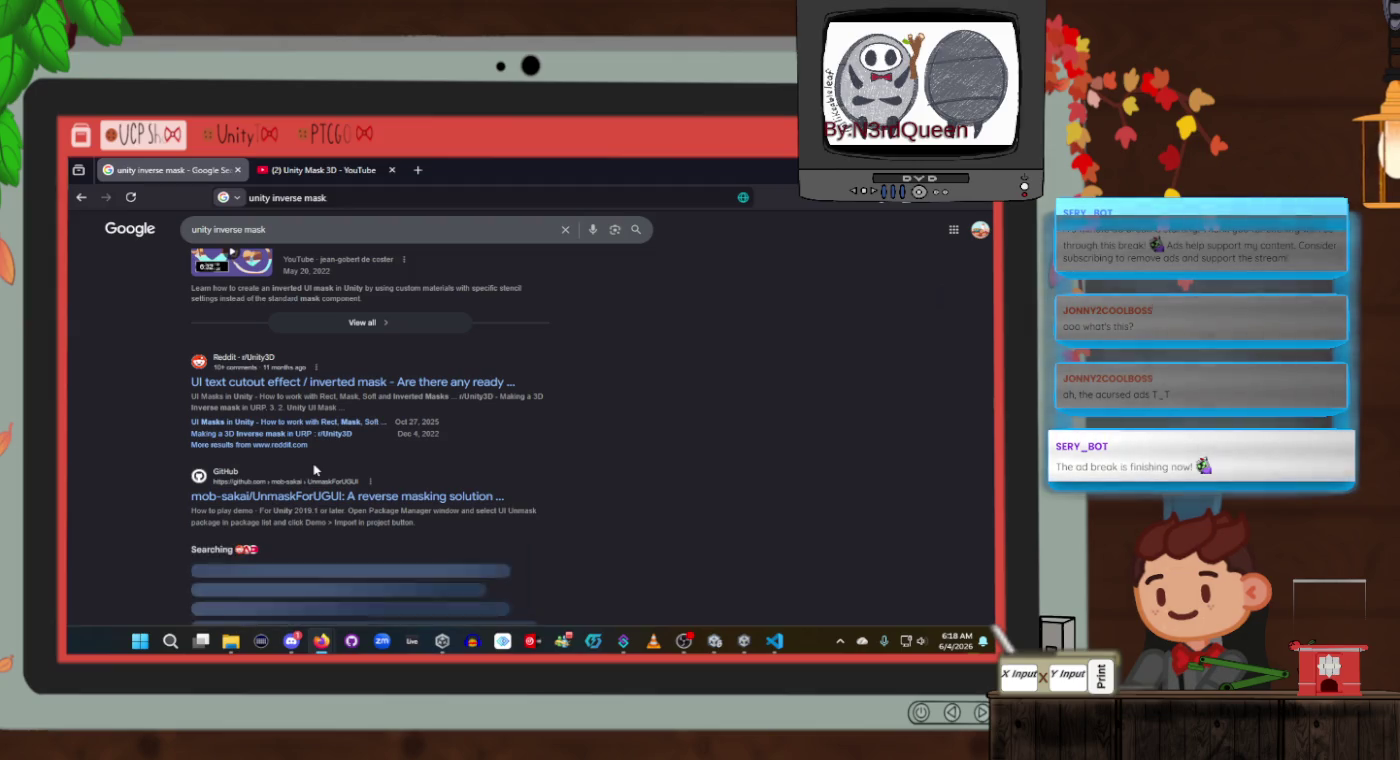
scroll(315, 465, down, 2)
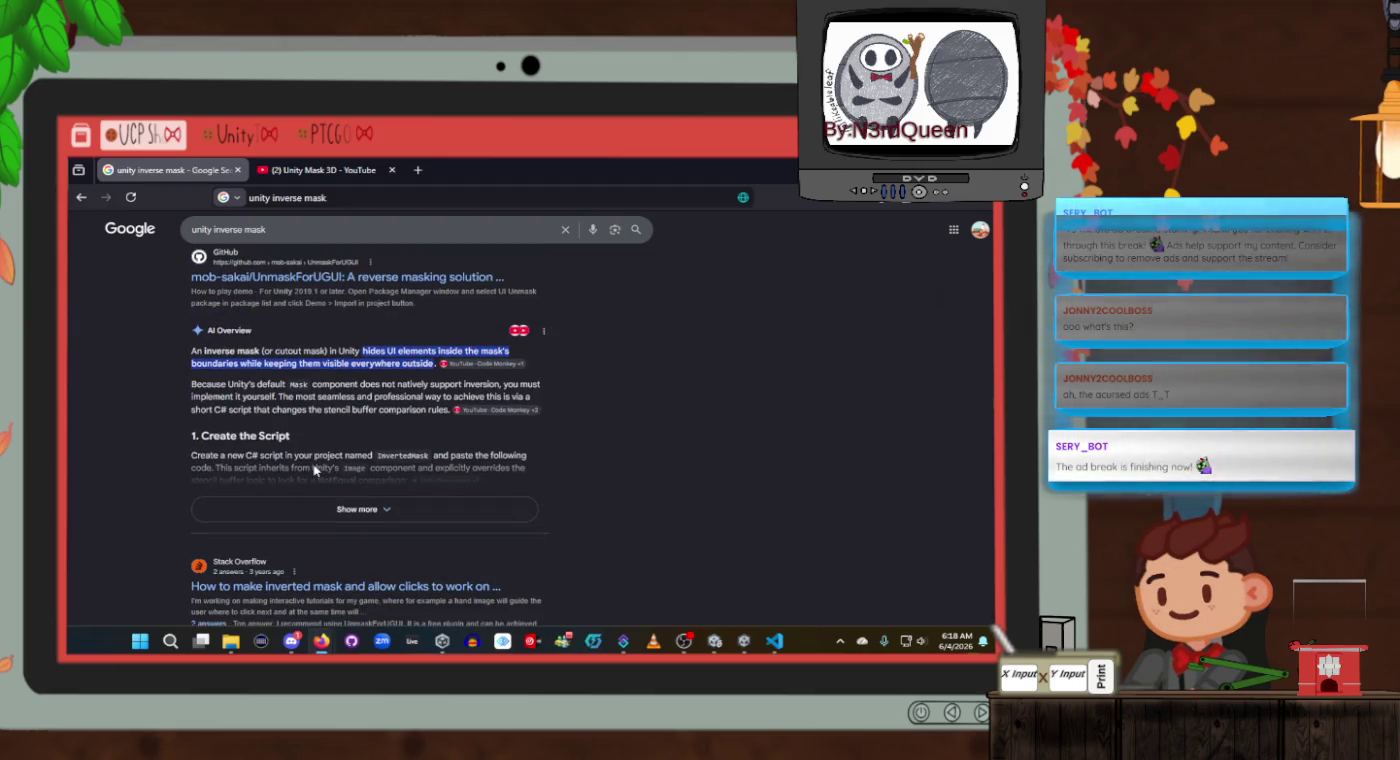
scroll(315, 470, down, 4)
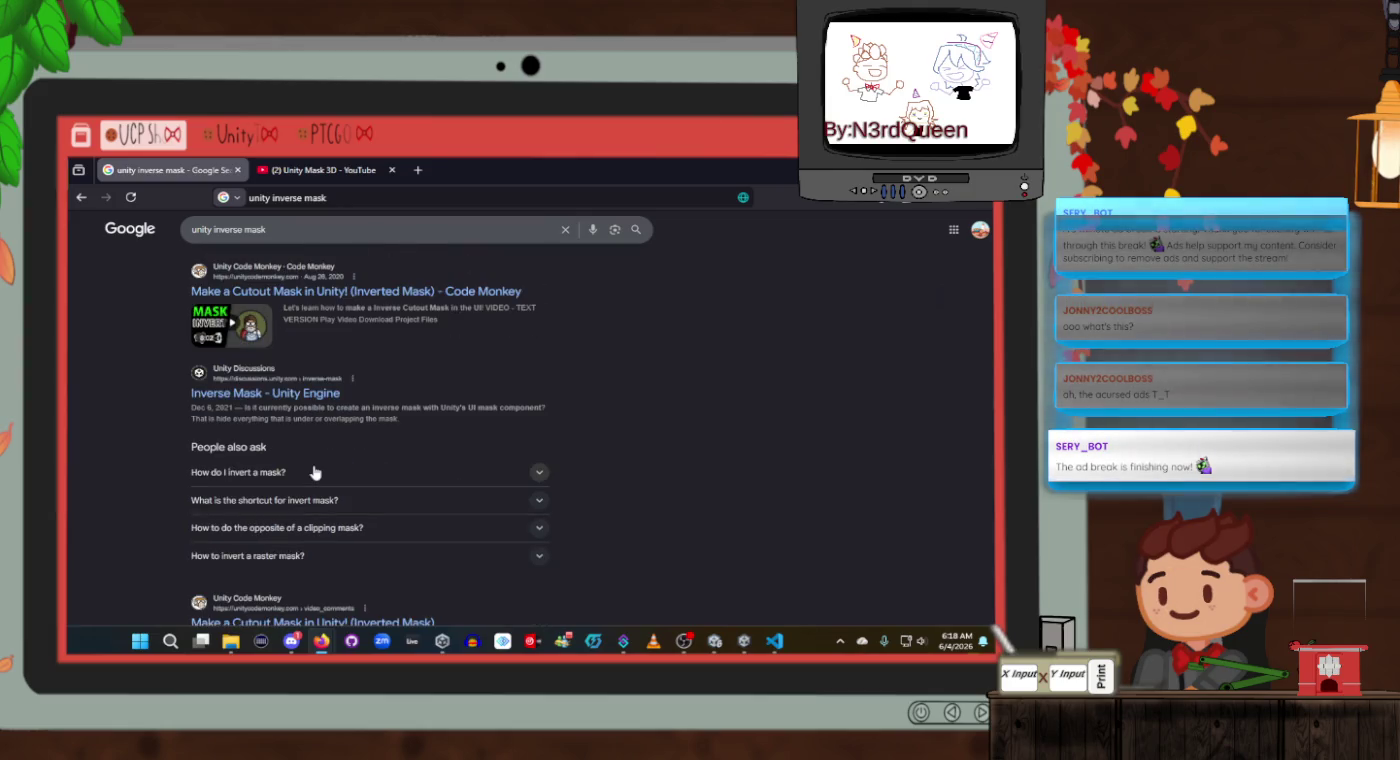
scroll(314, 473, down, 1)
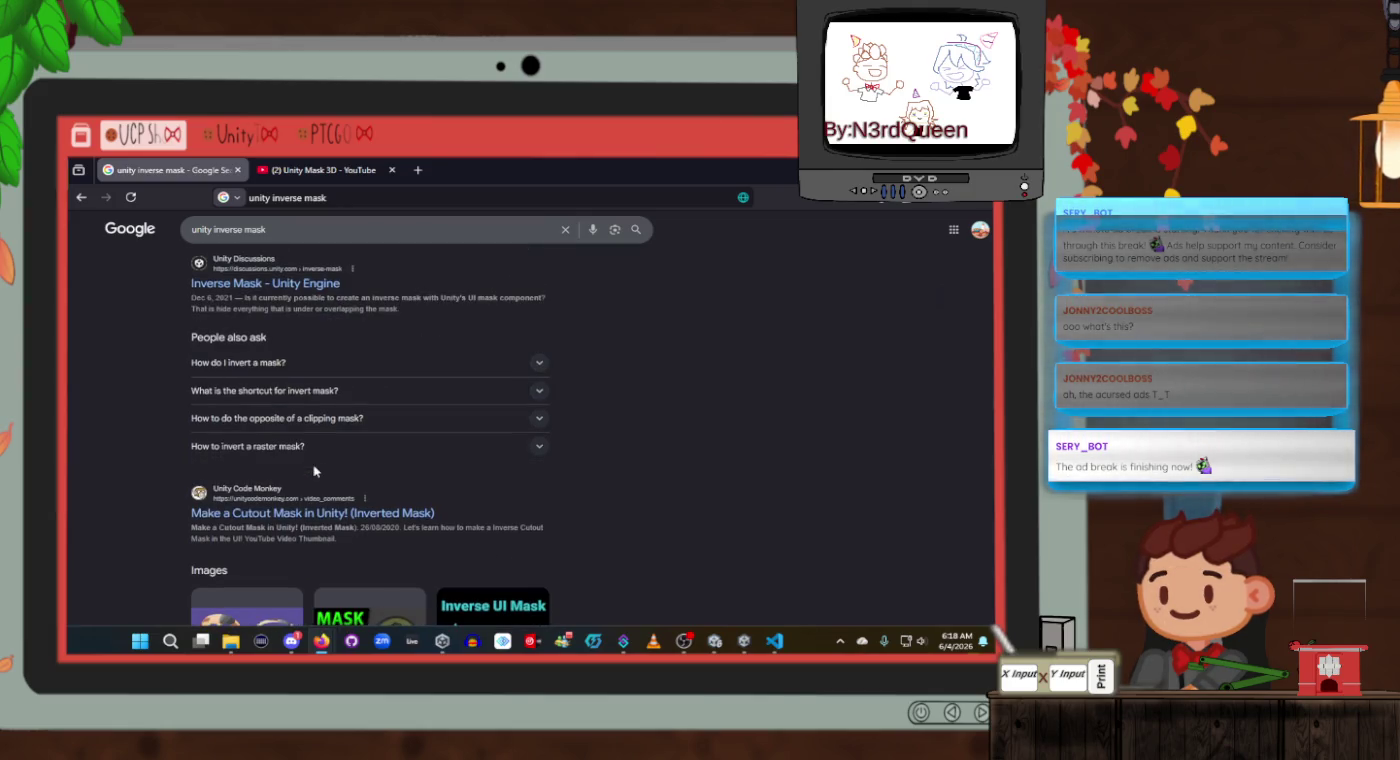
scroll(314, 470, down, 2)
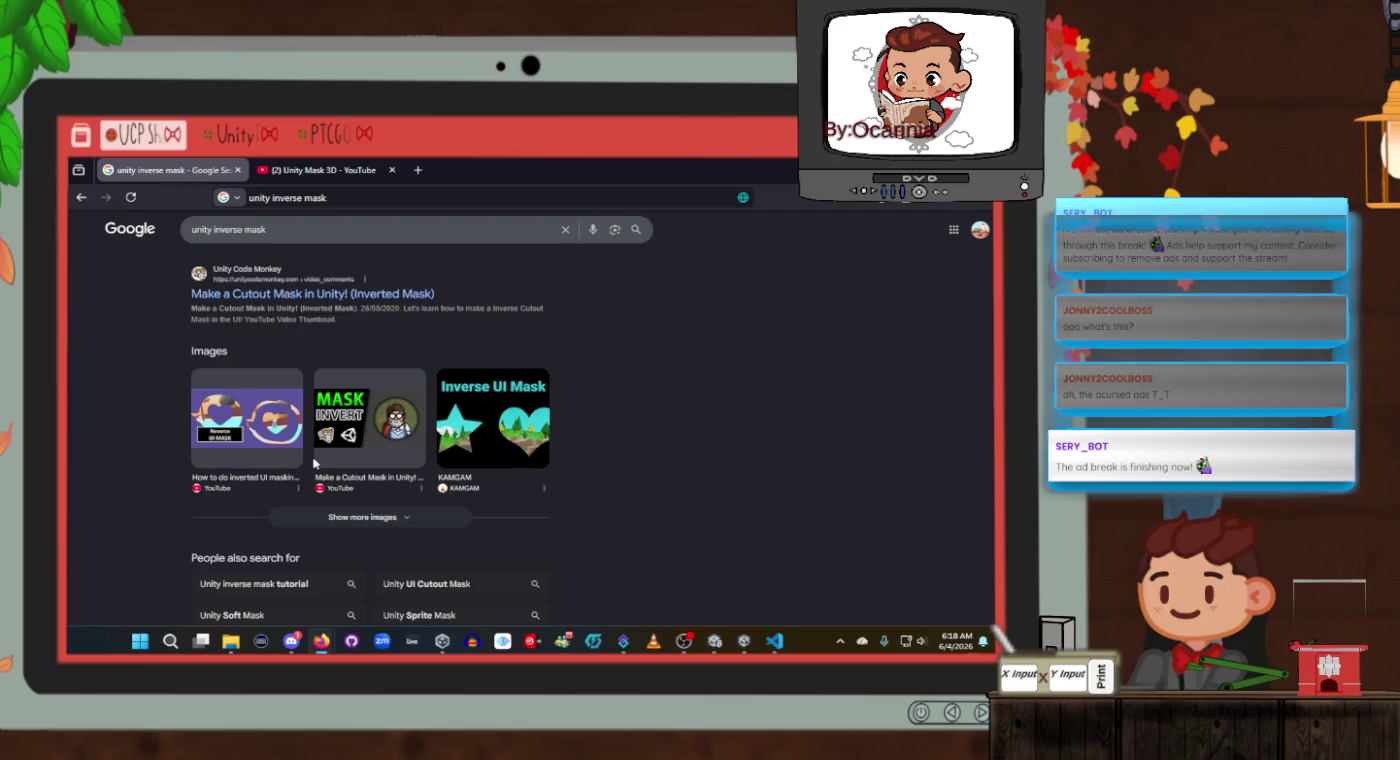
scroll(314, 463, down, 1)
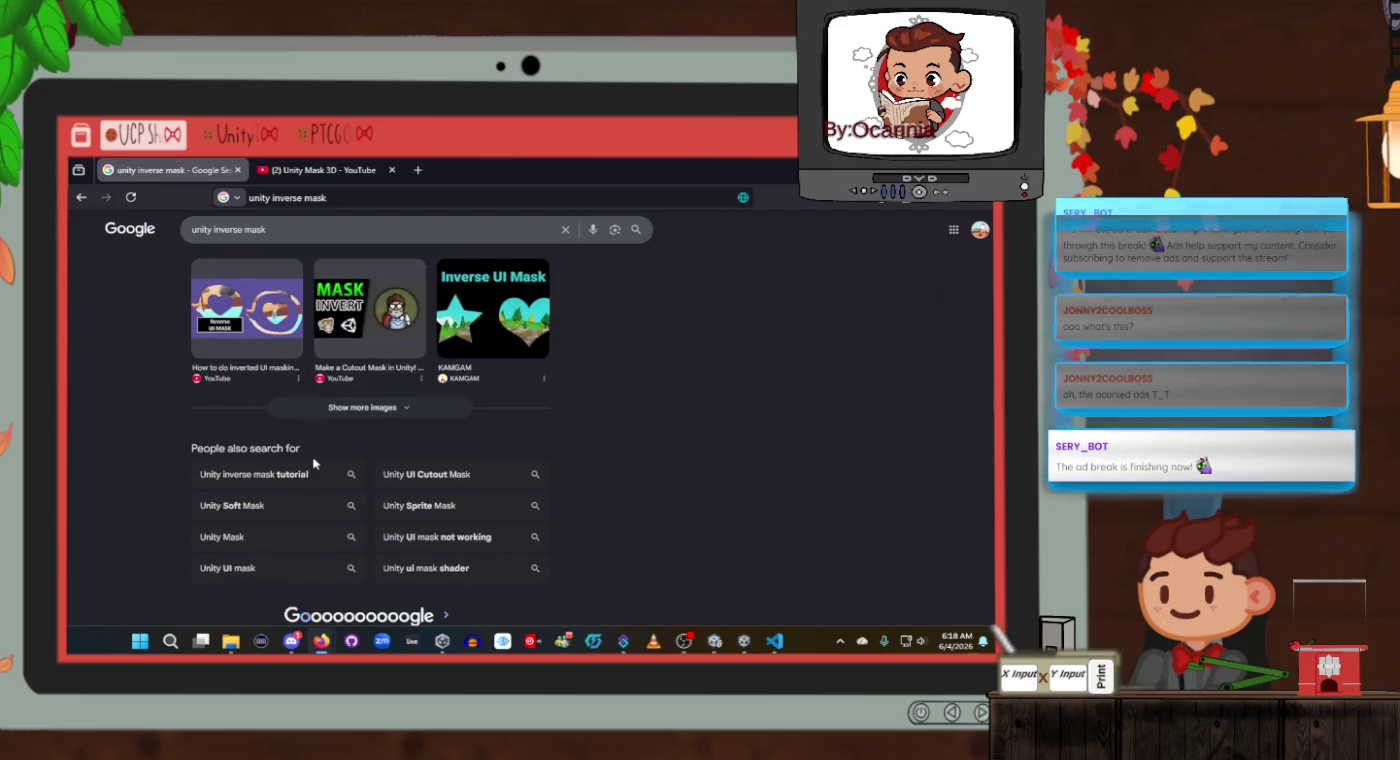
triple_click(306, 229)
drag(307, 230, 194, 230)
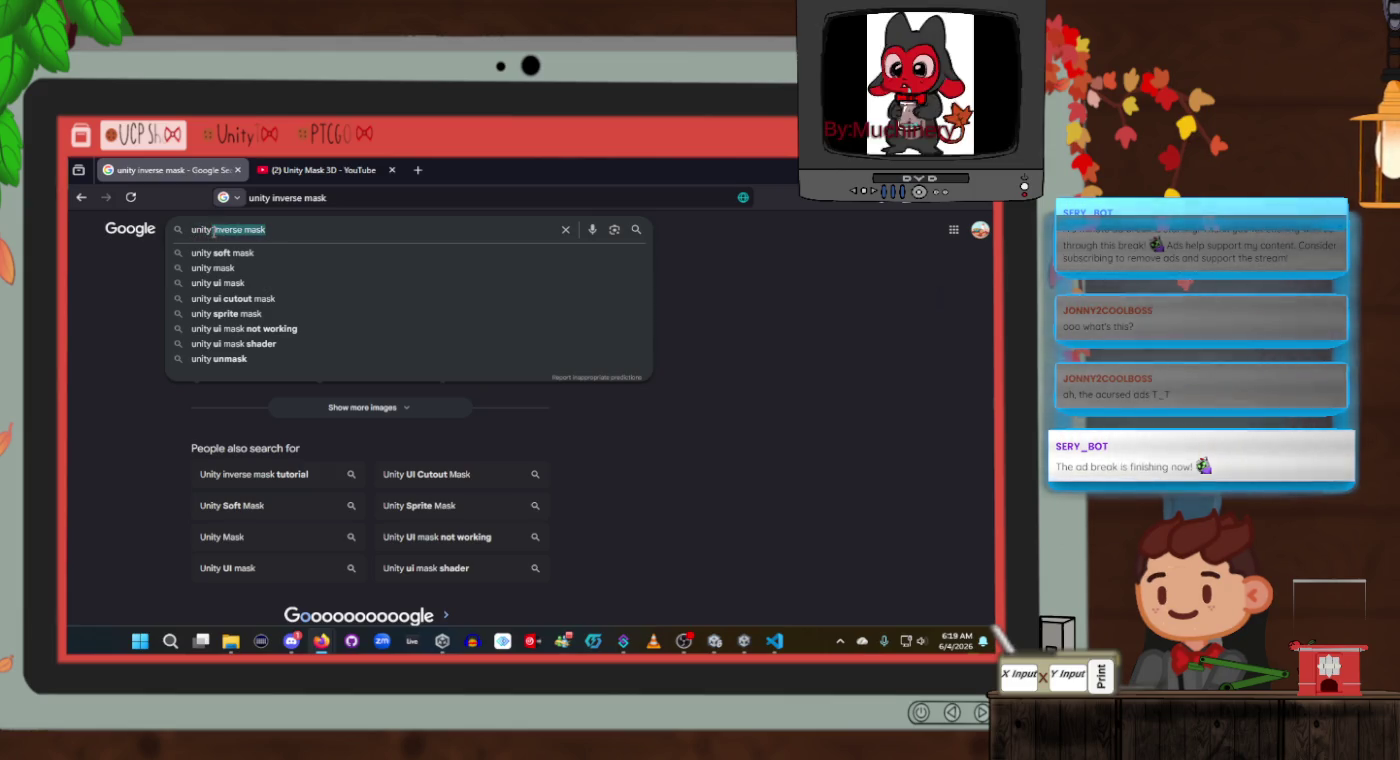
Search Google for 'unity inverse texture 3d'.
key(BackSpace)
text(inv)
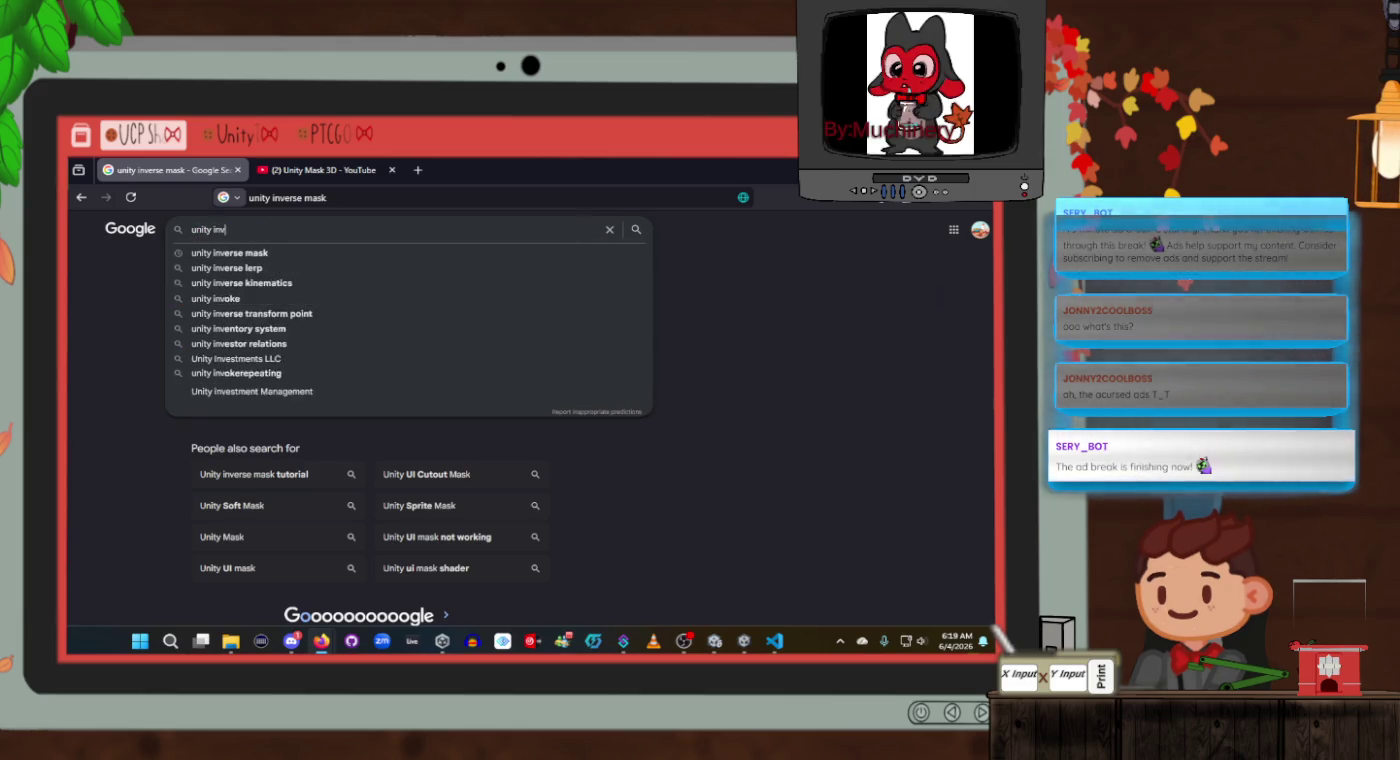
text(erse texture)
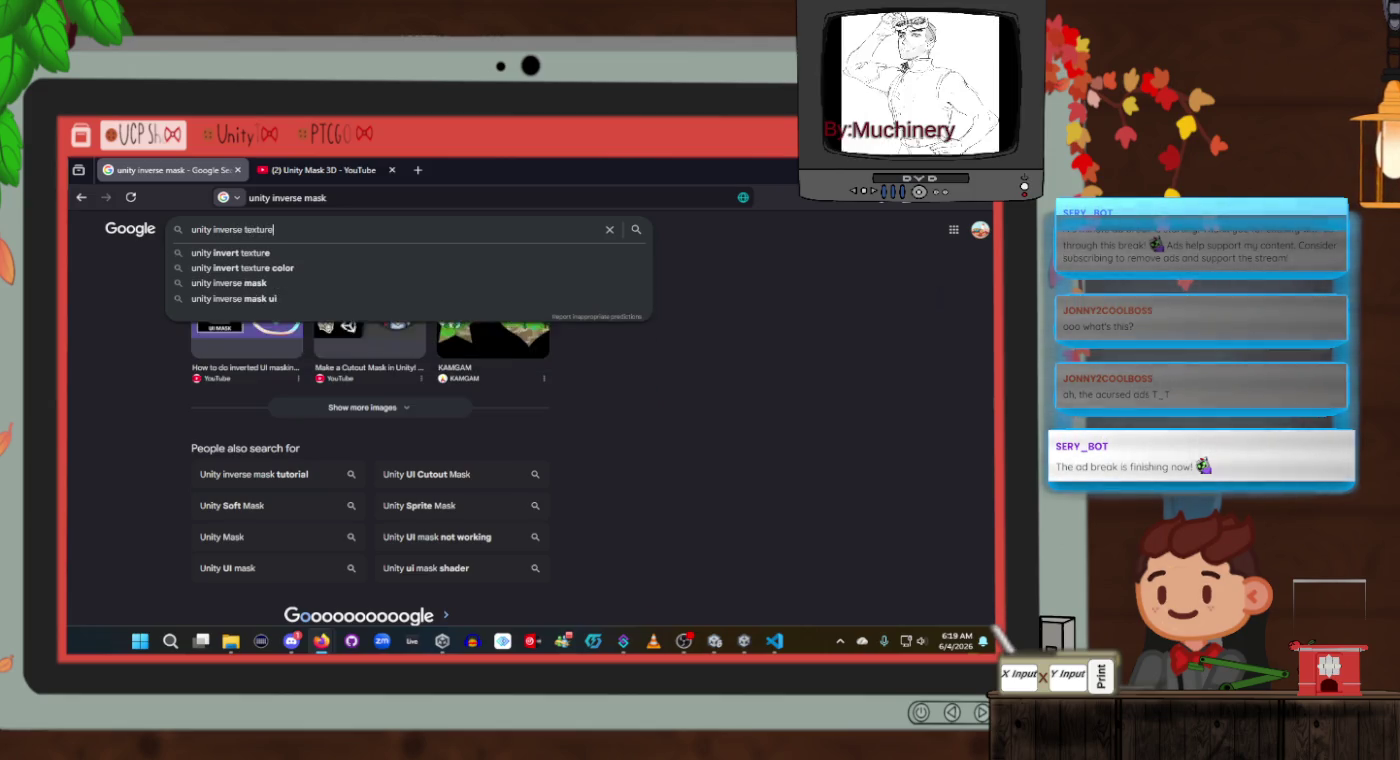
text( 3d)
key(Return)
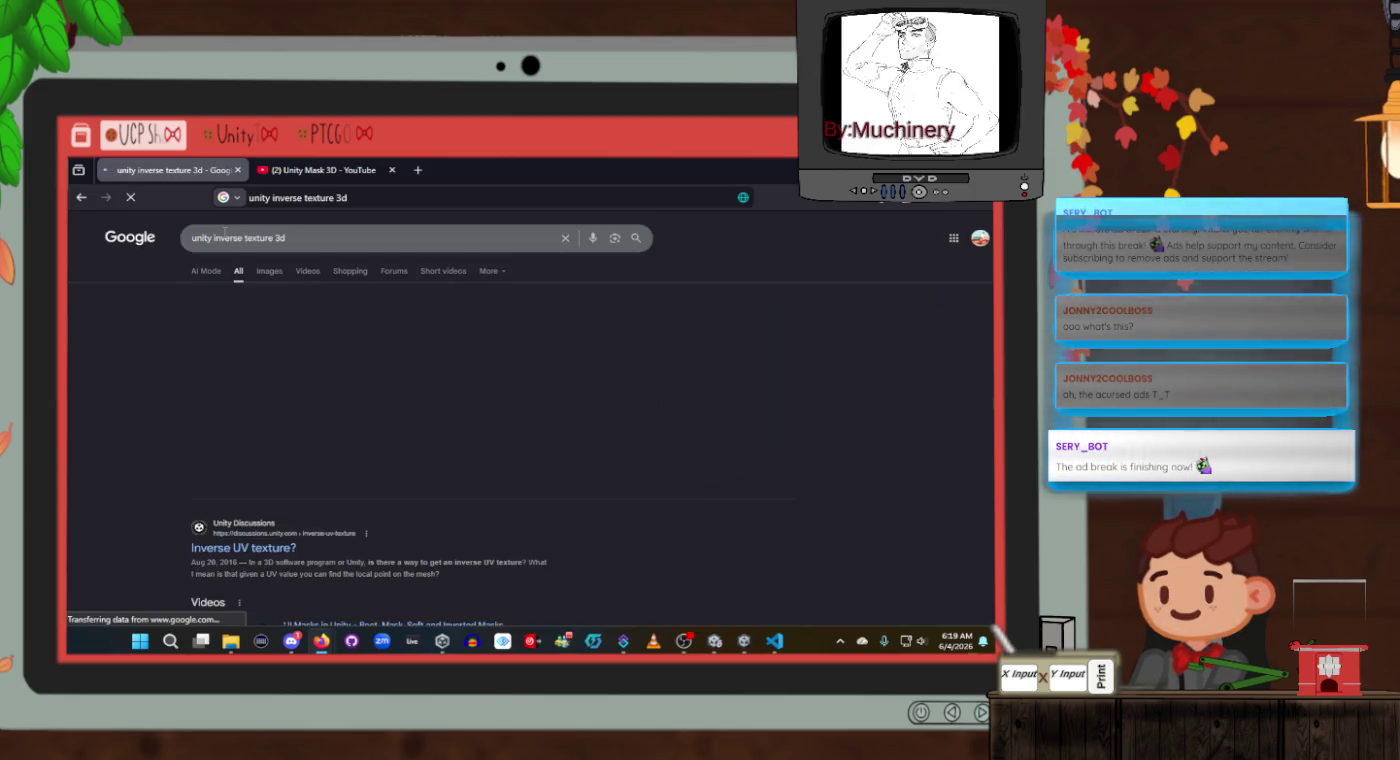
Expand the AI Overview to its section on inverse 3D masks using stencil buffer shaders.
scroll(519, 482, down, 2)
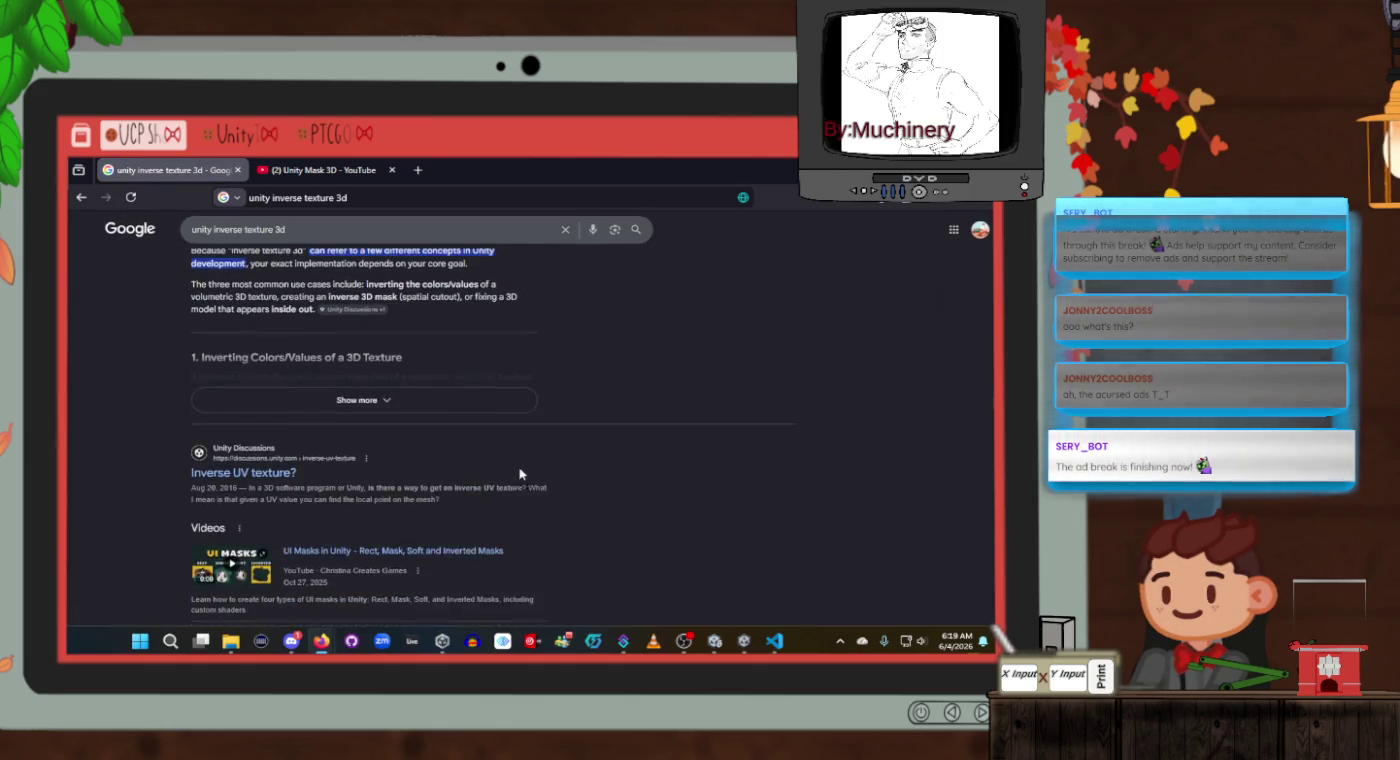
scroll(519, 473, up, 2)
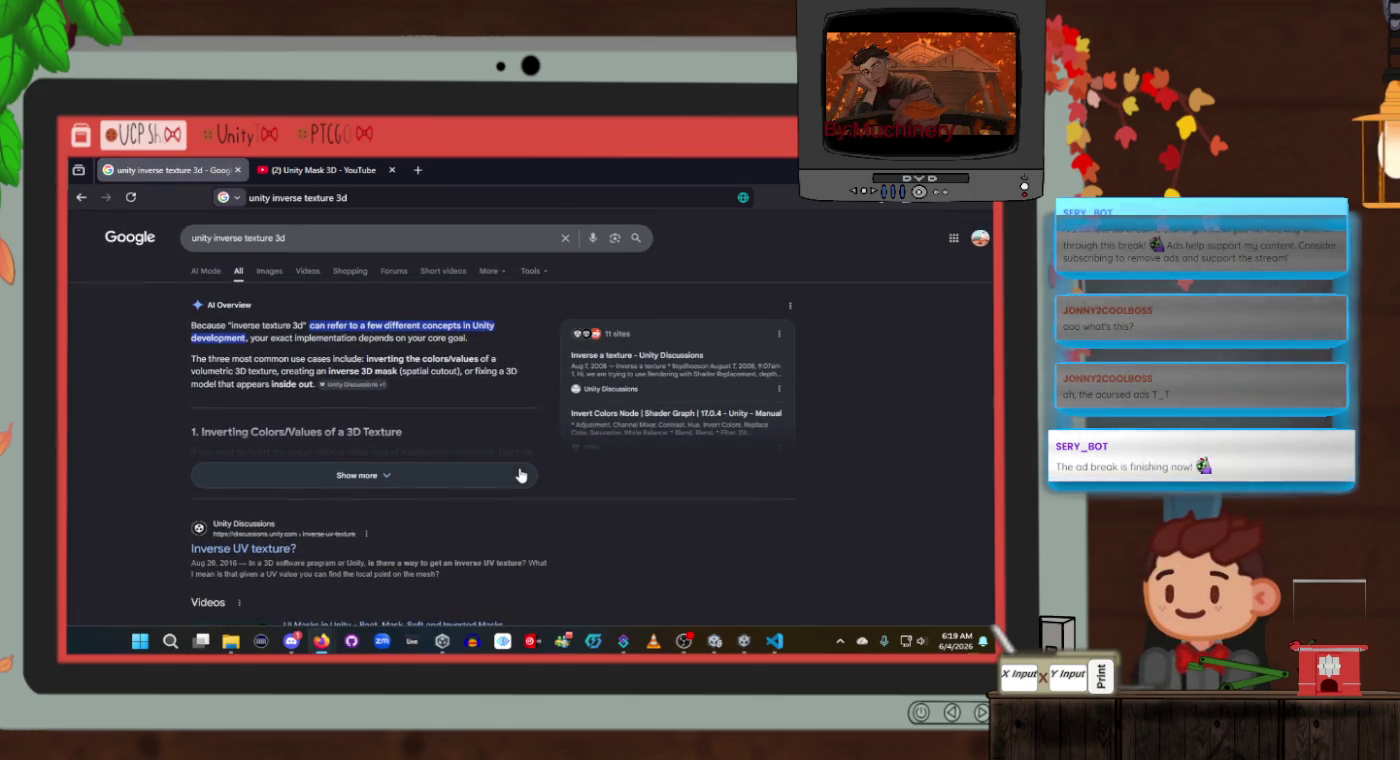
click(401, 474)
scroll(403, 452, down, 5)
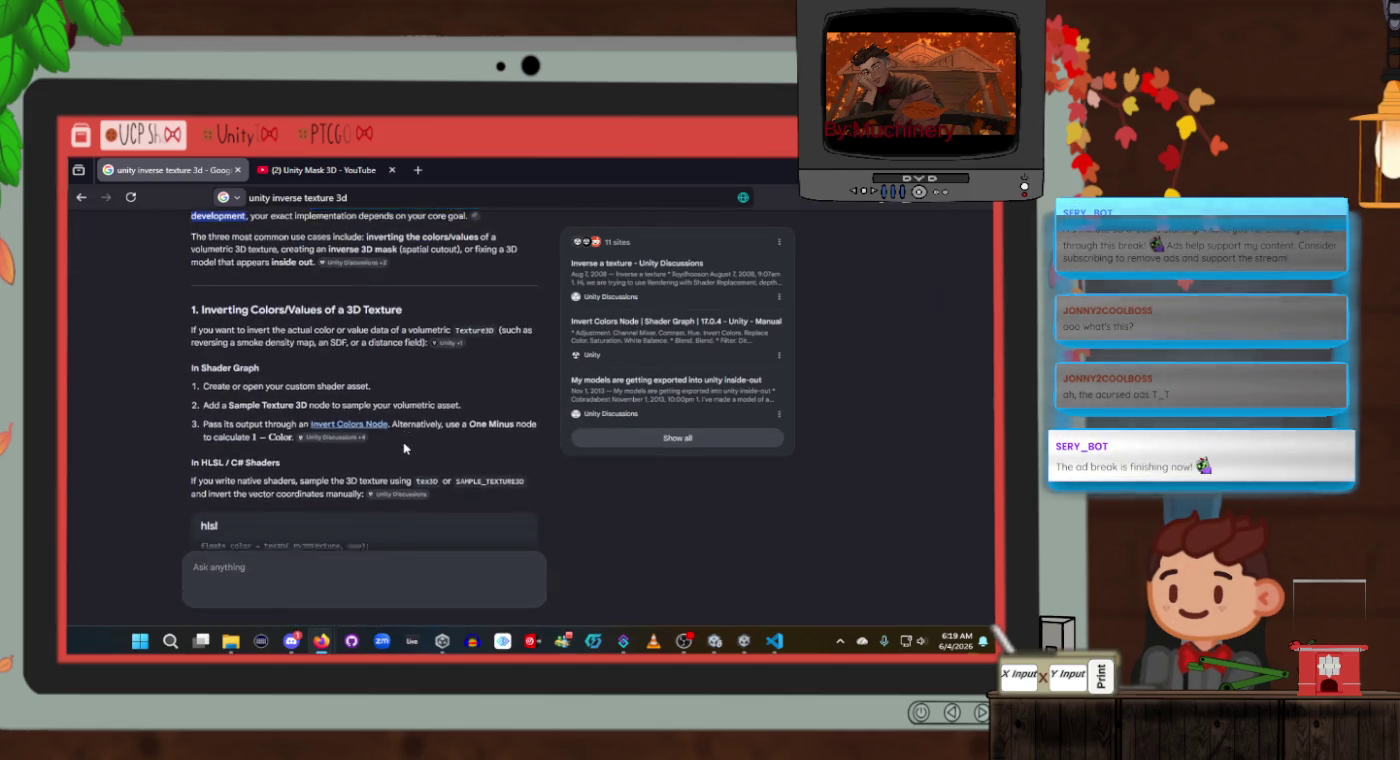
scroll(405, 445, down, 5)
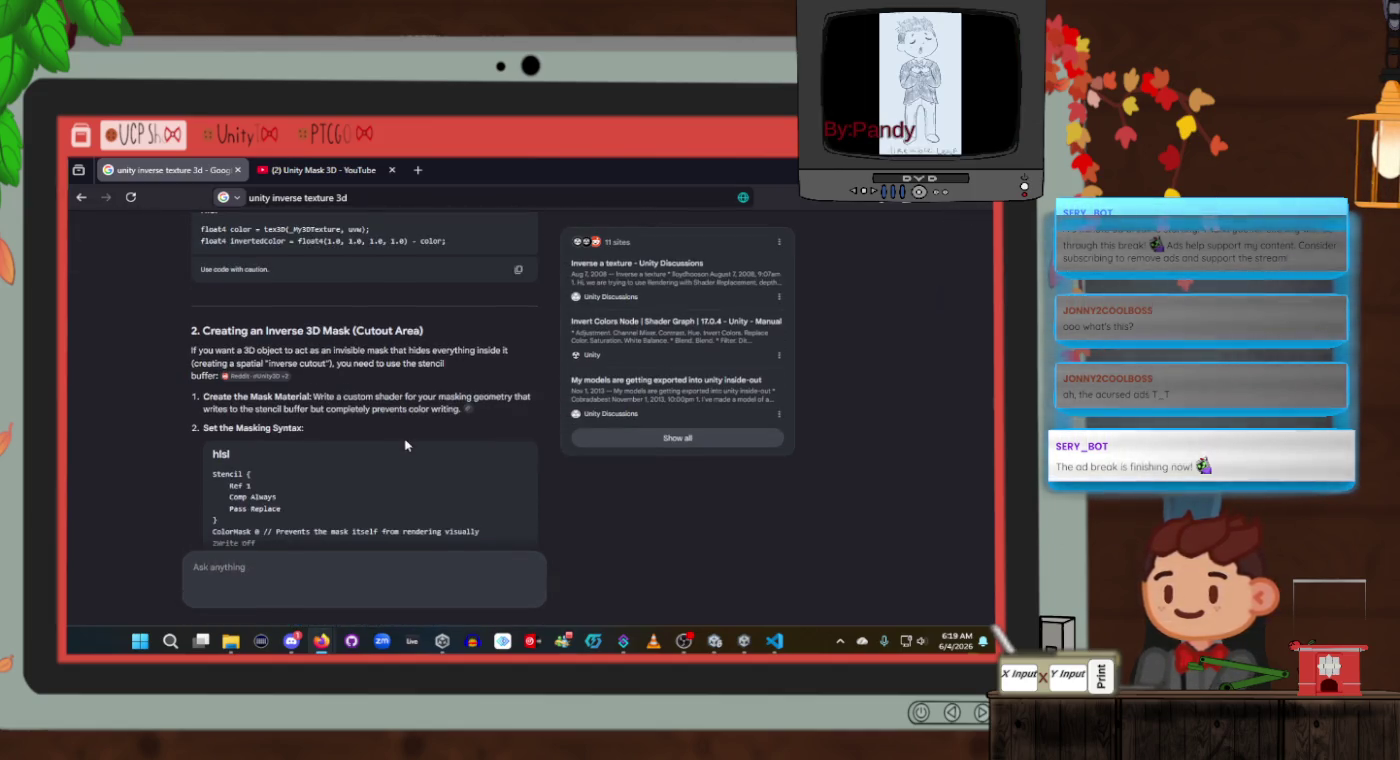
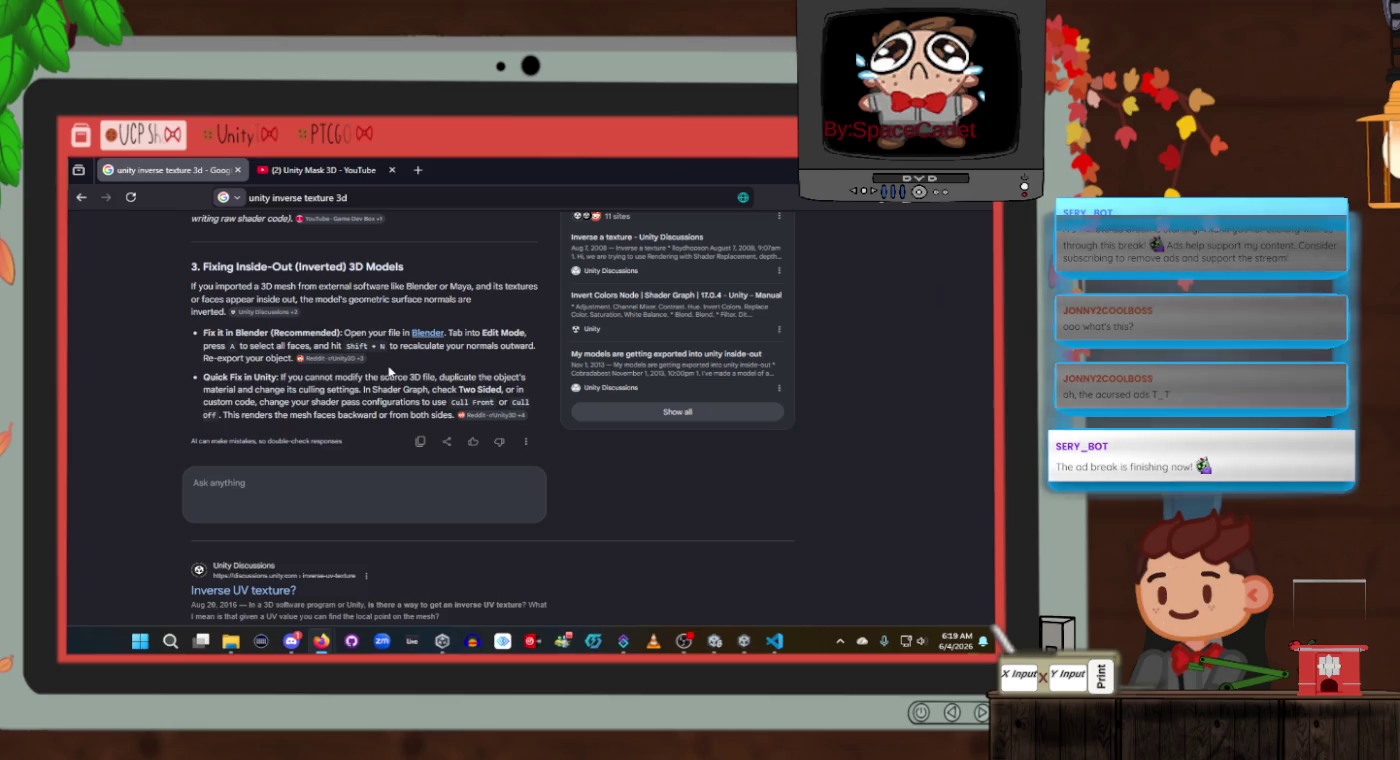
Create a new material in the project's Assets > Materials folder.
scroll(389, 370, down, 1)
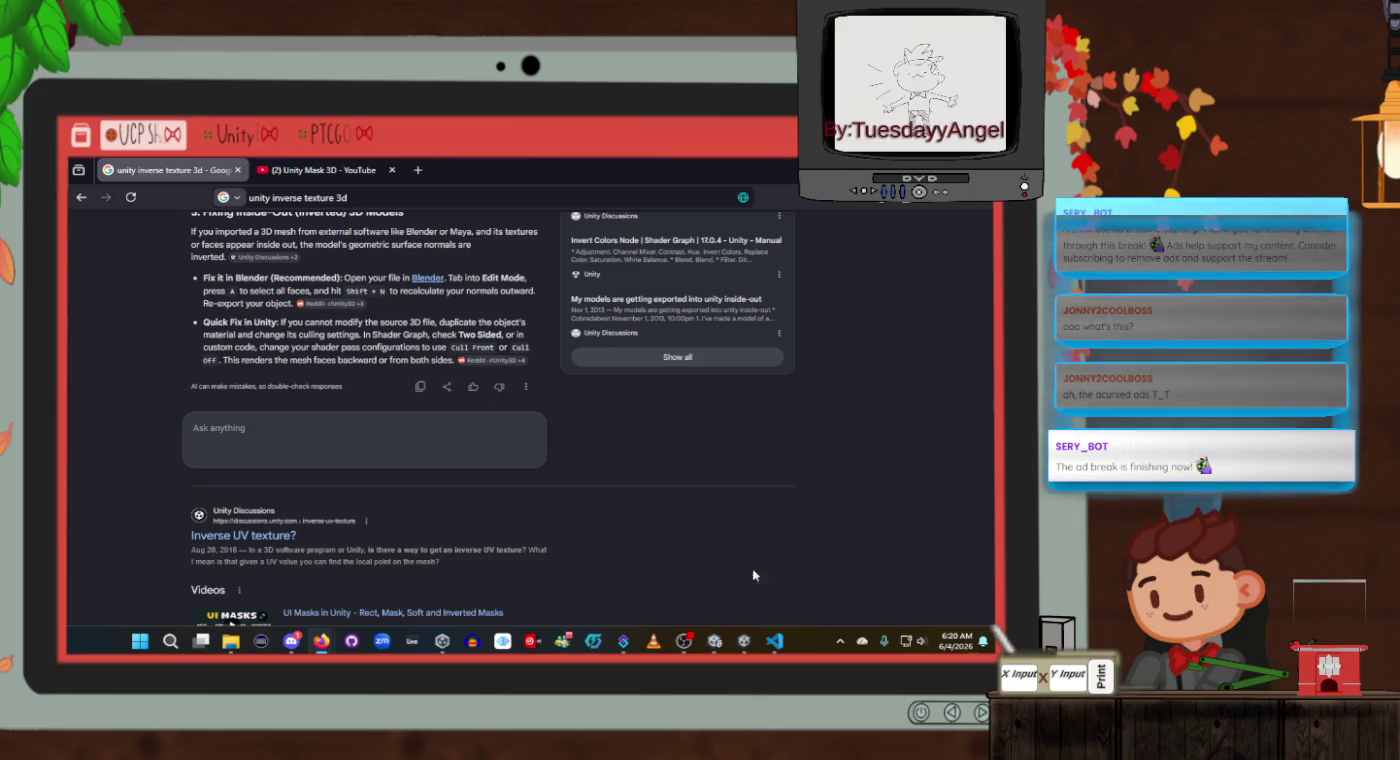
mouse_move(760, 649)
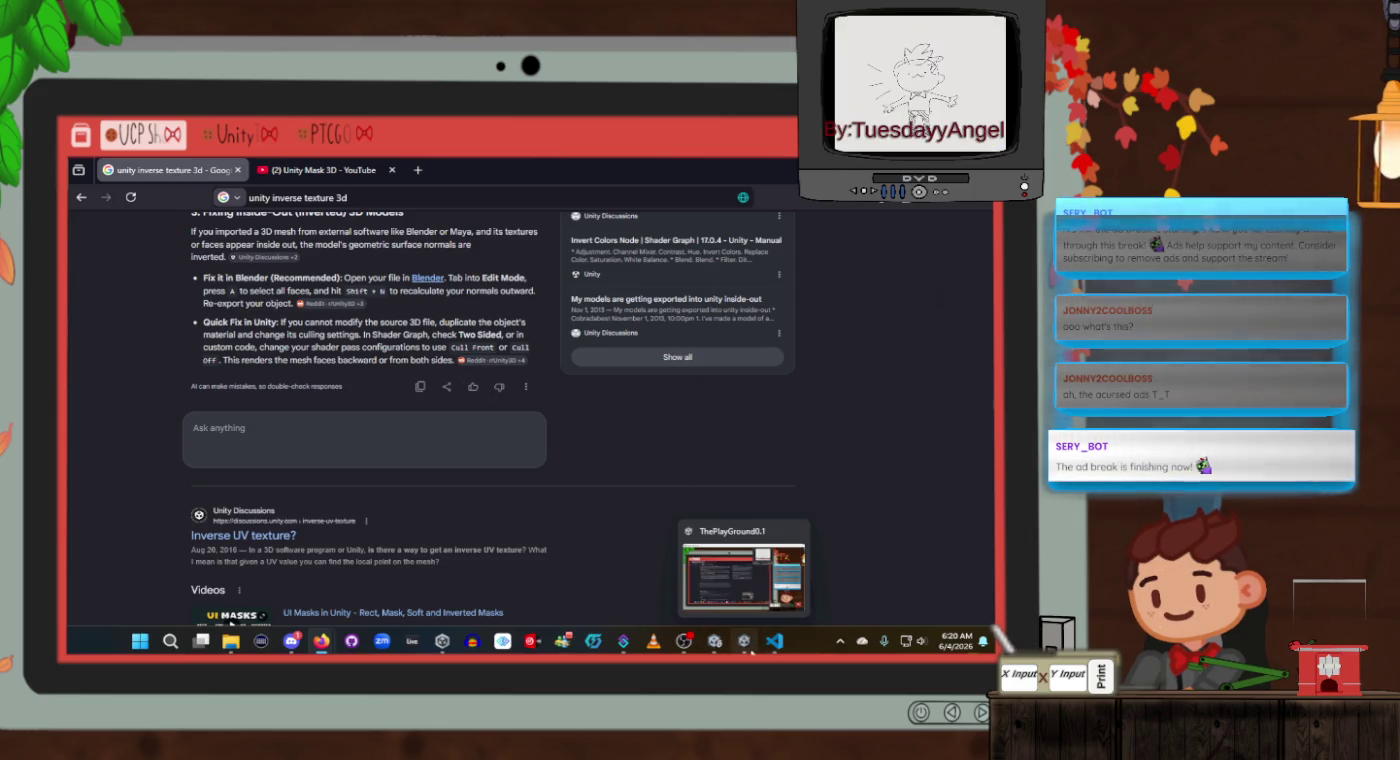
click(715, 641)
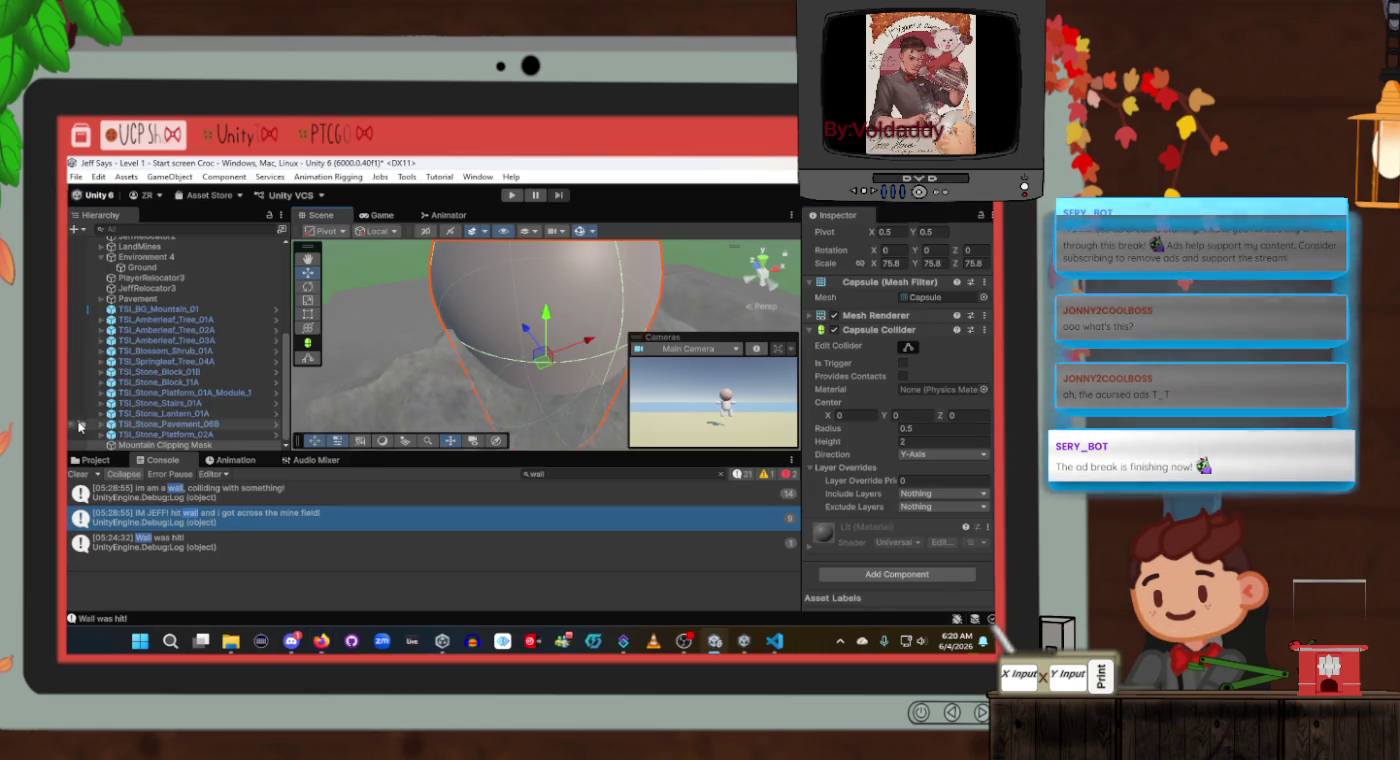
click(95, 460)
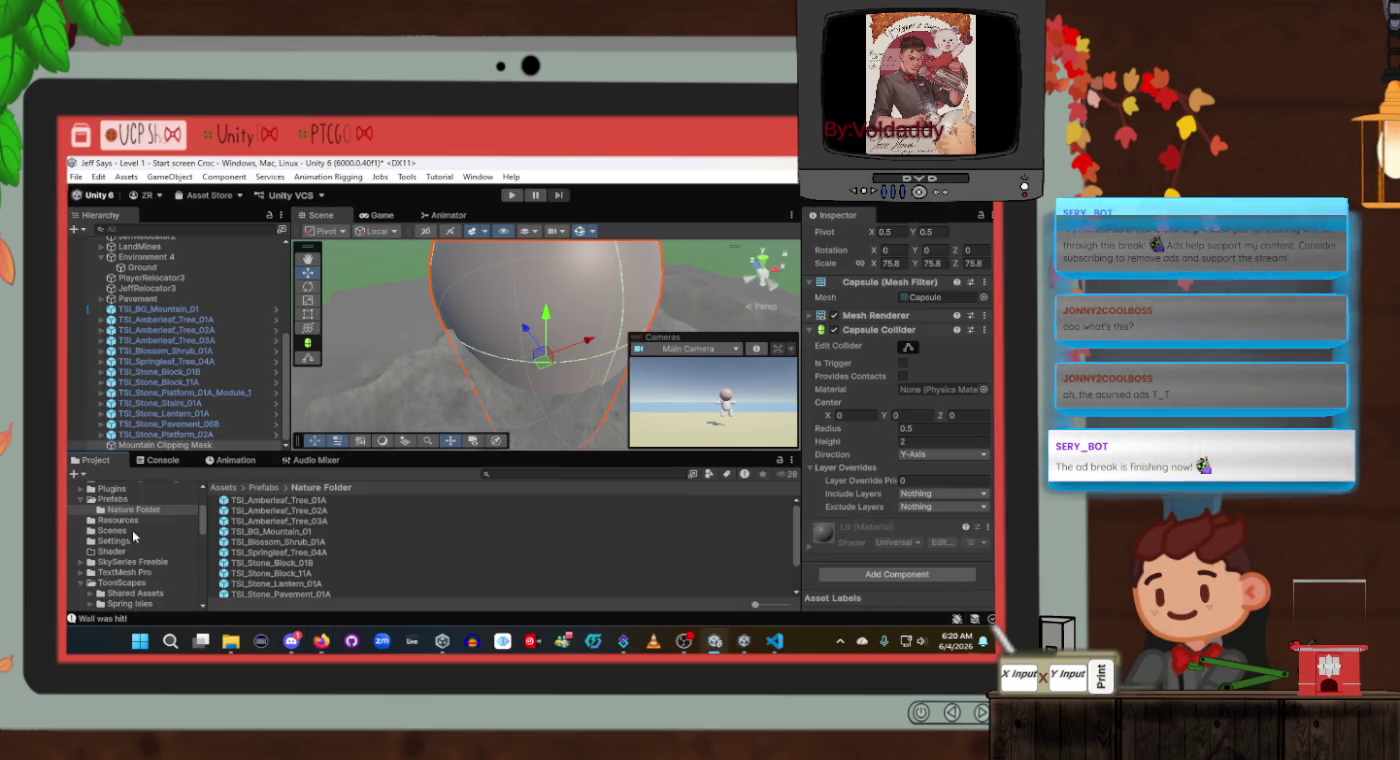
scroll(128, 521, up, 5)
click(115, 549)
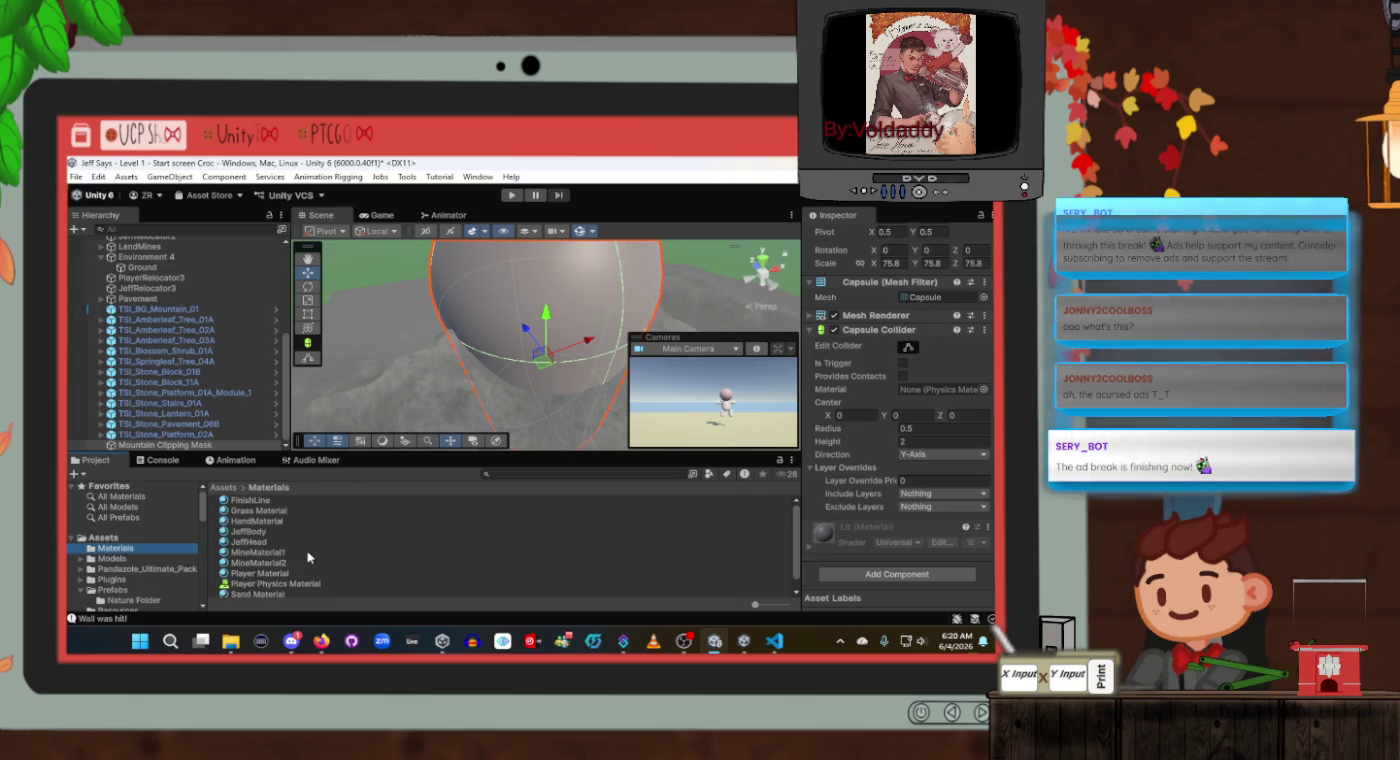
right_click(110, 551)
mouse_move(200, 178)
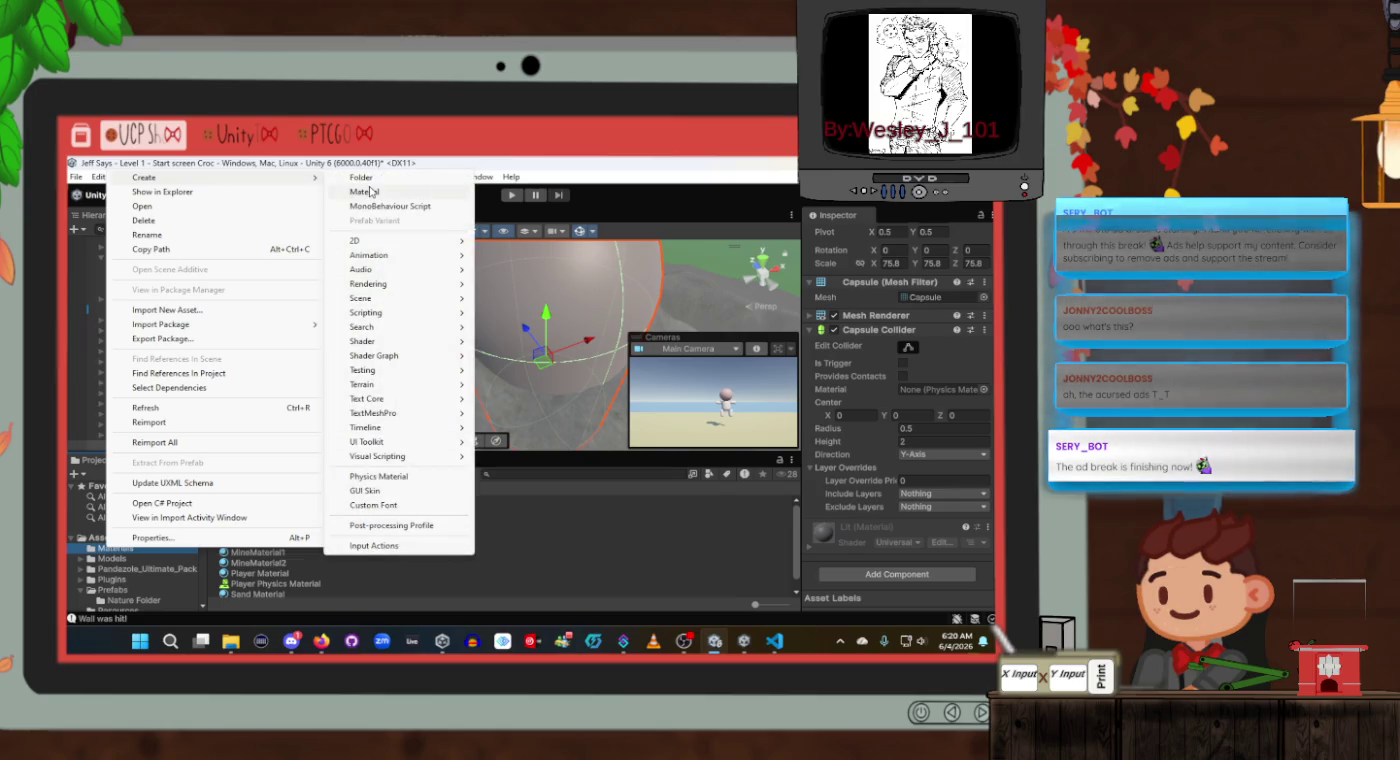
click(372, 191)
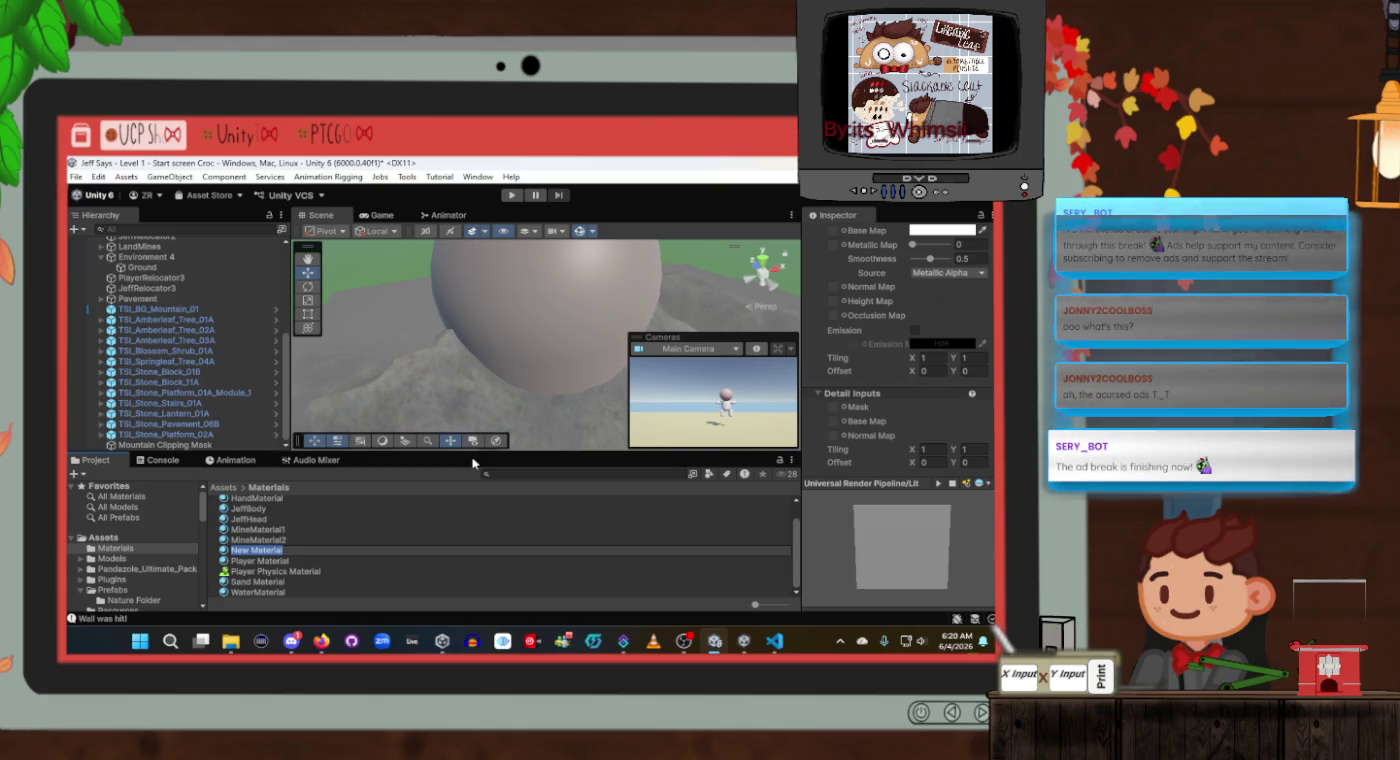
Begin naming the new material InsideOut, rereading the browser search results midway.
key(BackSpace)
text(InsideOu)
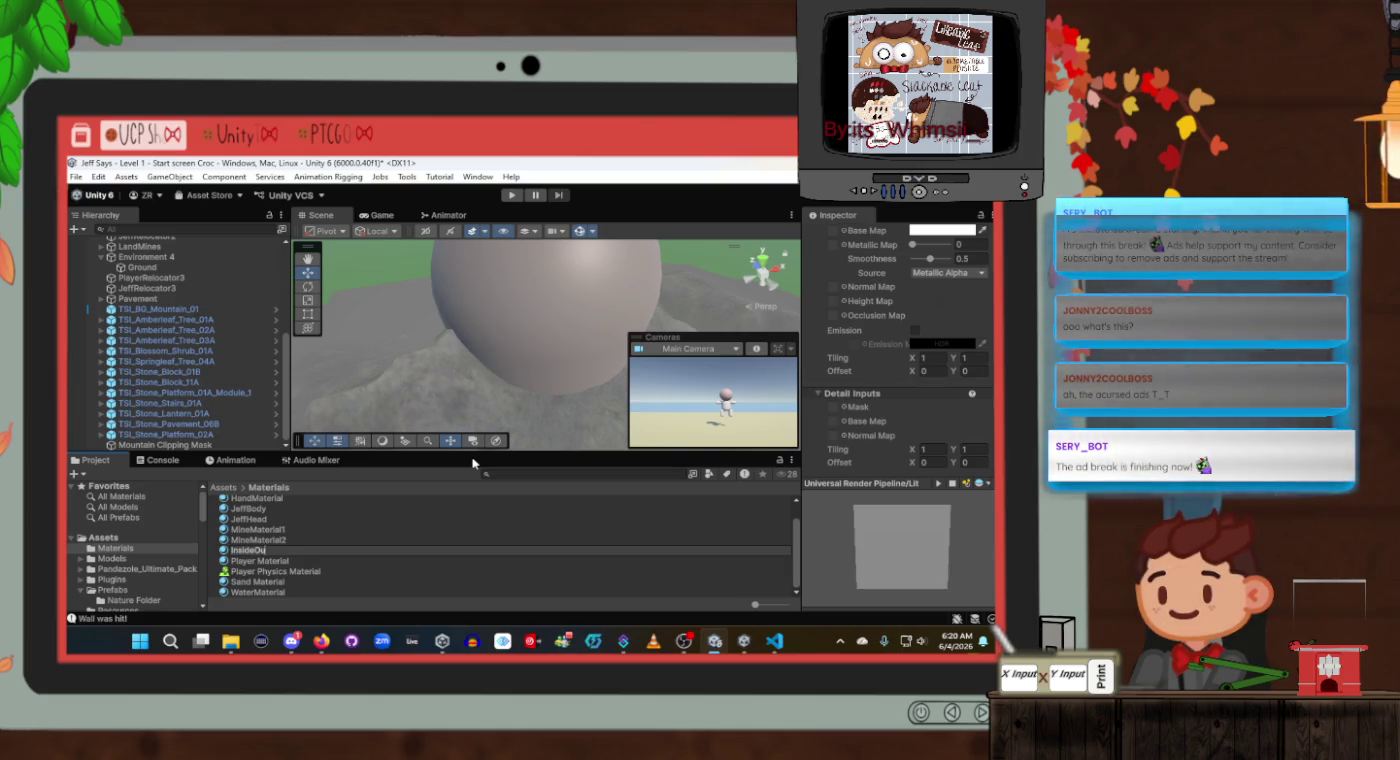
text(t)
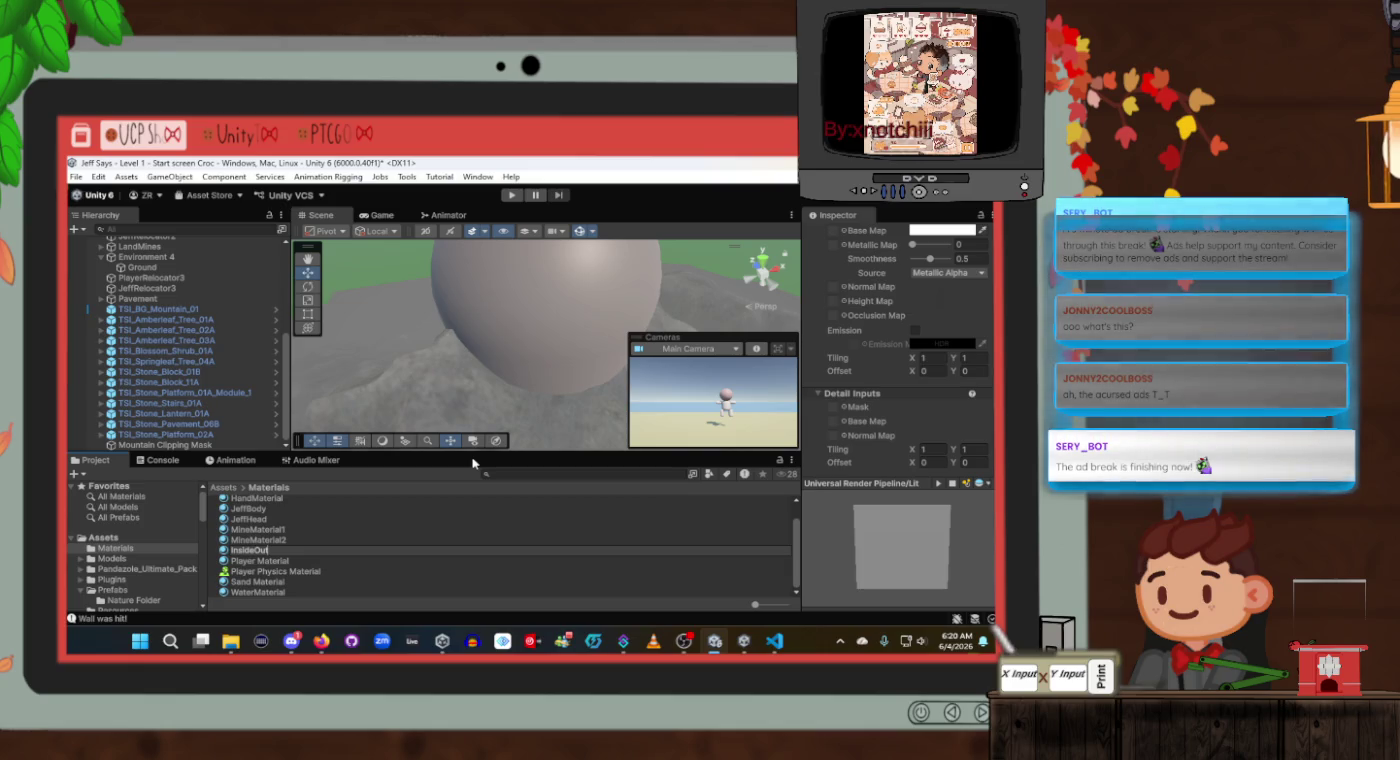
key(alt+Tab)
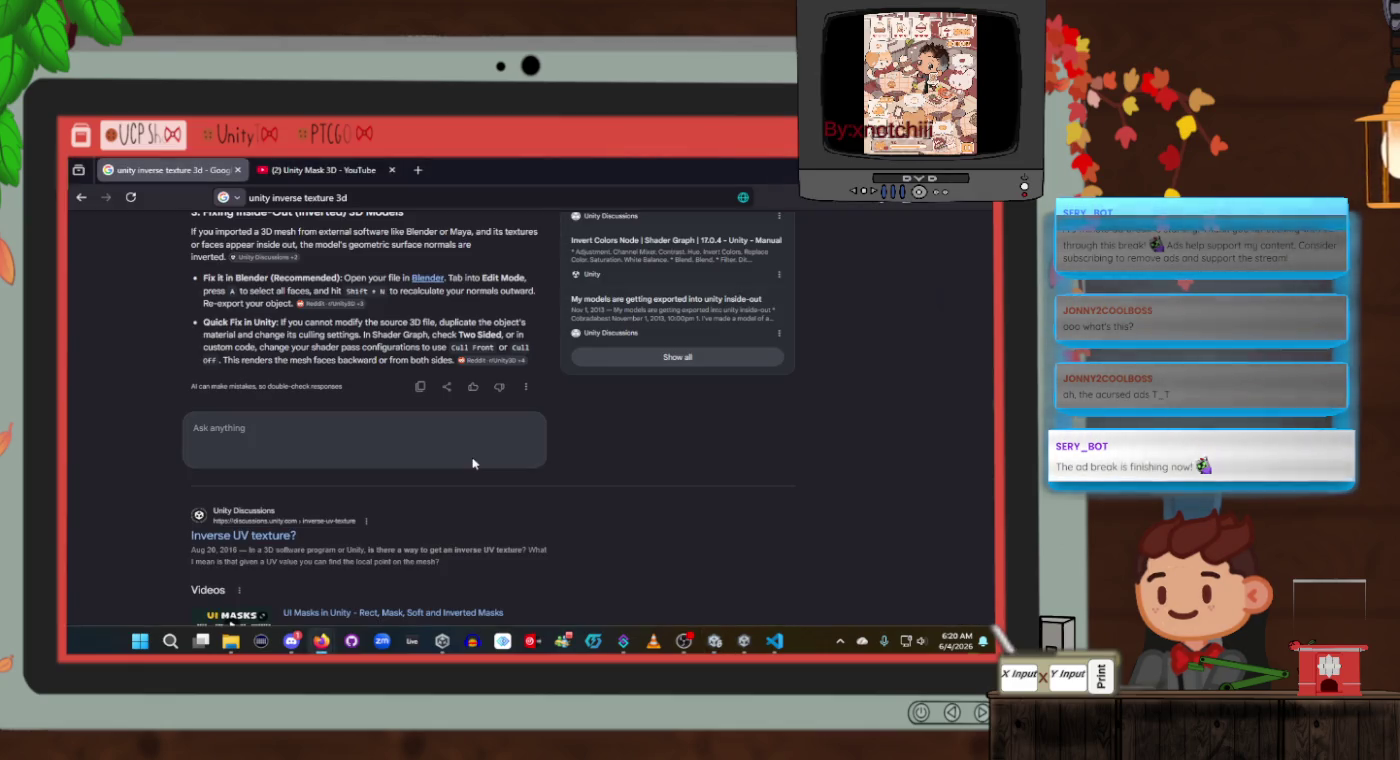
scroll(473, 463, up, 3)
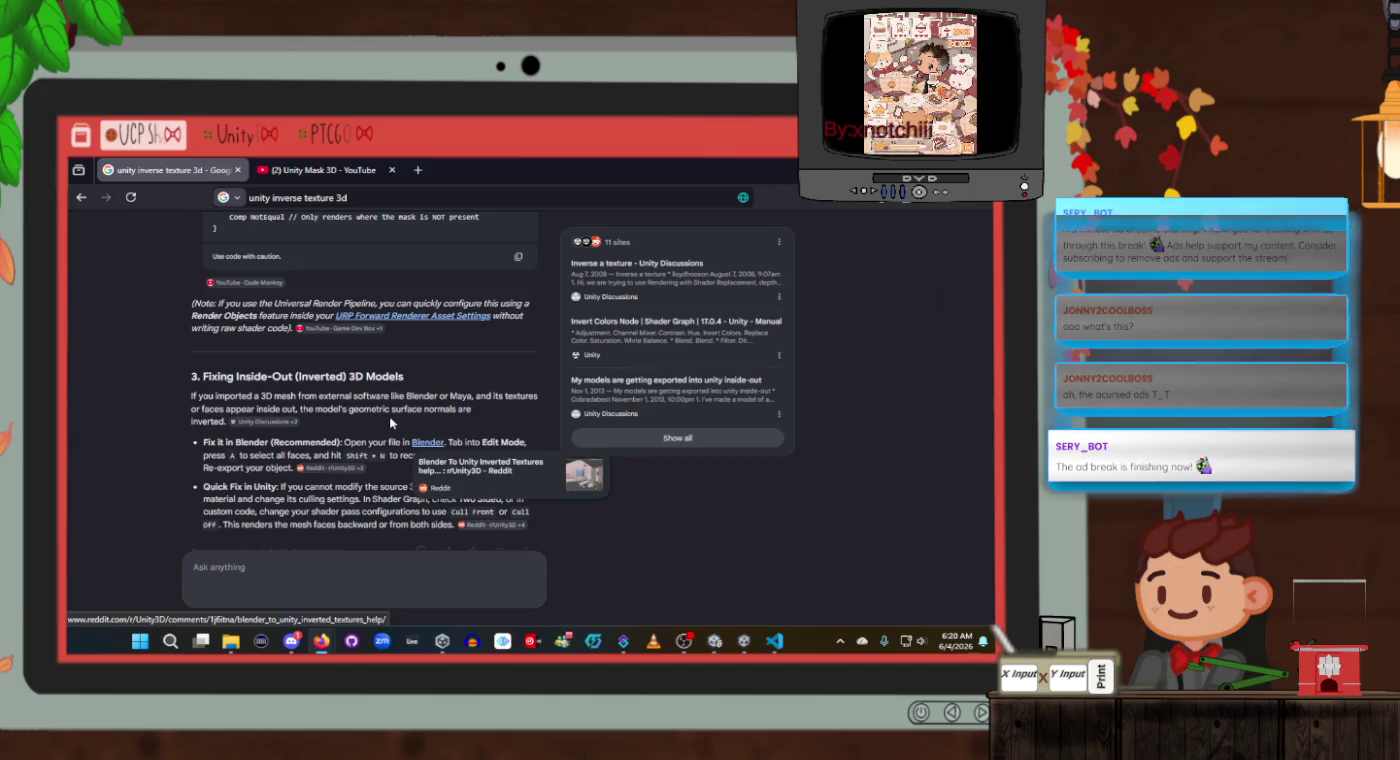
key(alt+Tab)
key(alt+Tab)
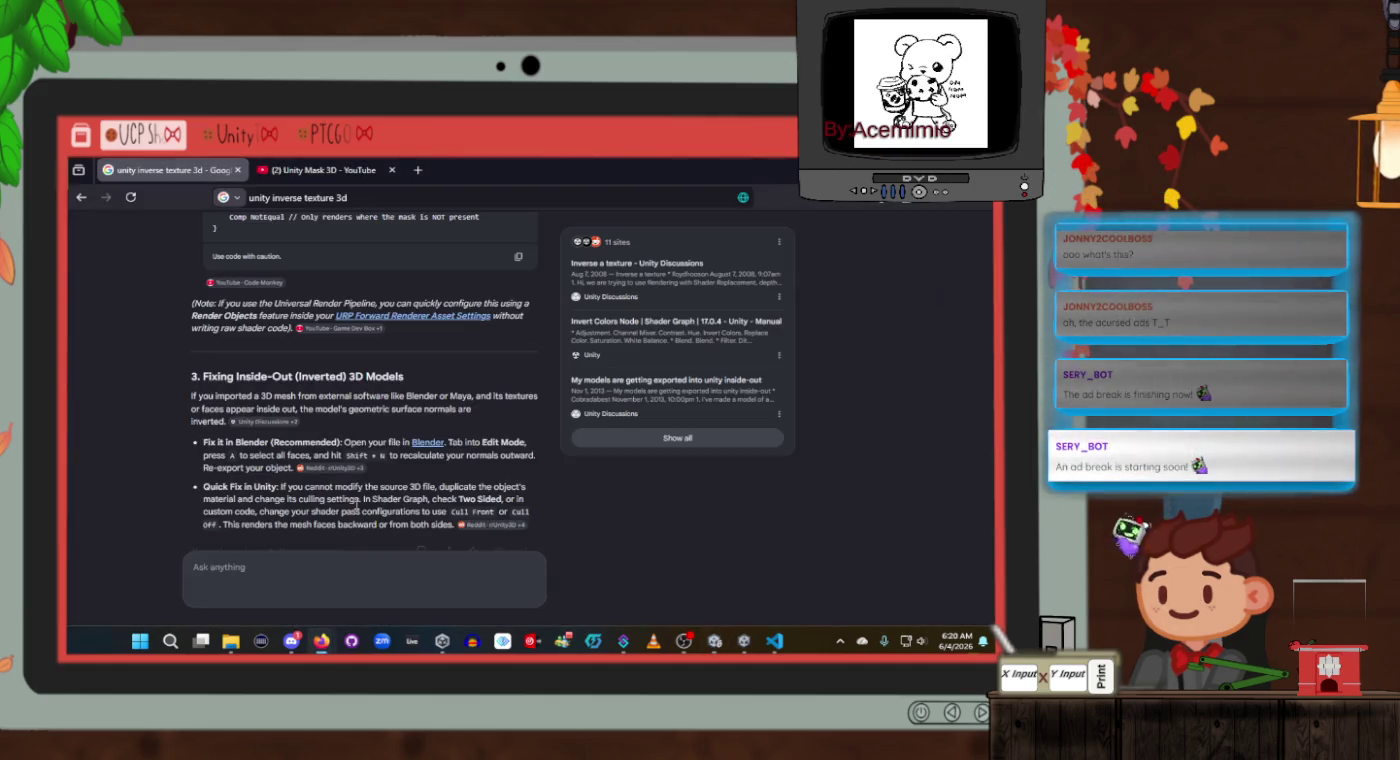
key(alt+Tab)
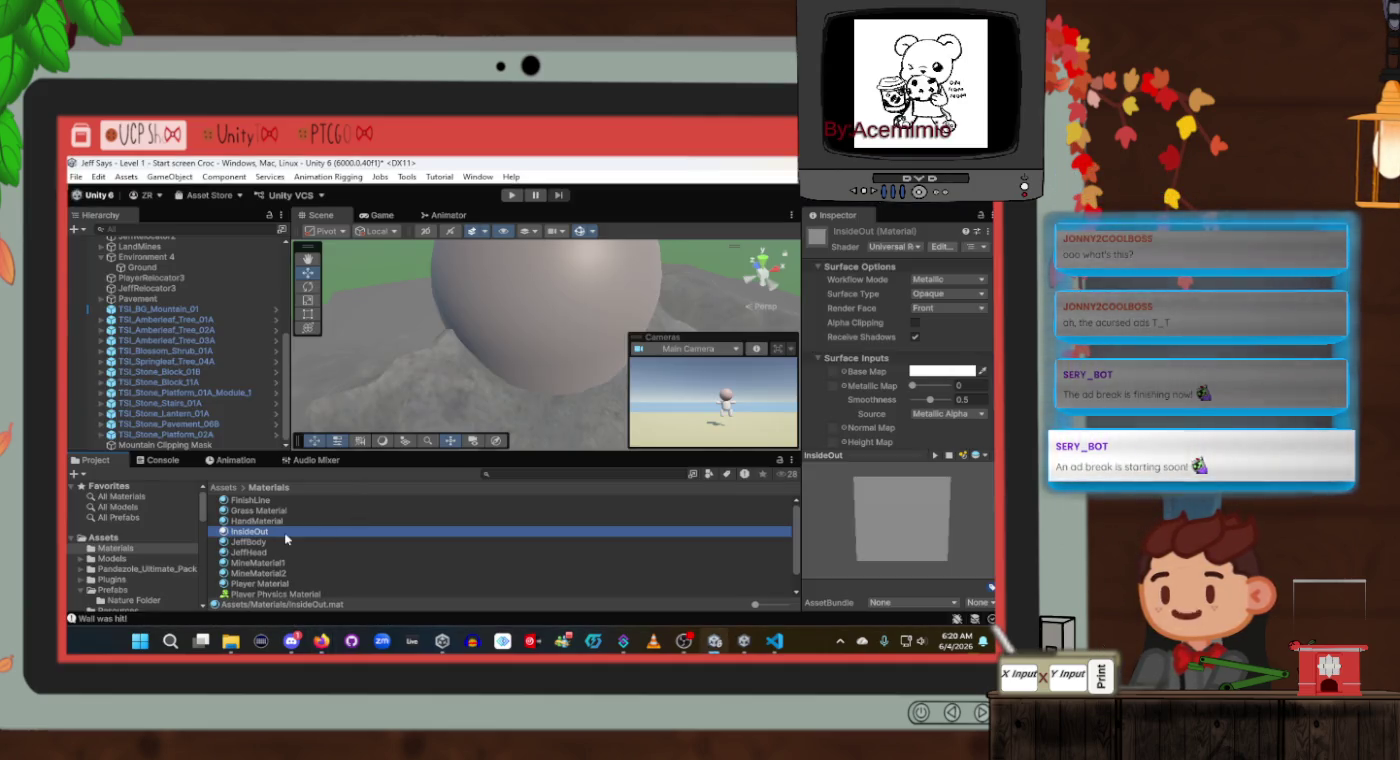
click(285, 531)
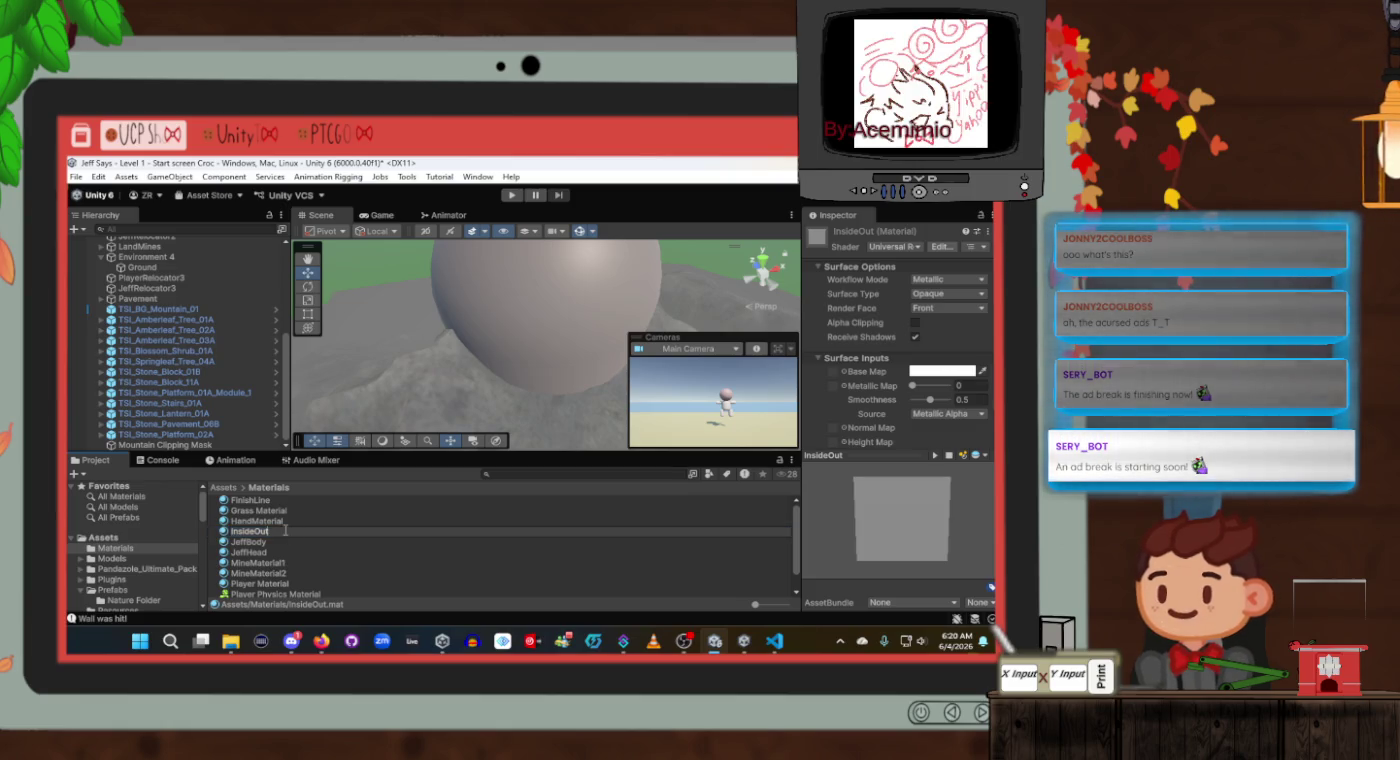
Rename the material to 'InsideOutTexture Material' and scroll through its Inspector.
text(Texture Material)
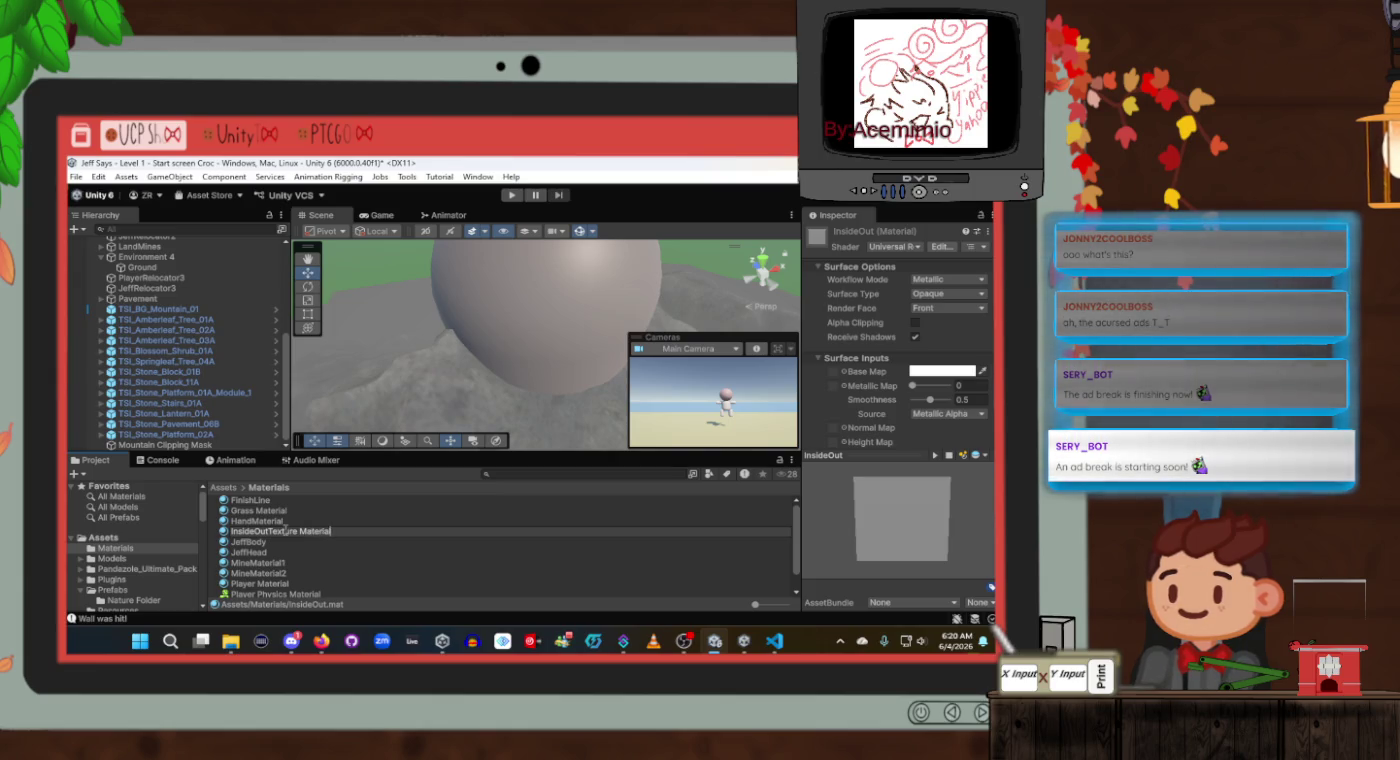
key(Return)
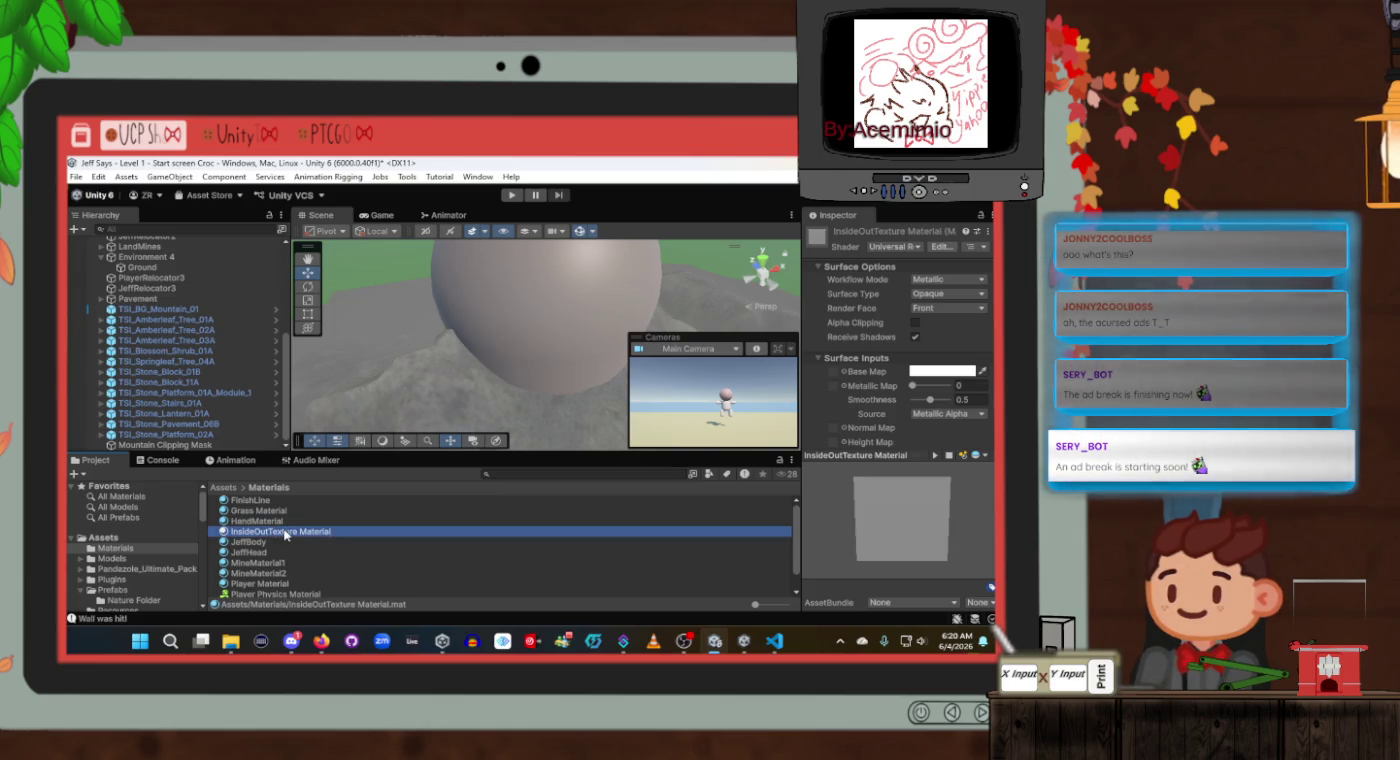
scroll(938, 359, down, 3)
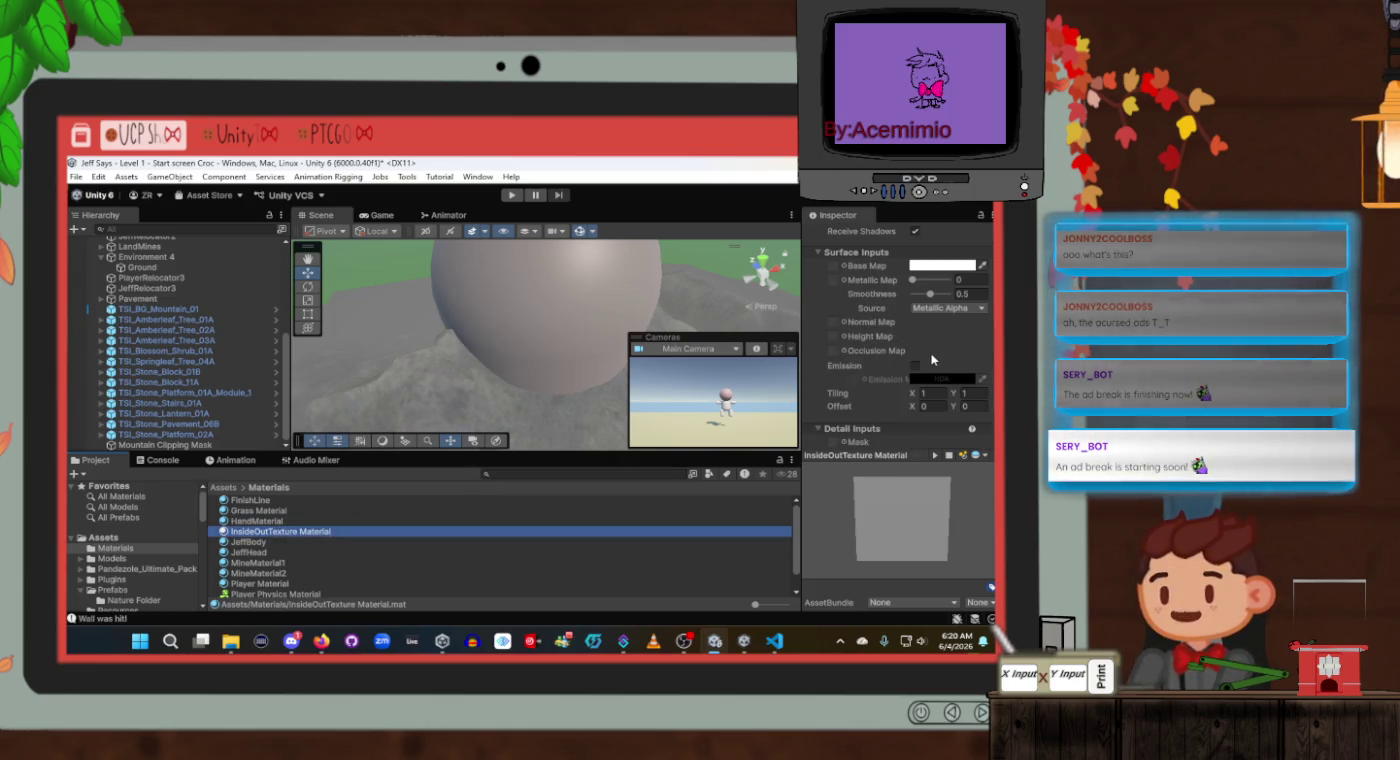
scroll(932, 359, down, 4)
scroll(930, 359, down, 1)
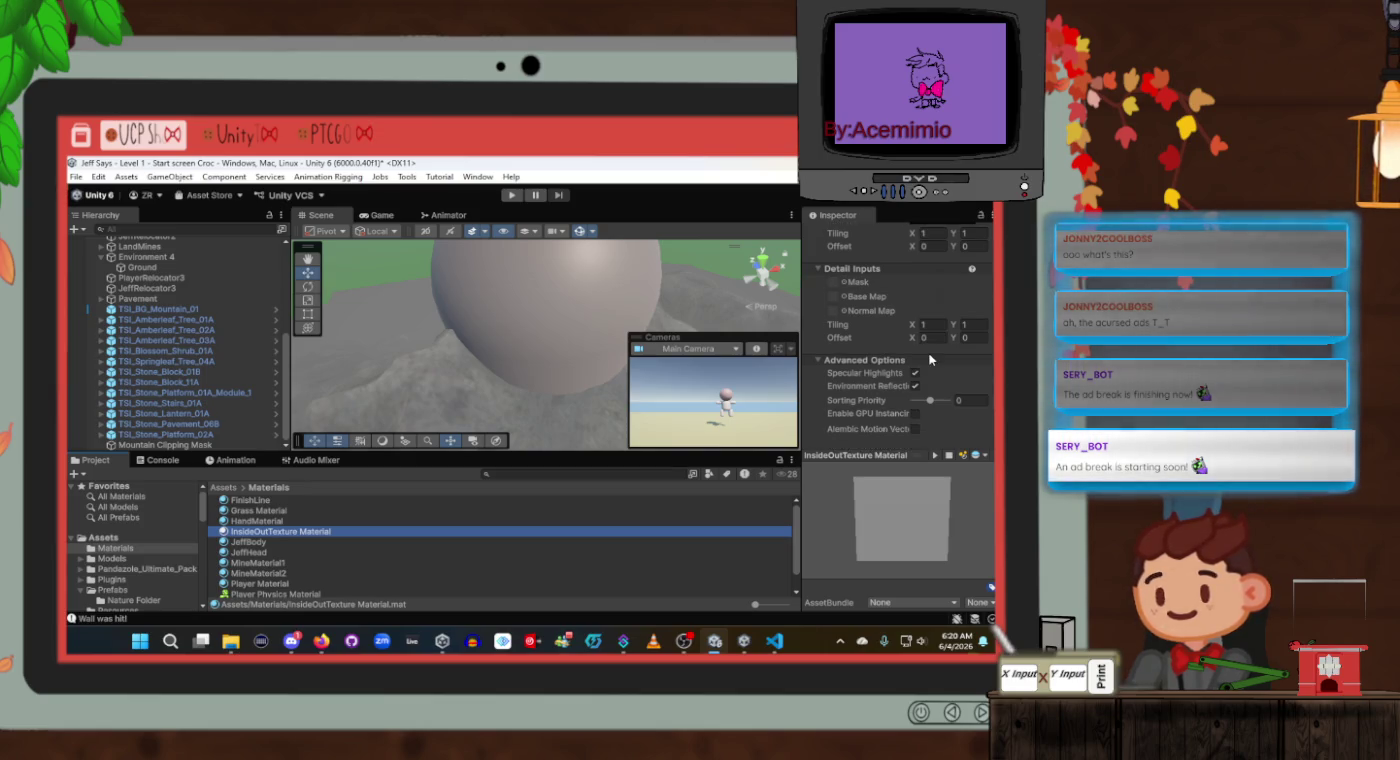
Check the Detail Mask slot, keep Surface Type Opaque, and toggle Alpha Clipping on.
click(836, 285)
scroll(875, 310, up, 1)
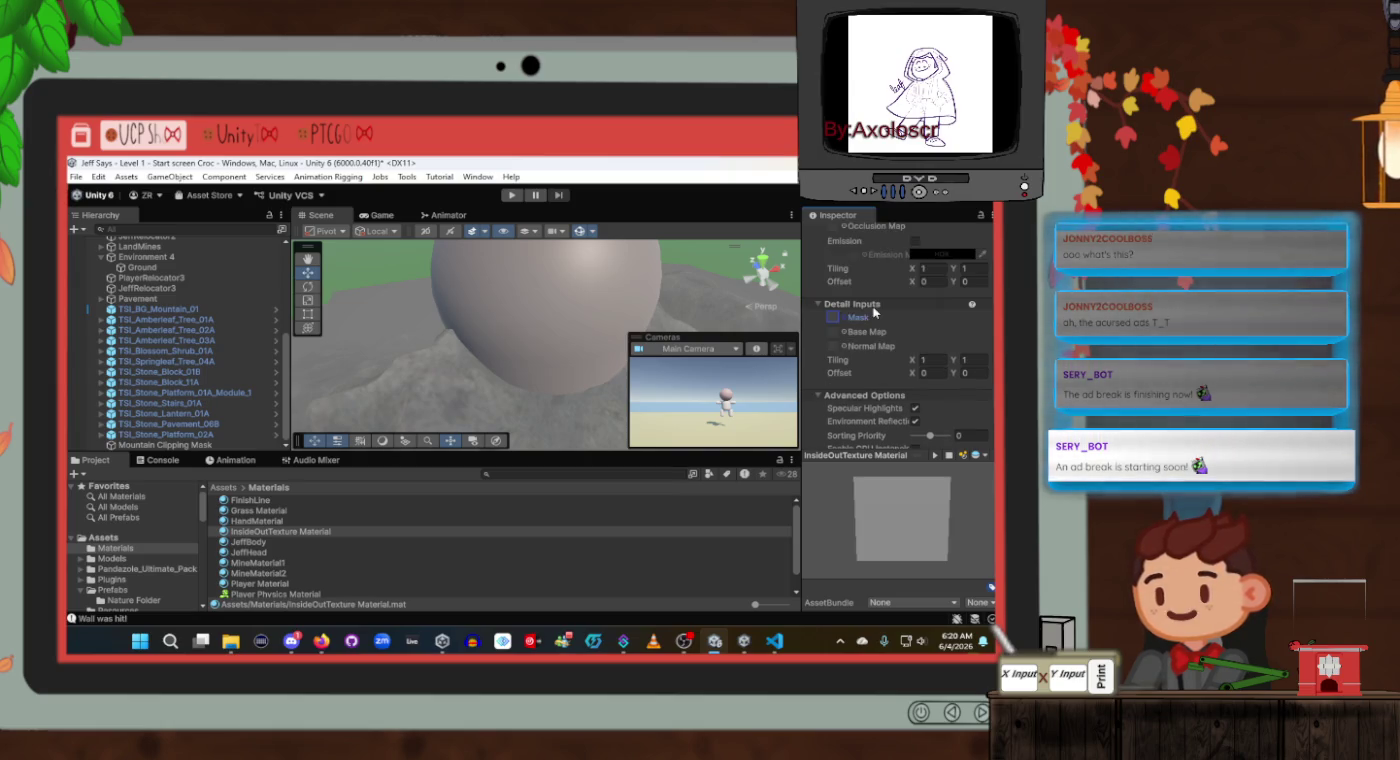
scroll(918, 350, up, 6)
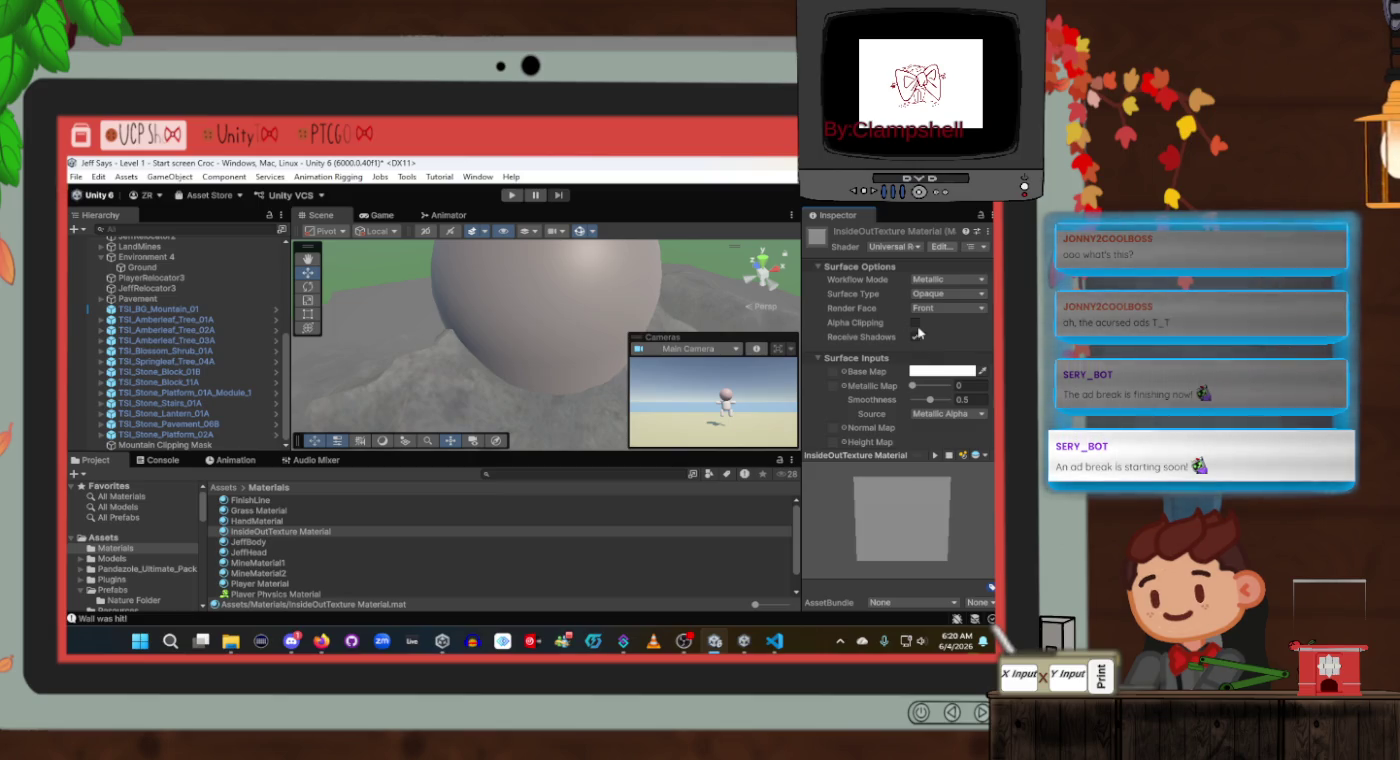
click(921, 295)
click(849, 303)
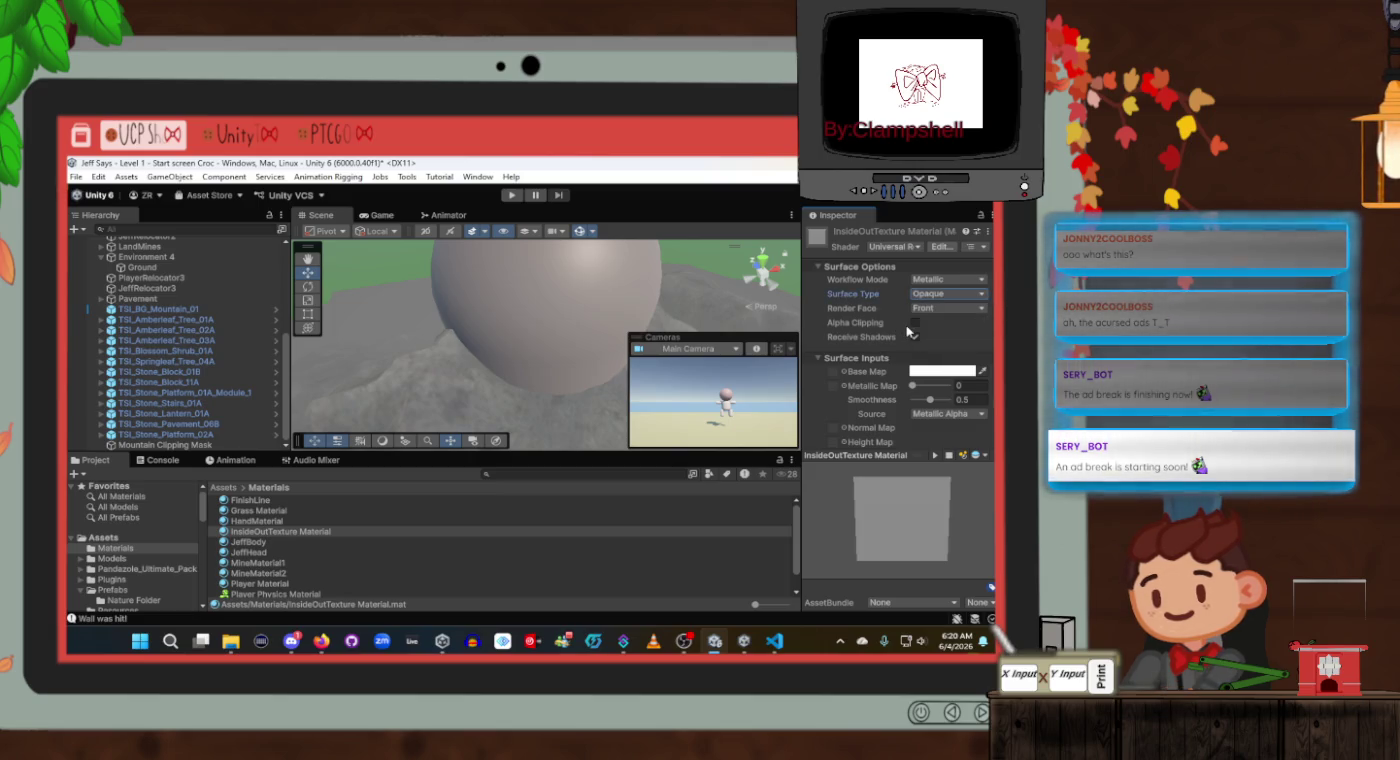
click(914, 321)
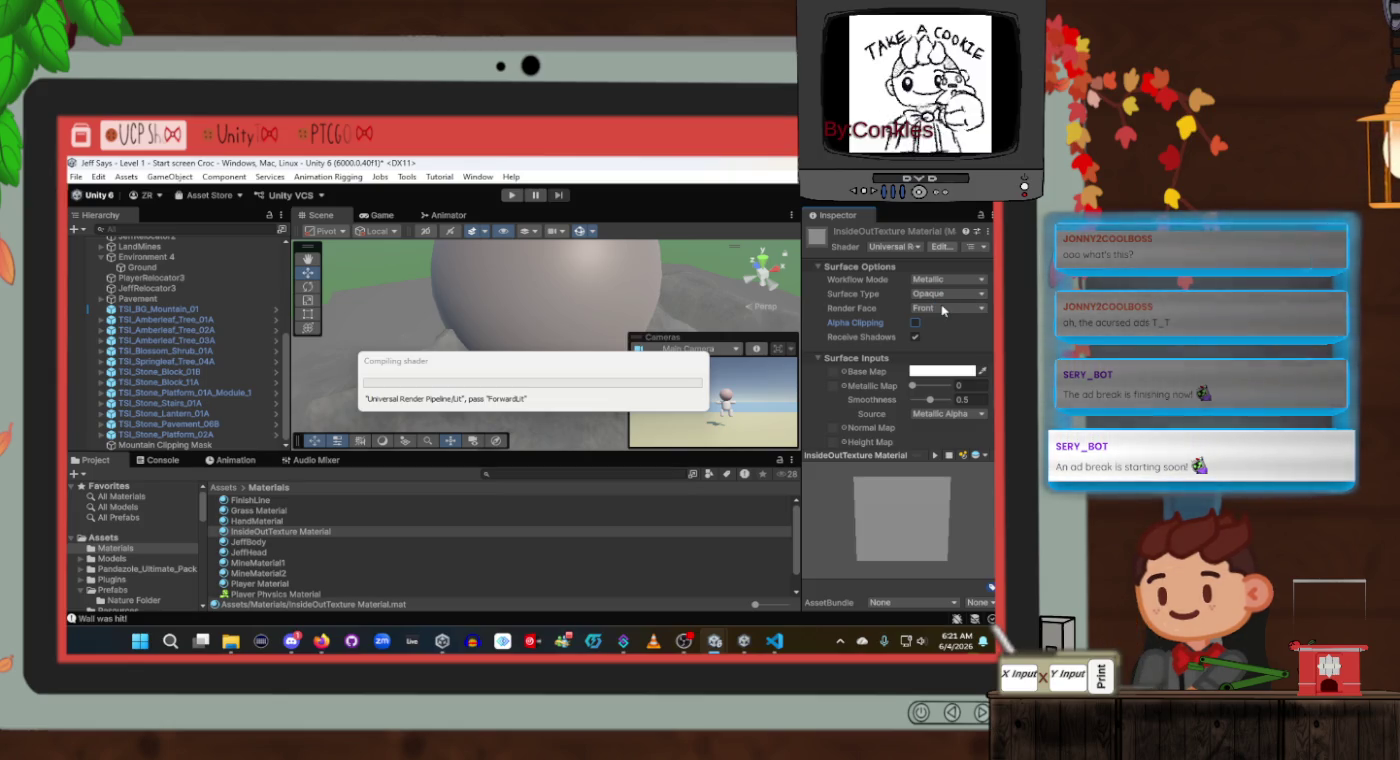
Turn Alpha Clipping off, set Render Face to Both, and apply the material to the sphere.
click(914, 324)
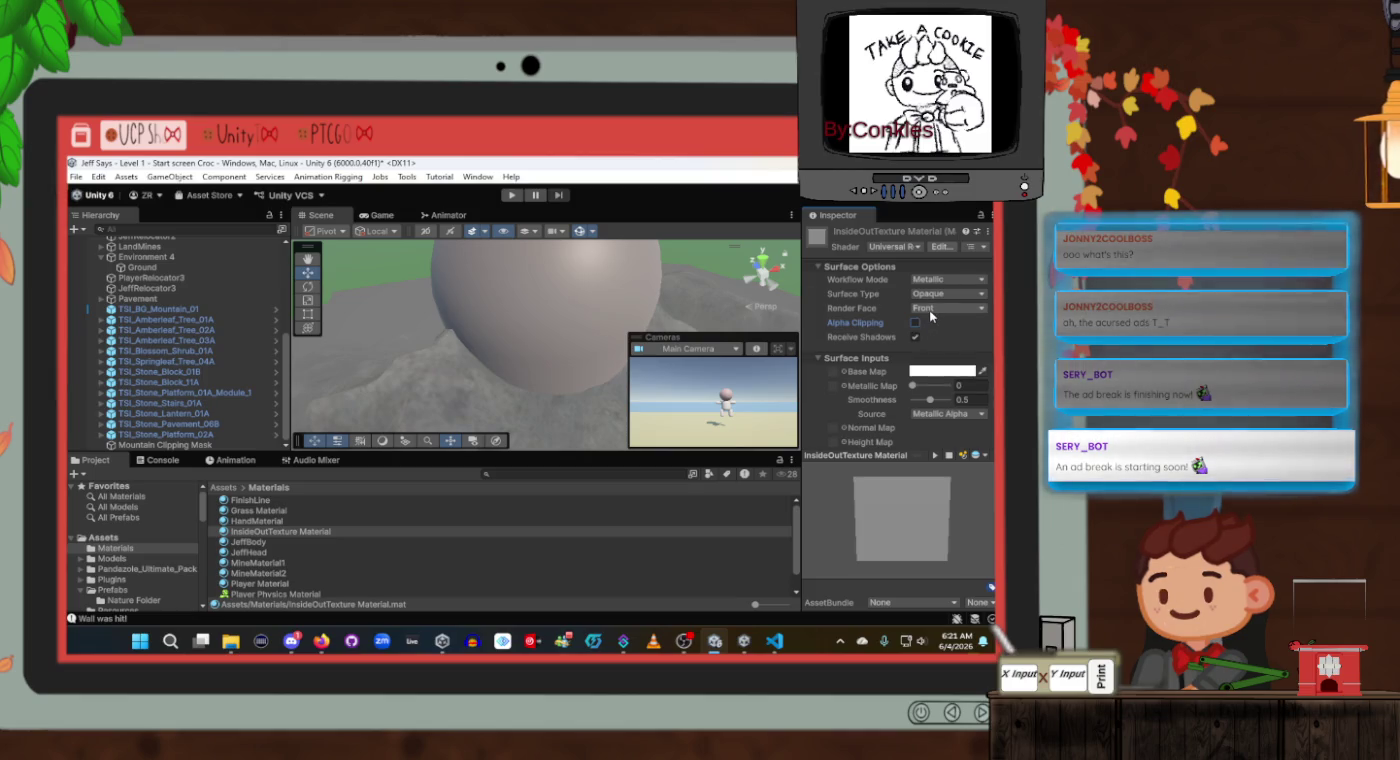
click(929, 309)
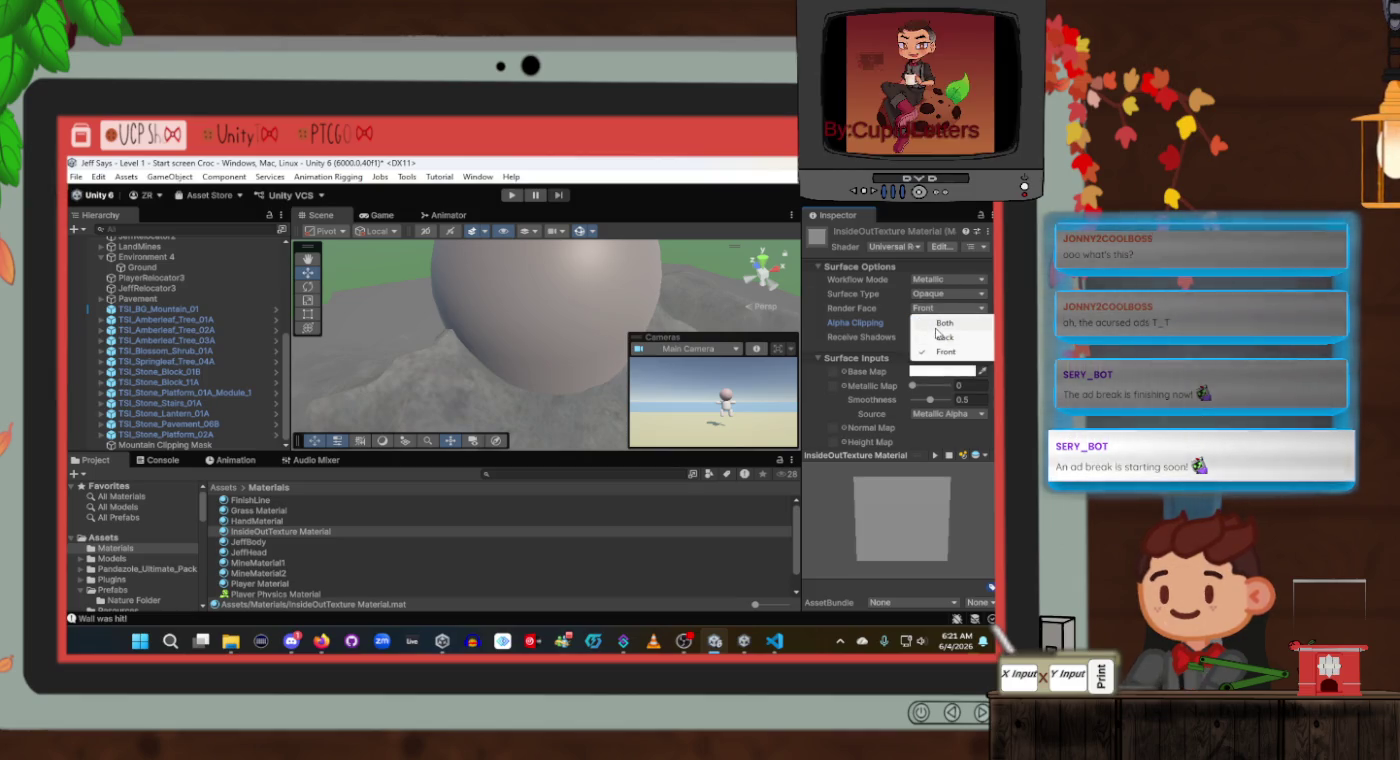
click(936, 324)
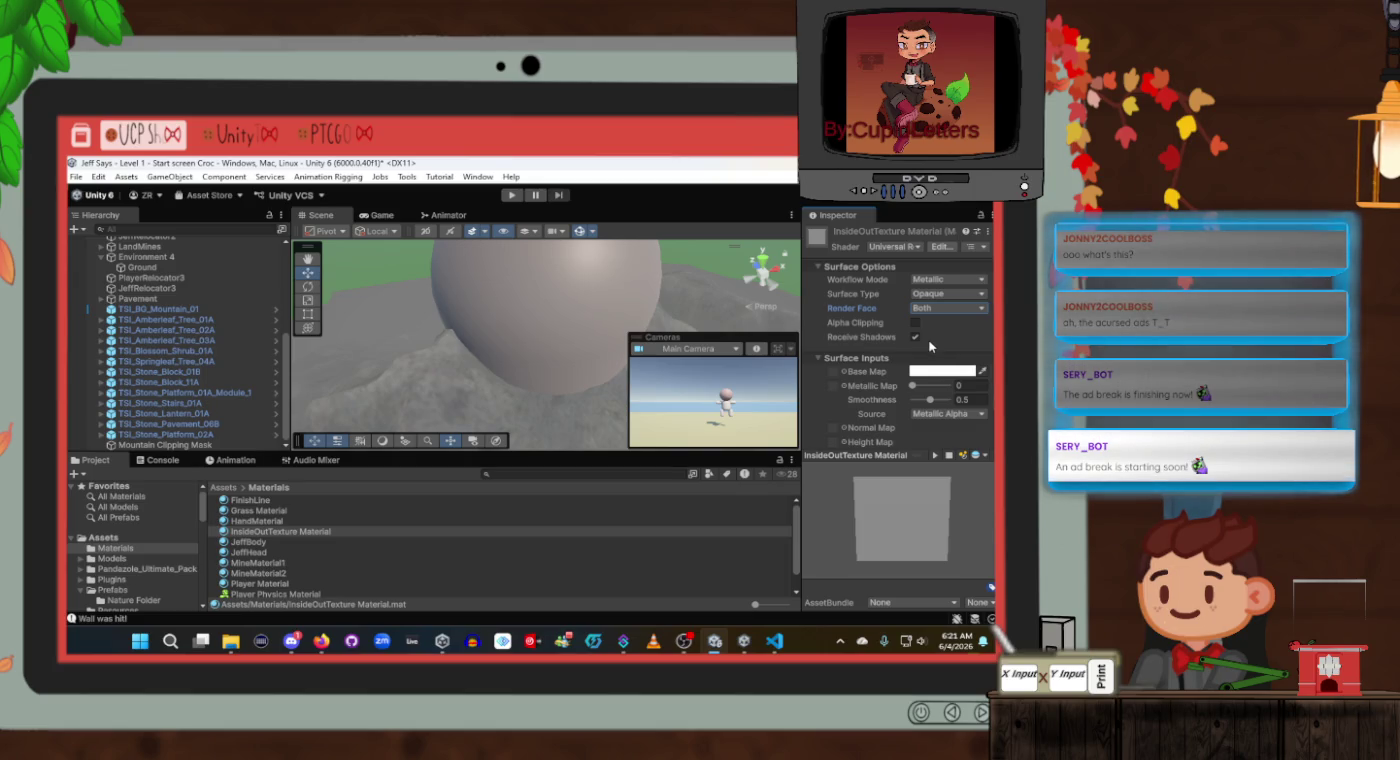
mouse_move(253, 532)
mouse_down()
mouse_move(560, 345)
mouse_move(555, 332)
mouse_up()
Change Render Face to Back and re-enable Alpha Clipping on the sphere's material.
scroll(562, 338, up, 5)
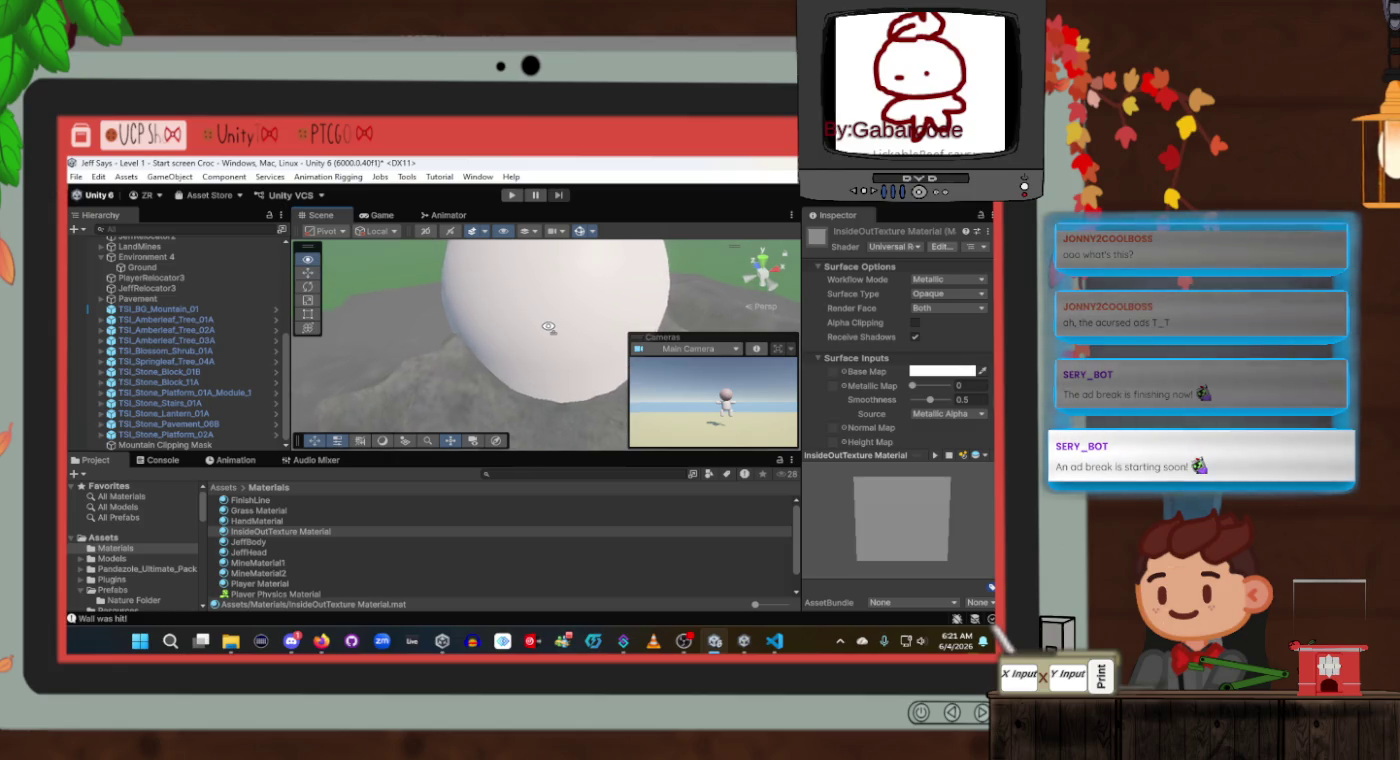
mouse_move(561, 324)
mouse_down()
mouse_move(569, 423)
mouse_move(516, 377)
mouse_move(552, 321)
mouse_move(576, 408)
mouse_move(551, 321)
mouse_up()
click(949, 309)
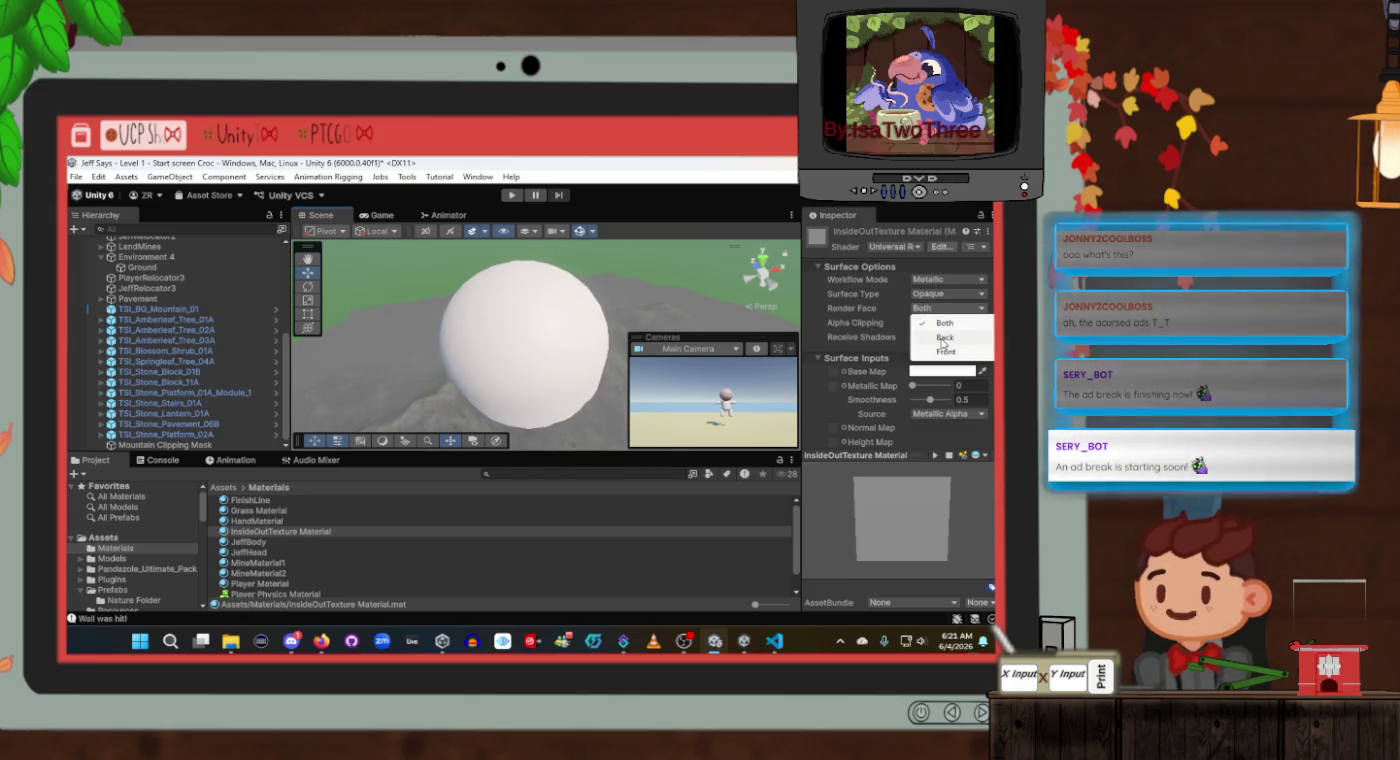
click(944, 337)
mouse_move(535, 355)
mouse_down()
mouse_move(520, 347)
mouse_move(505, 424)
mouse_move(537, 431)
mouse_move(497, 322)
mouse_move(528, 328)
mouse_up()
scroll(528, 328, up, 5)
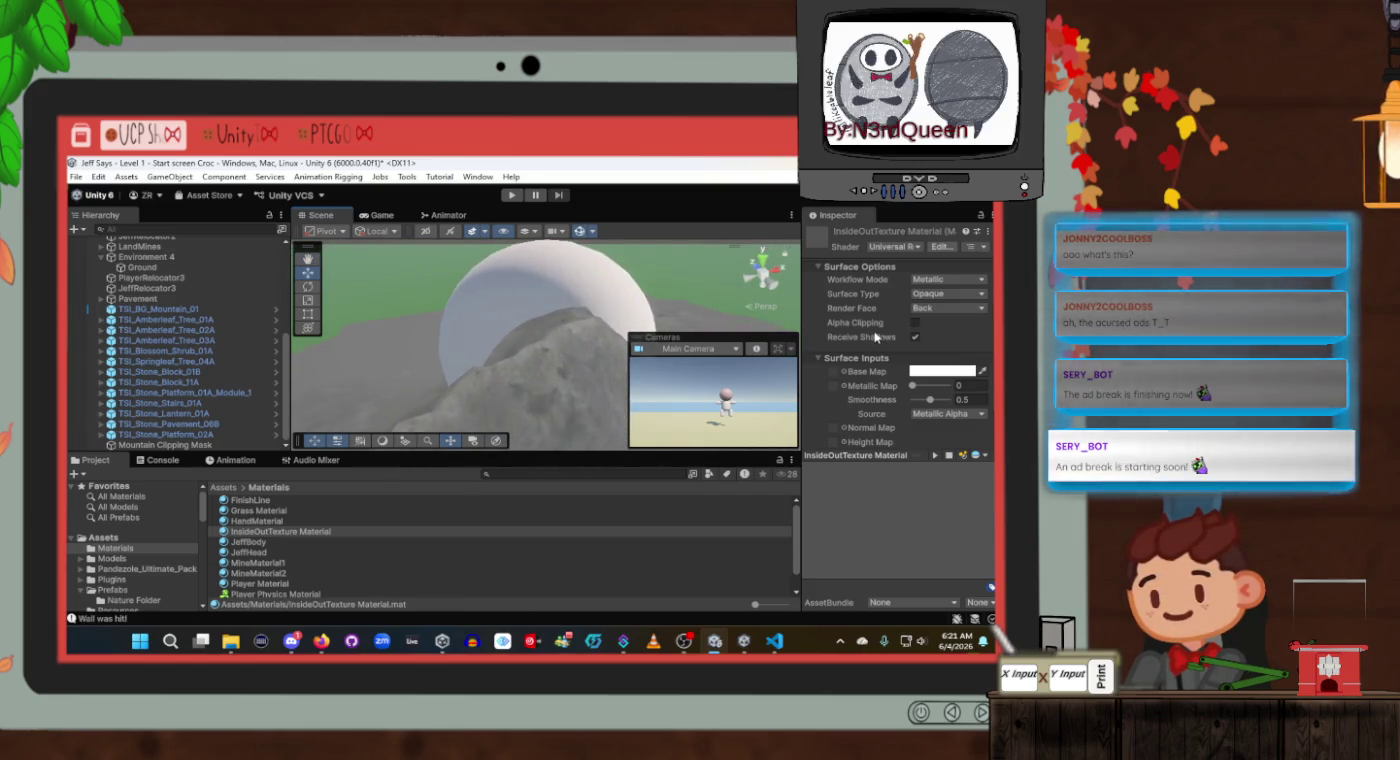
click(916, 322)
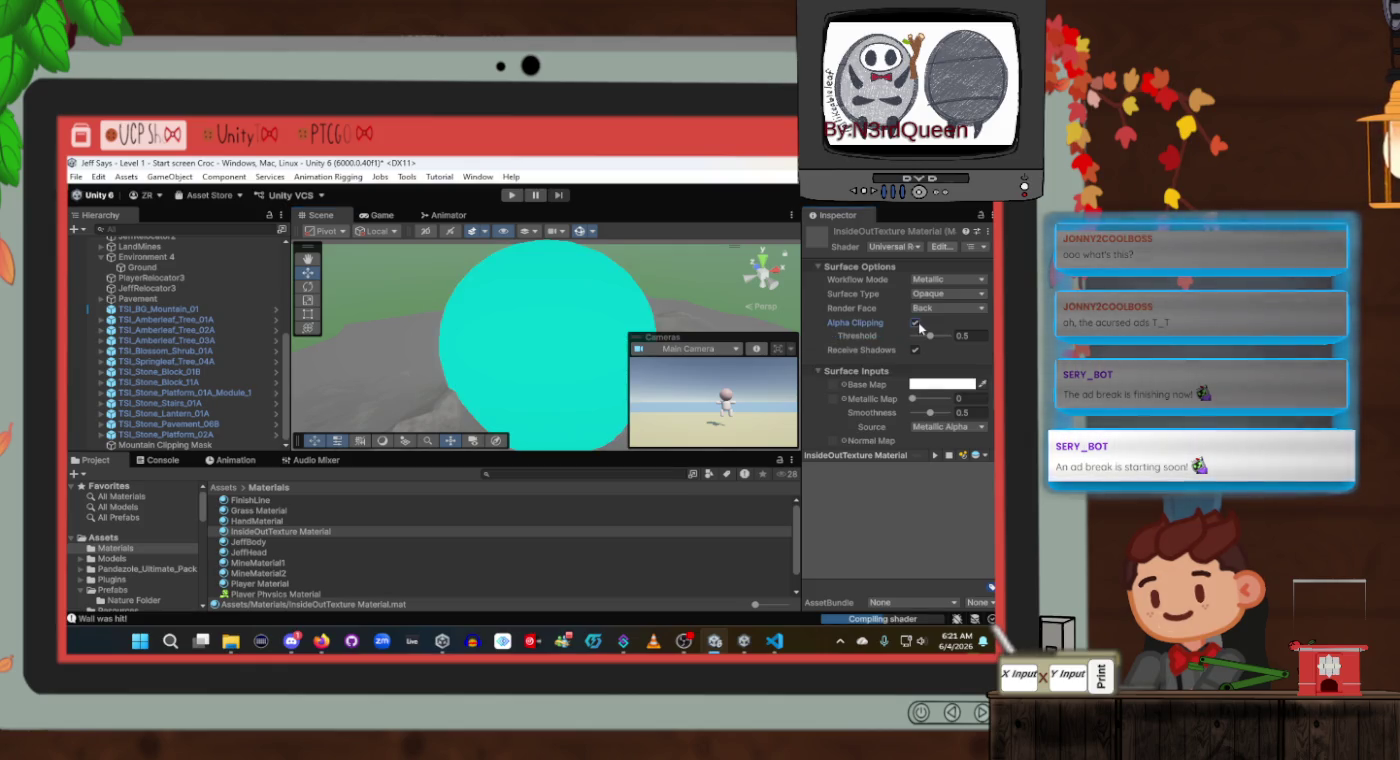
Test Alpha Clipping at threshold 1, disable it, toggle Receive Shadows, and skip the Detail Mask texture.
mouse_move(930, 336)
mouse_down()
mouse_move(960, 340)
mouse_move(916, 338)
mouse_move(930, 337)
mouse_up()
click(916, 325)
scroll(915, 359, down, 3)
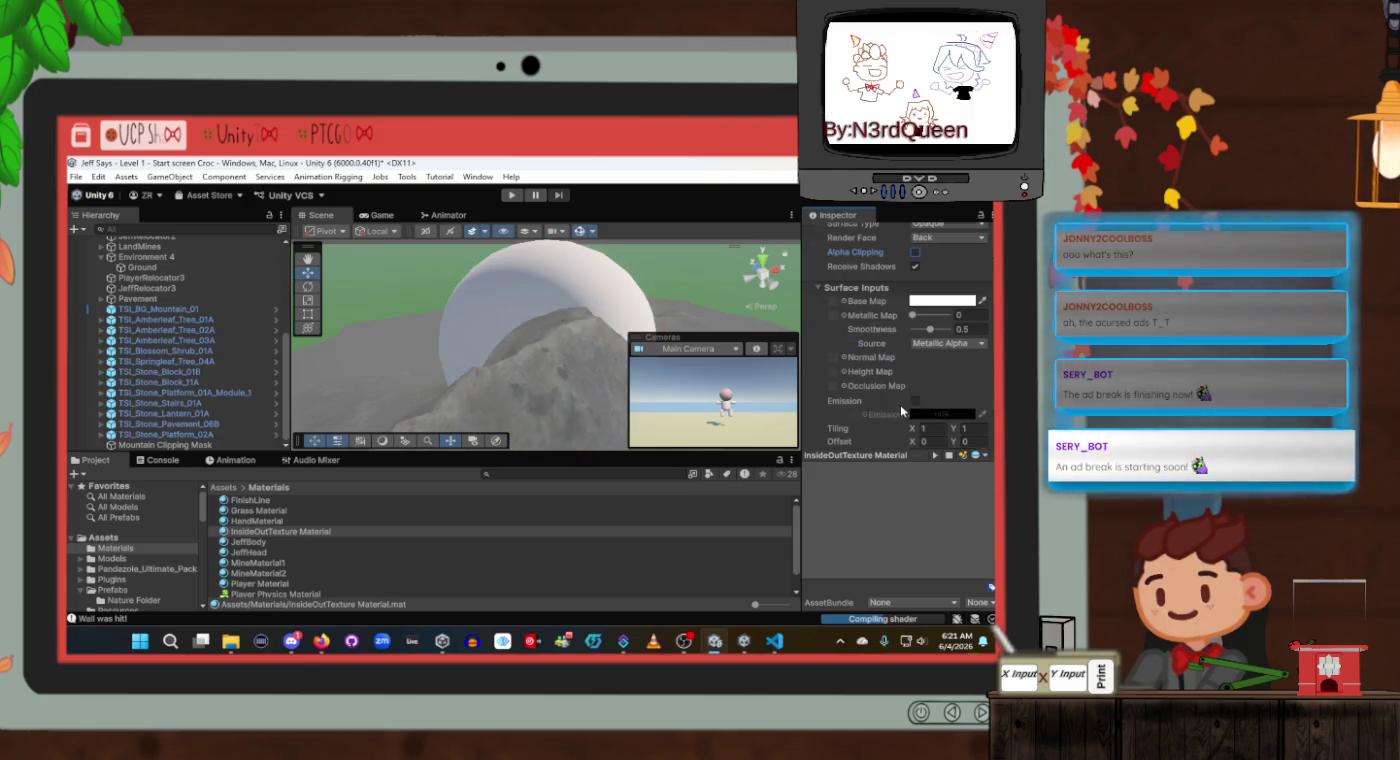
click(916, 265)
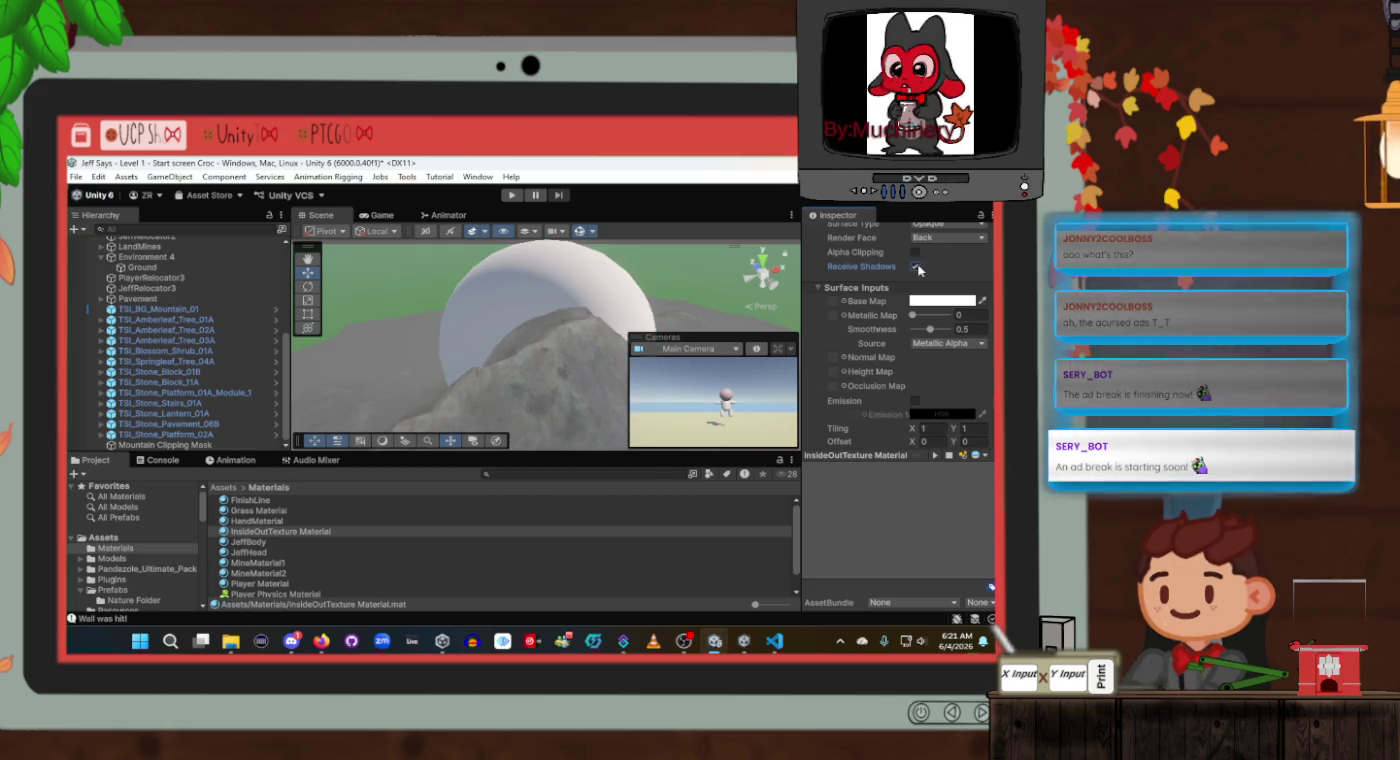
scroll(913, 331, down, 5)
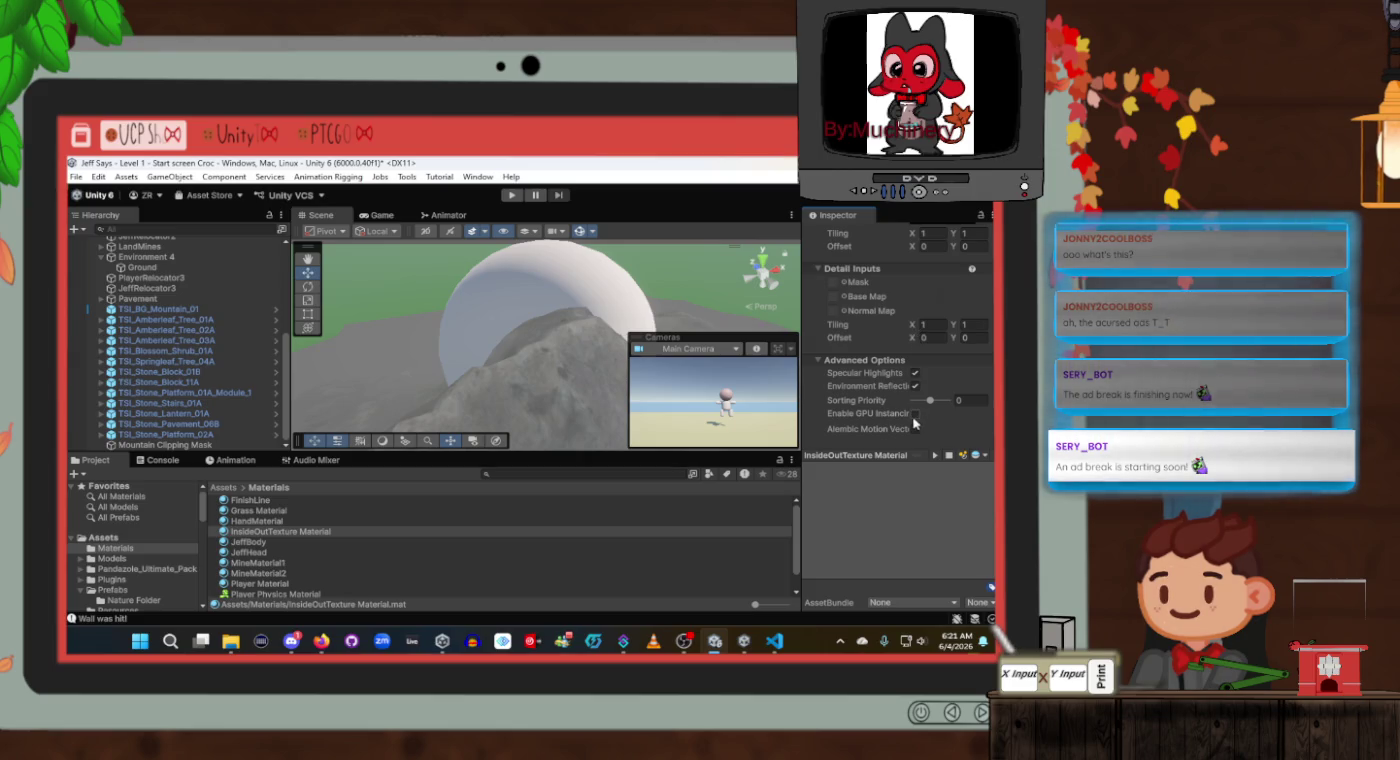
click(842, 284)
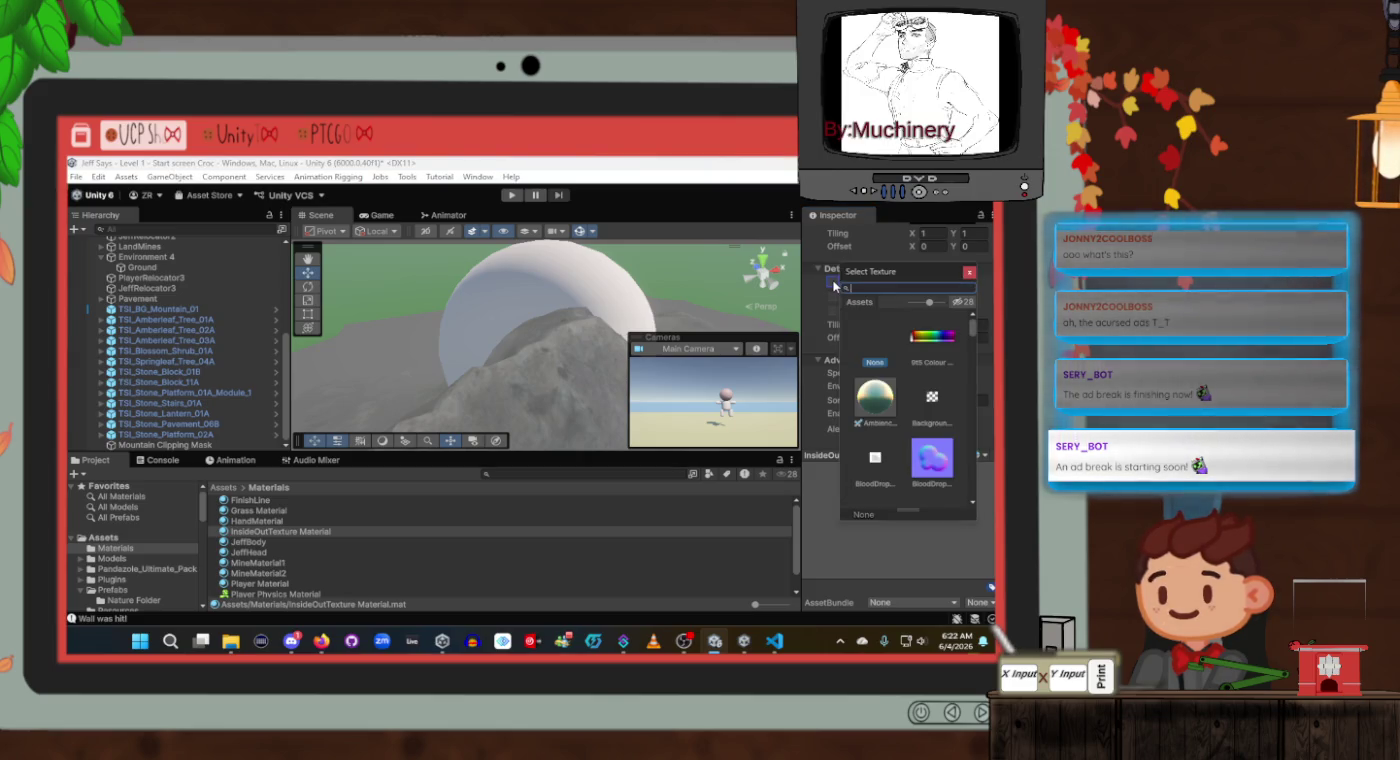
key(Escape)
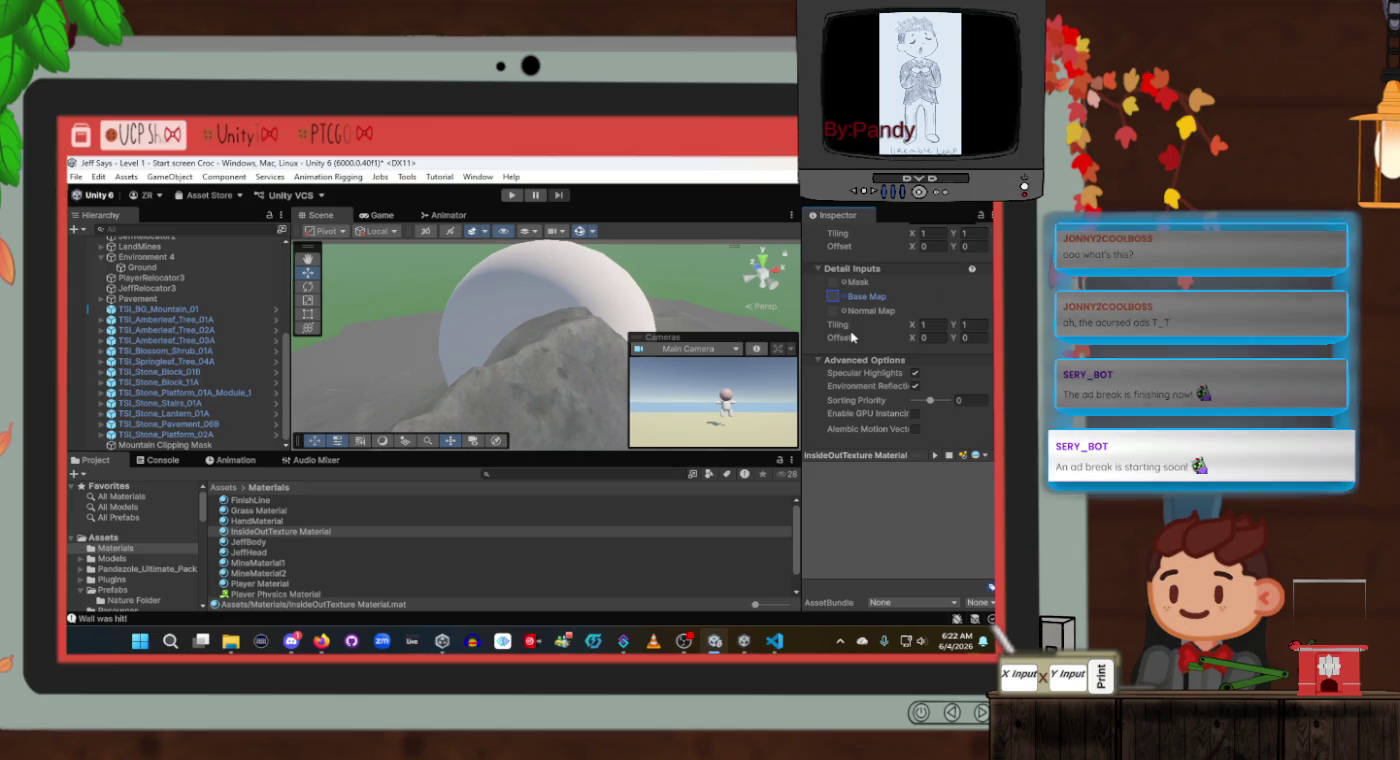
Retry Alpha Clipping at threshold 0.94, then turn it back off.
scroll(850, 340, up, 4)
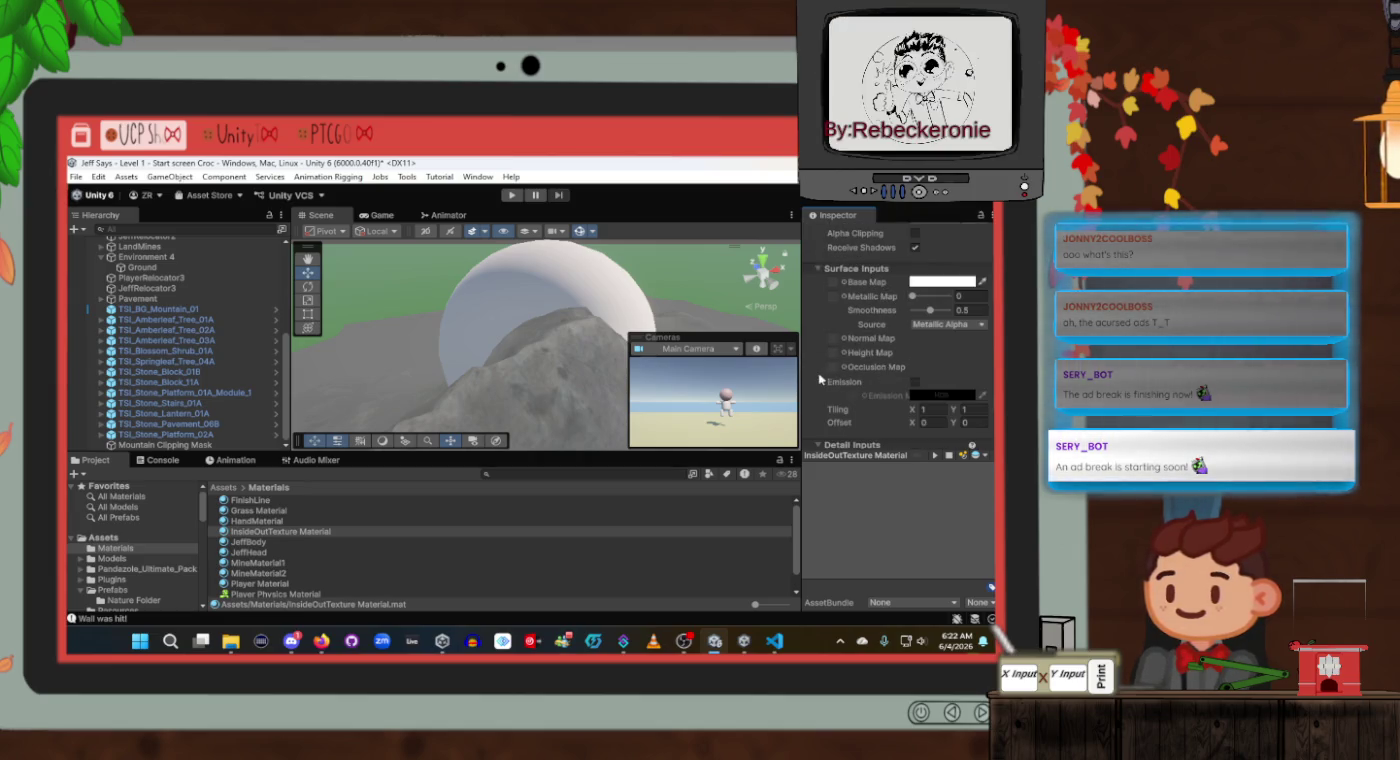
scroll(824, 356, up, 2)
click(914, 305)
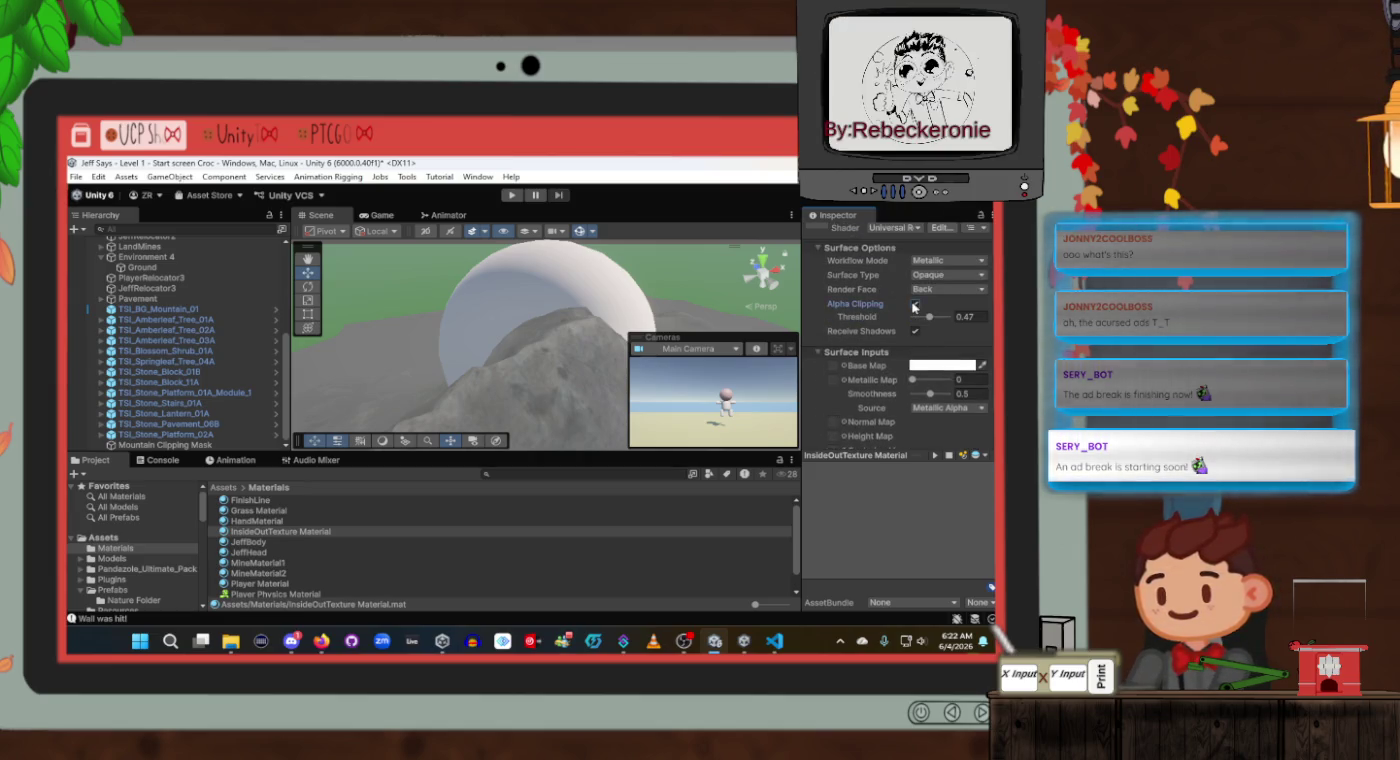
mouse_move(930, 318)
mouse_down()
mouse_move(947, 320)
mouse_move(931, 320)
mouse_up()
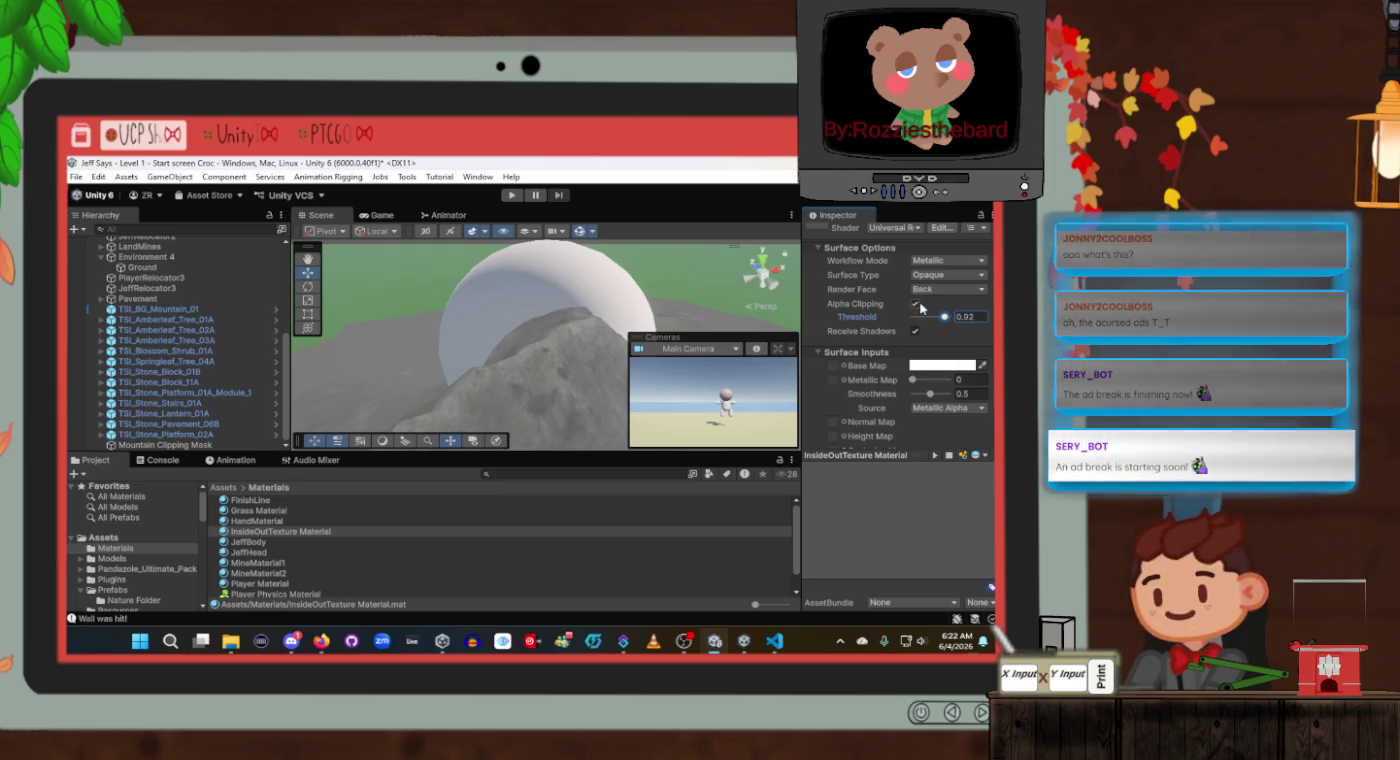
click(916, 304)
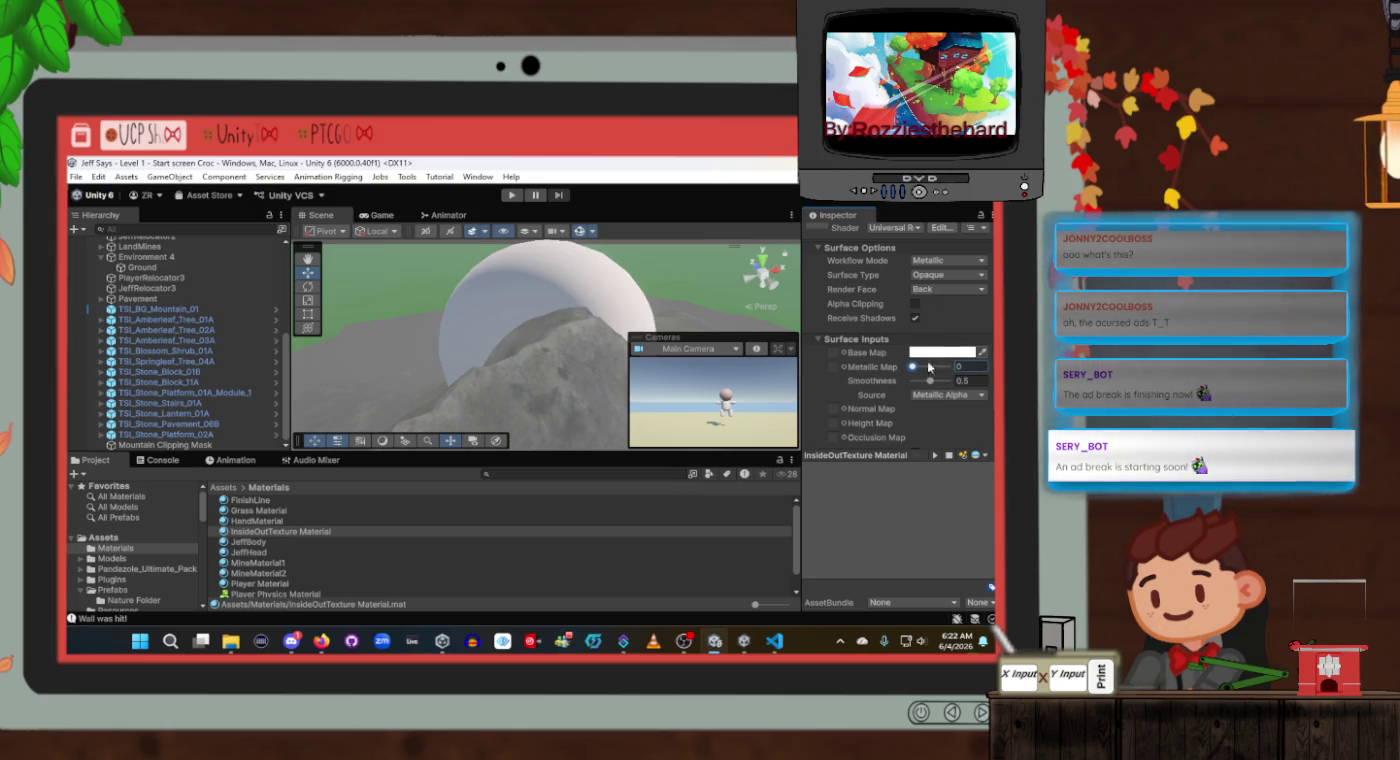
Look down on the hollow sphere and select Mountain Clipping Mask in the Hierarchy.
scroll(923, 371, down, 1)
scroll(923, 371, up, 2)
mouse_move(562, 324)
mouse_down()
mouse_move(573, 355)
mouse_move(368, 353)
mouse_move(401, 297)
mouse_move(456, 300)
mouse_move(460, 355)
mouse_up()
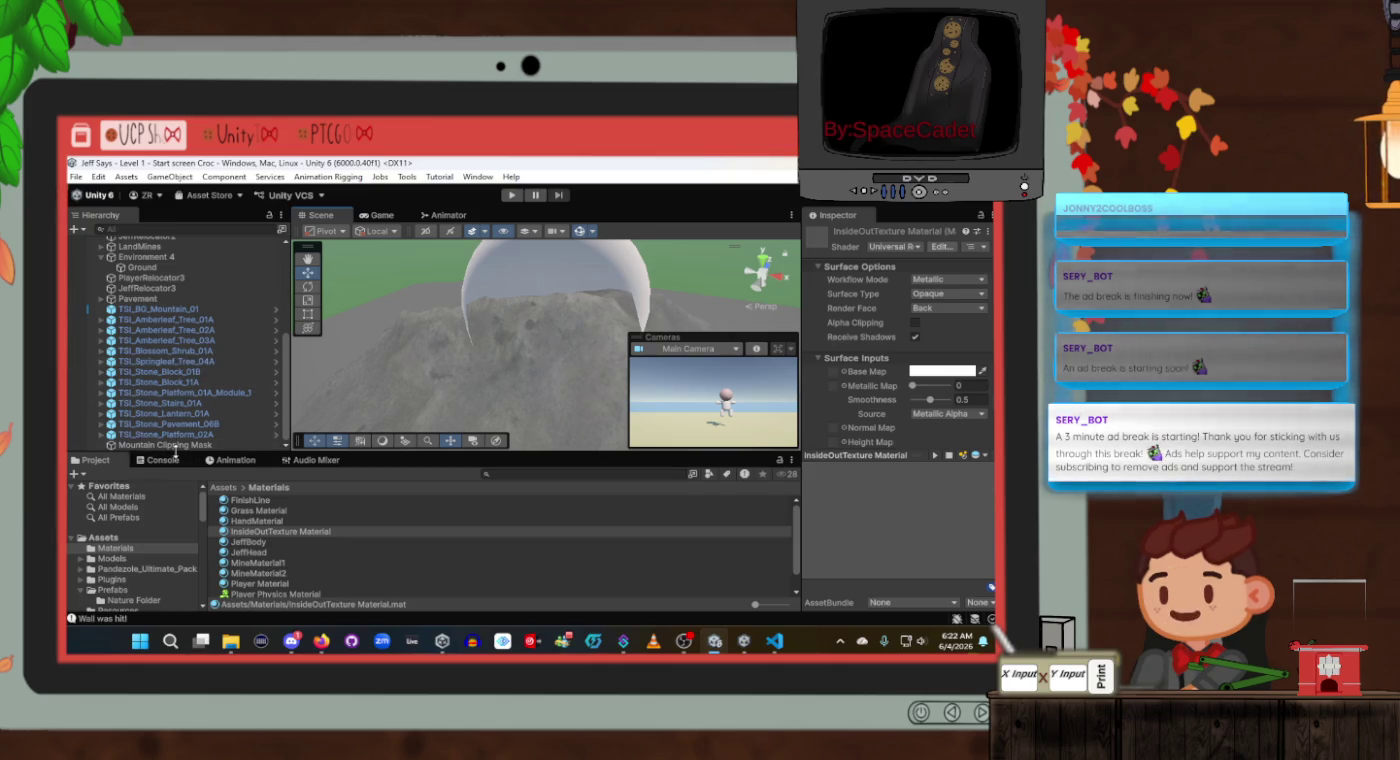
click(179, 445)
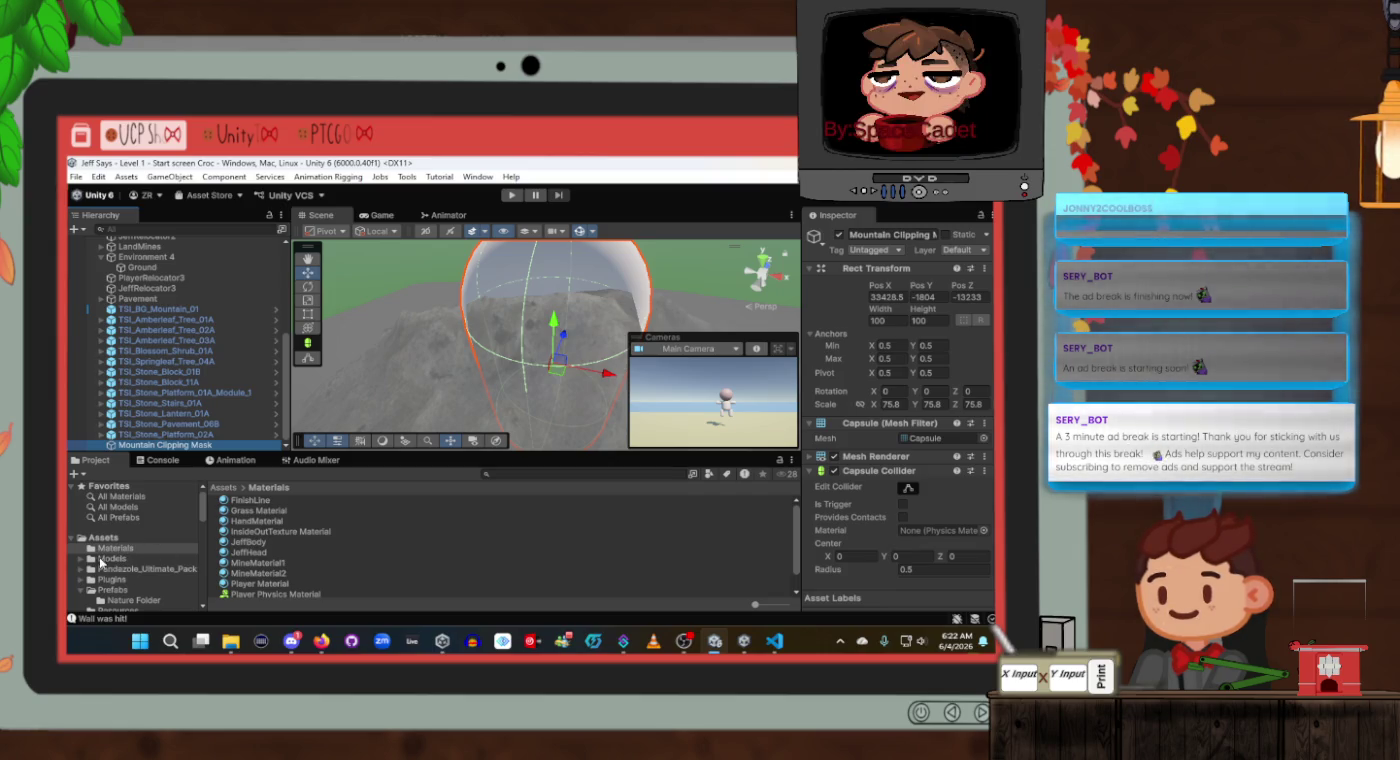
Create a material named MaskMaterial in Materials, then bring up the Shader folder's context menu.
right_click(104, 548)
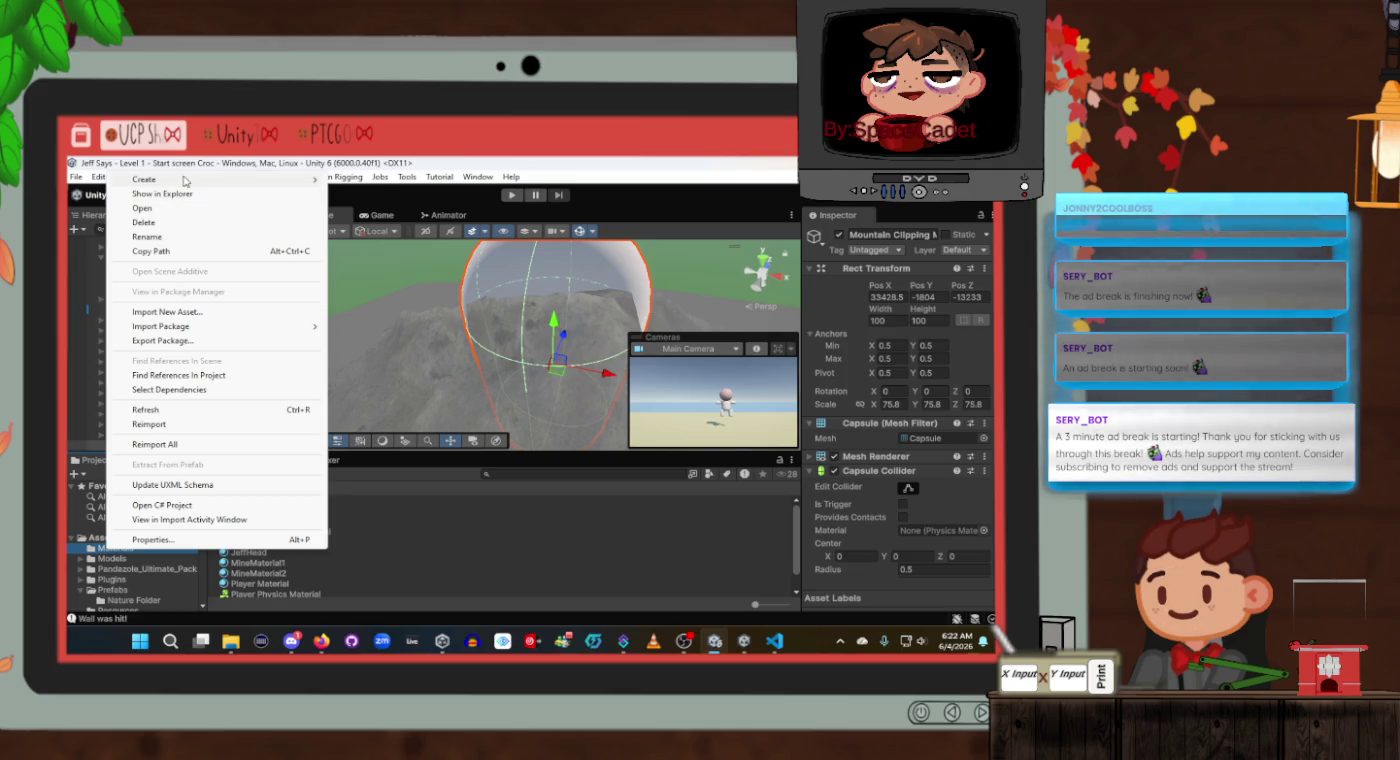
mouse_move(184, 180)
click(368, 194)
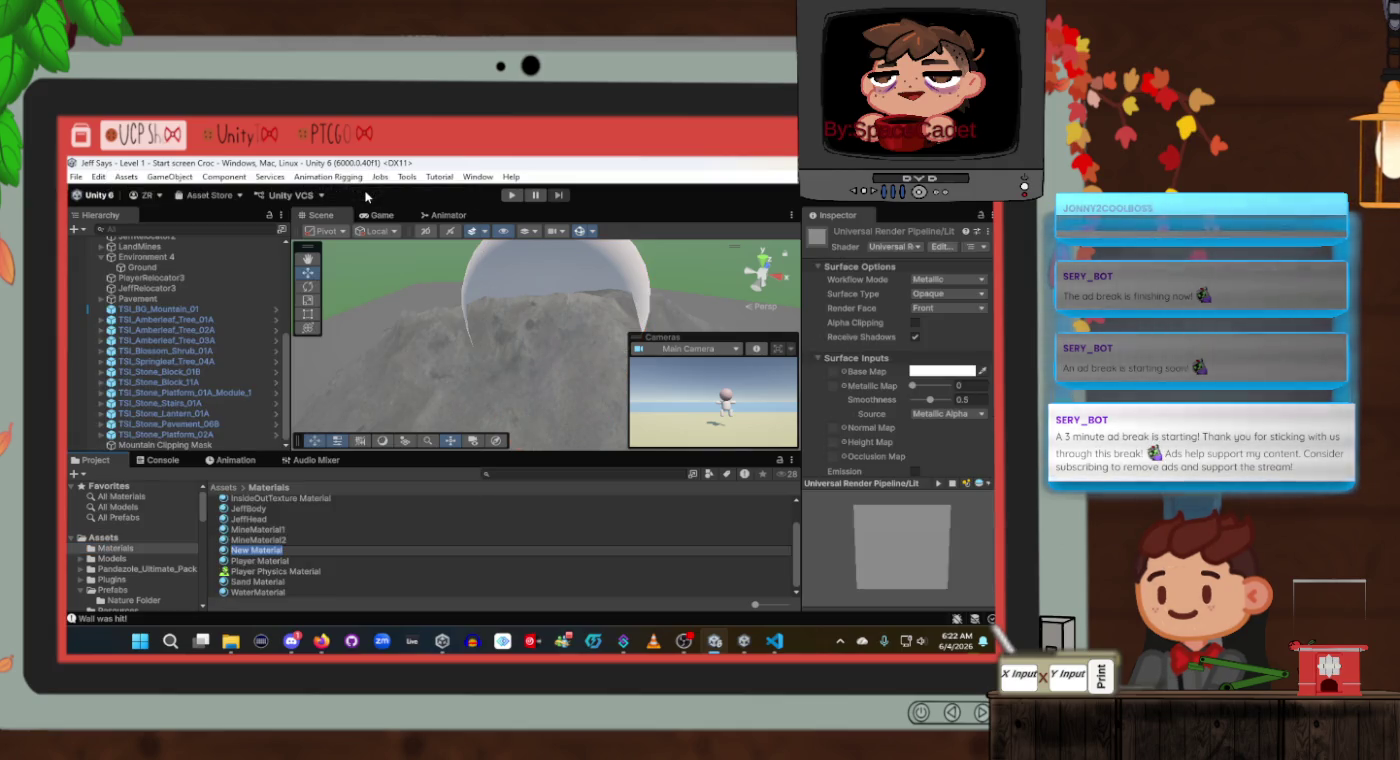
text(Mask)
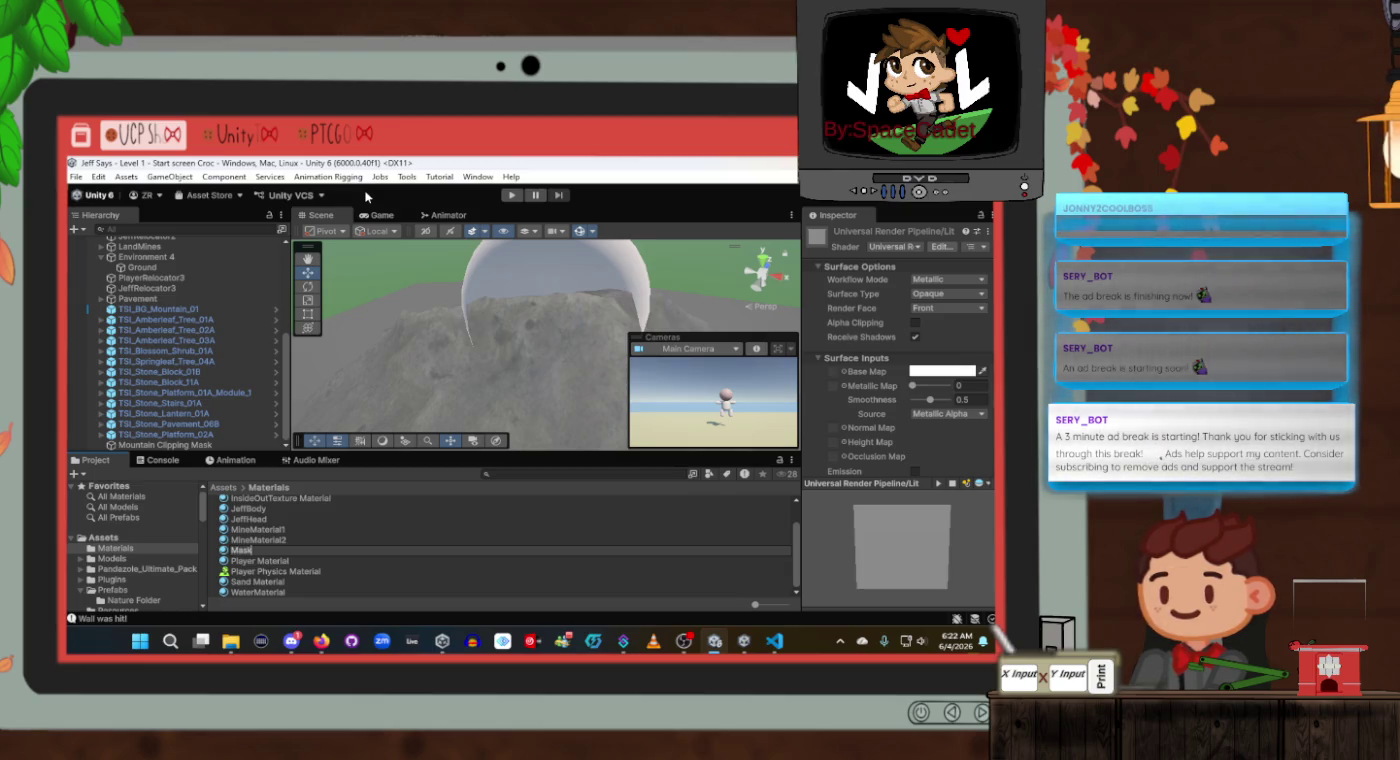
text(Mater)
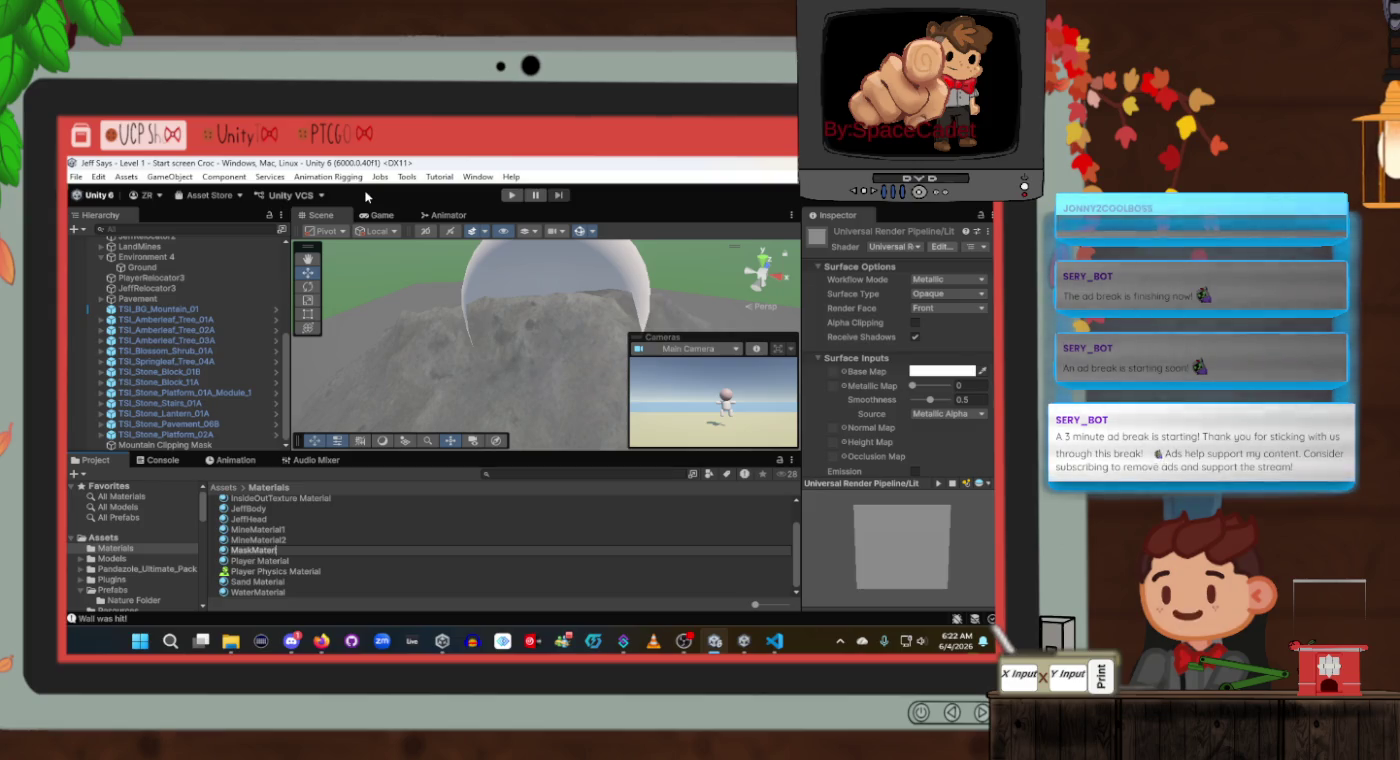
text(ial)
key(Return)
right_click(372, 546)
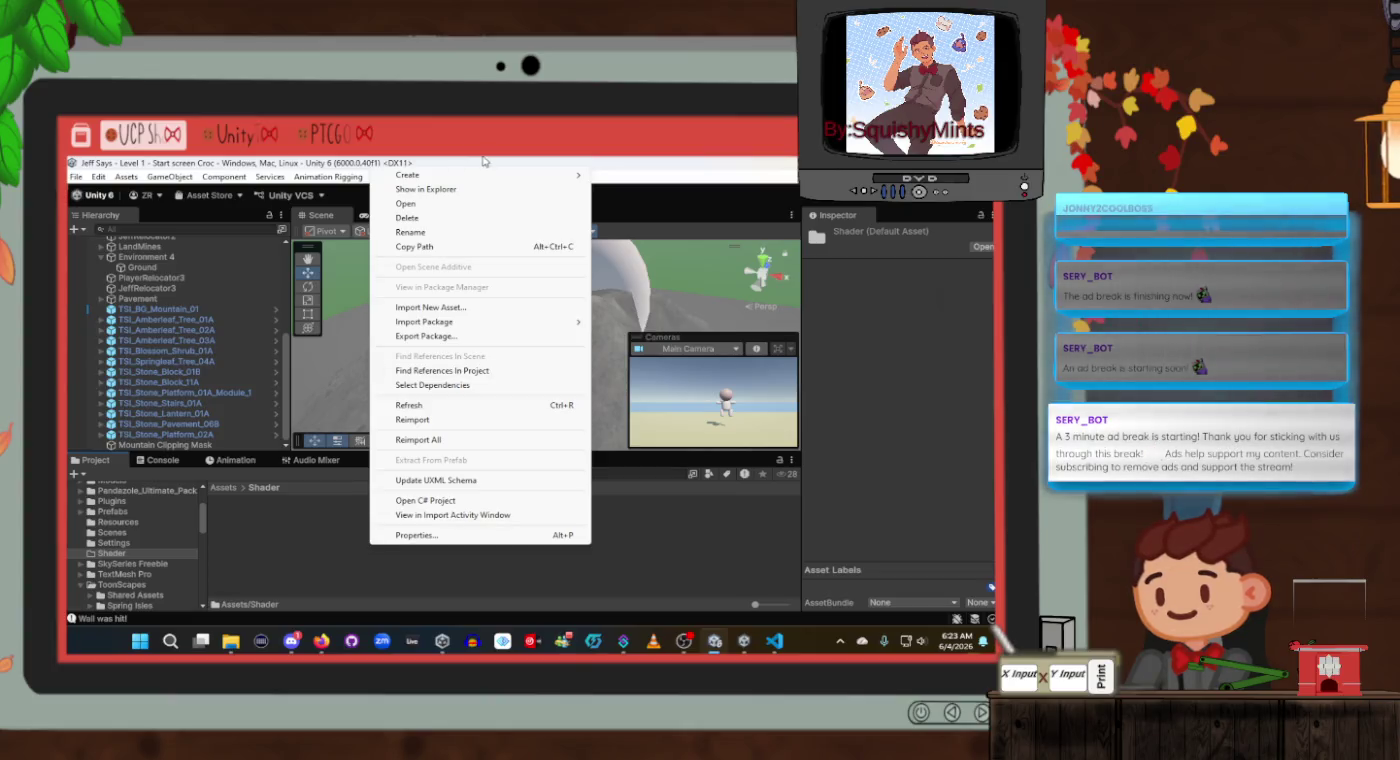
Create a Custom Render Texture shader under Create > Shader and name it MaskShader.
mouse_move(515, 175)
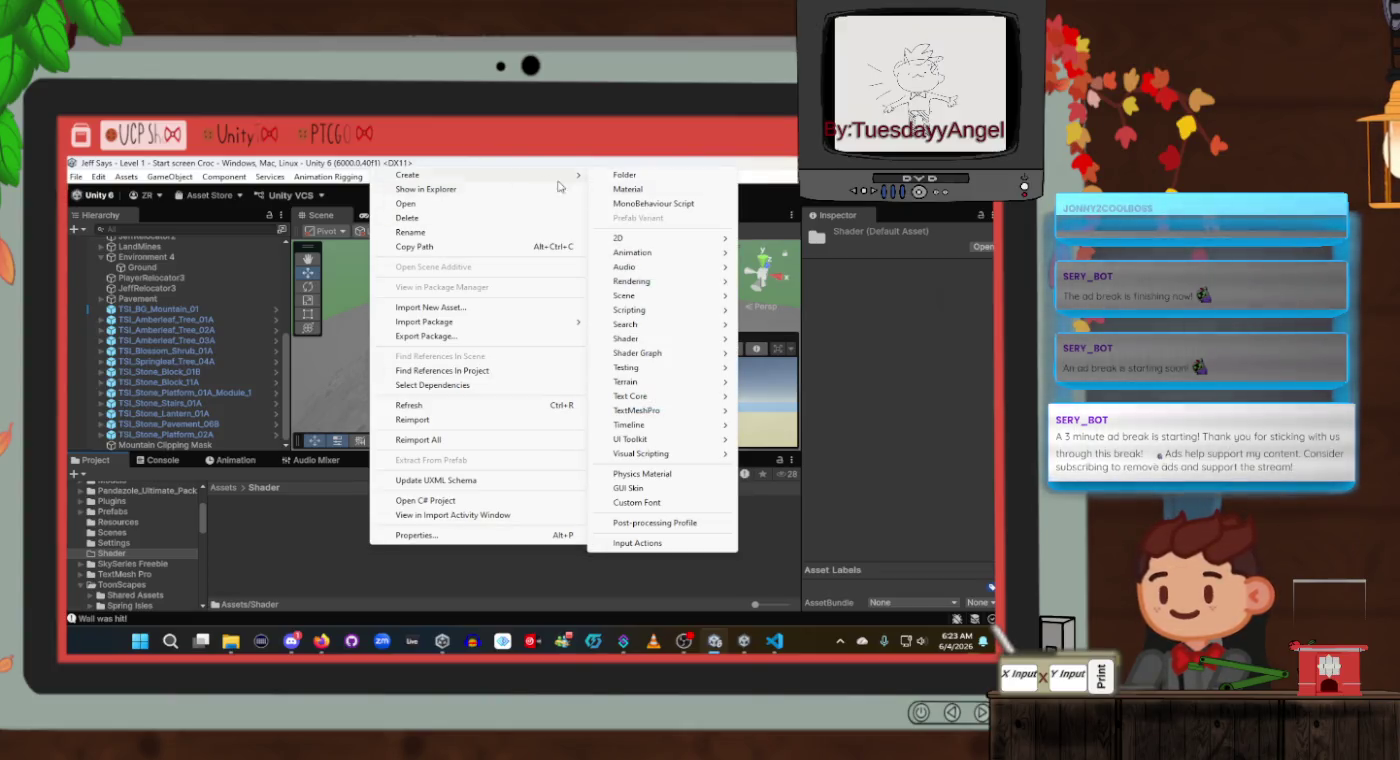
mouse_move(637, 342)
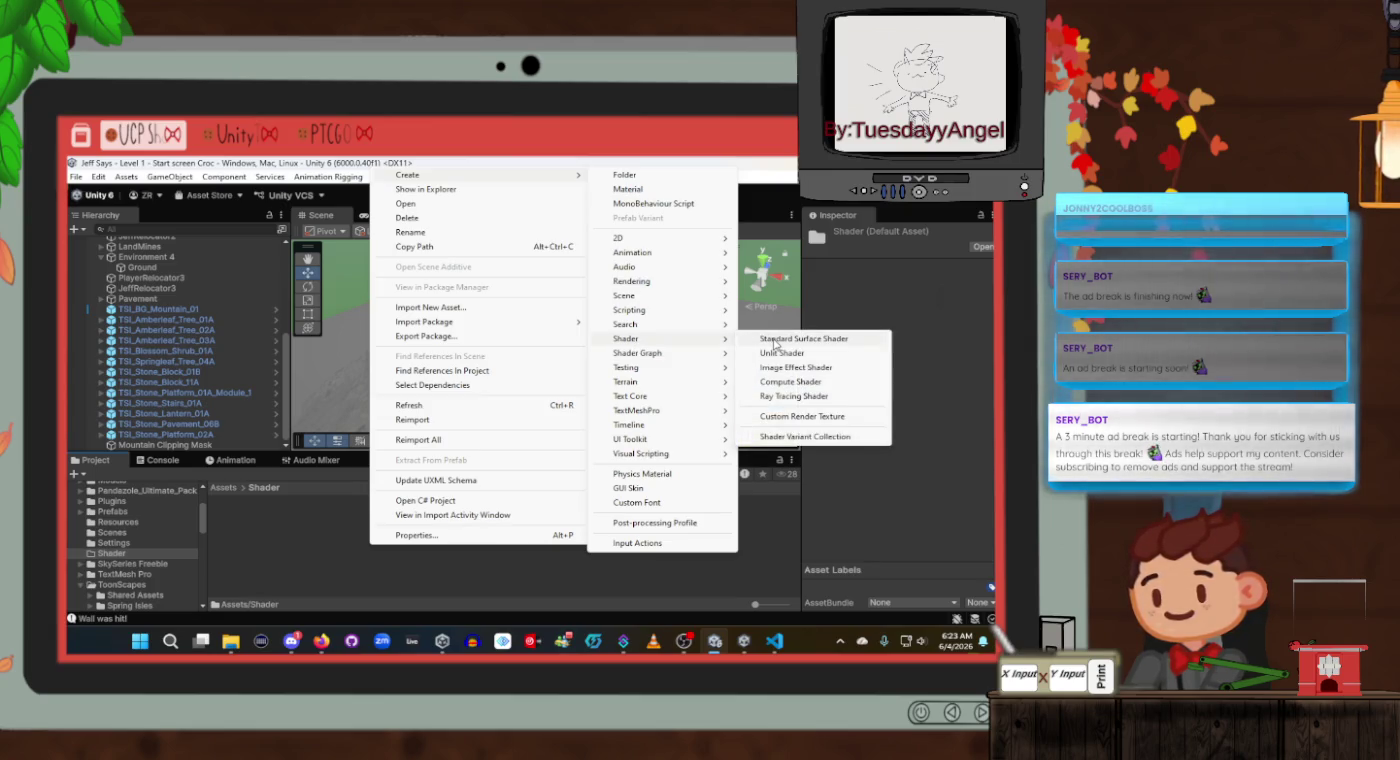
click(782, 418)
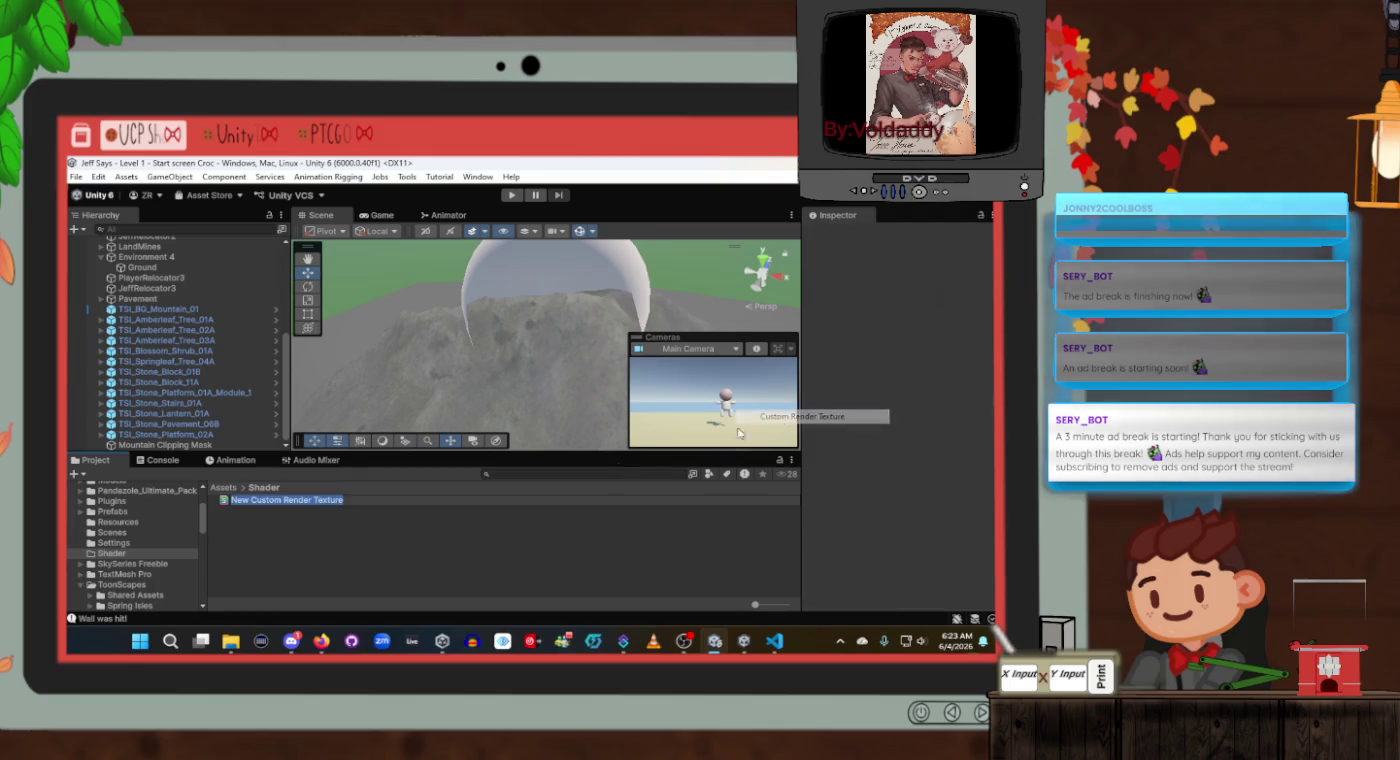
text(Ma)
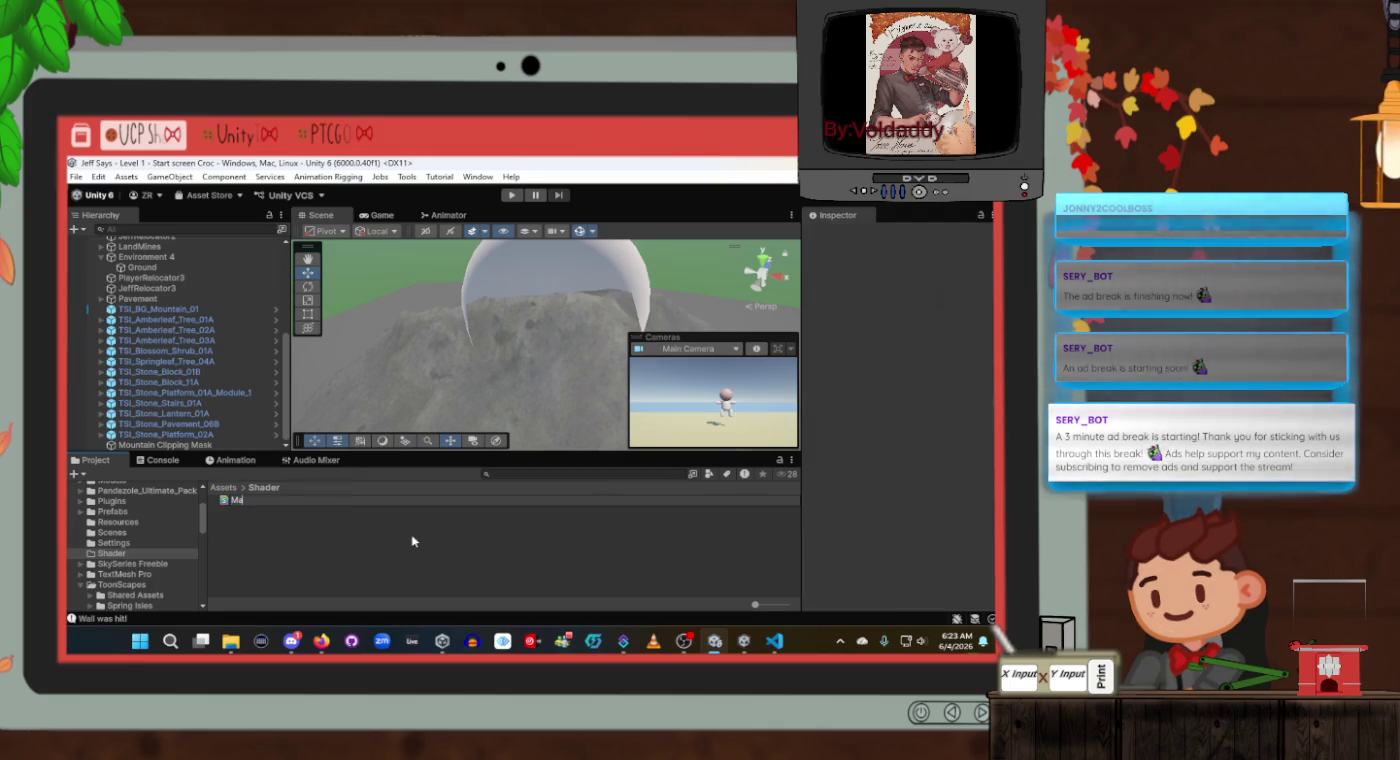
text(skShader)
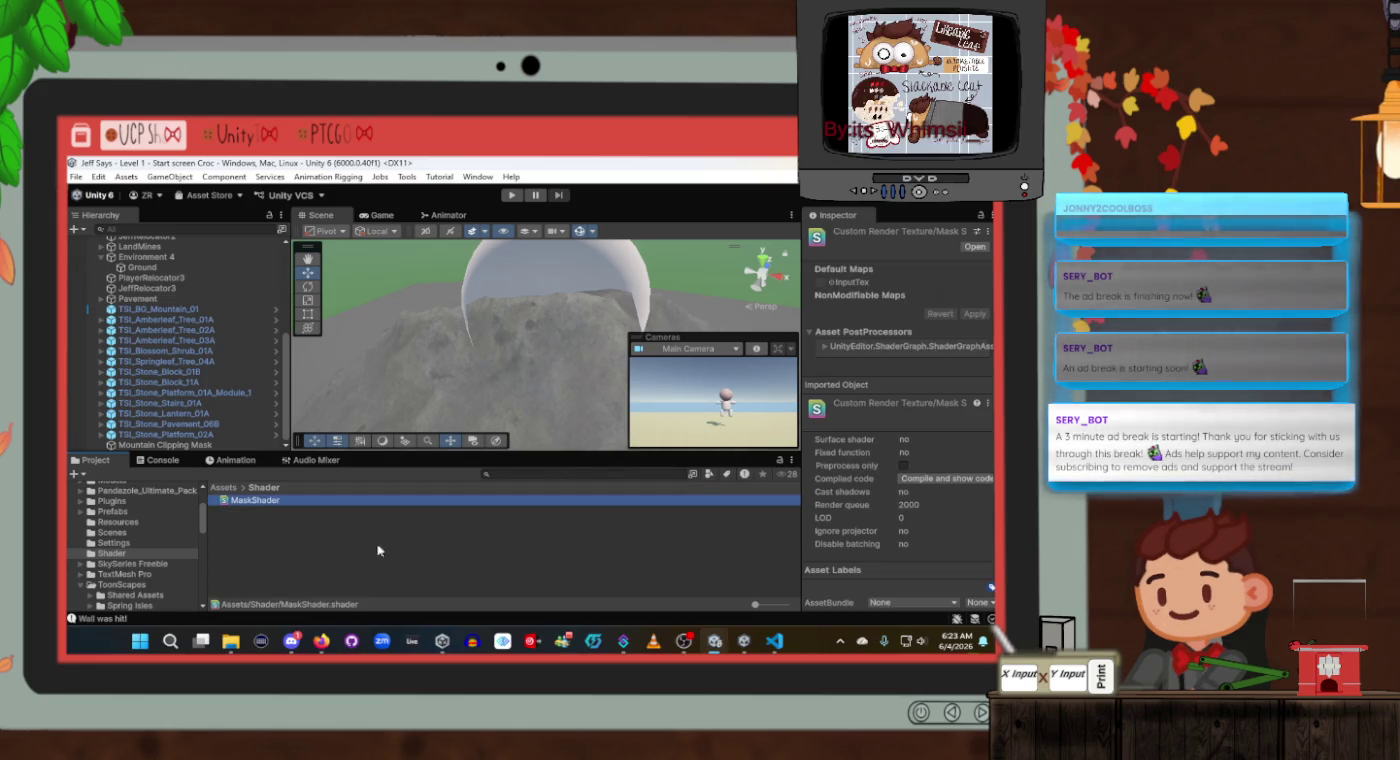
Pause the Unity Mask 3D tutorial at about 1:58, where the shader code is shown.
mouse_move(317, 648)
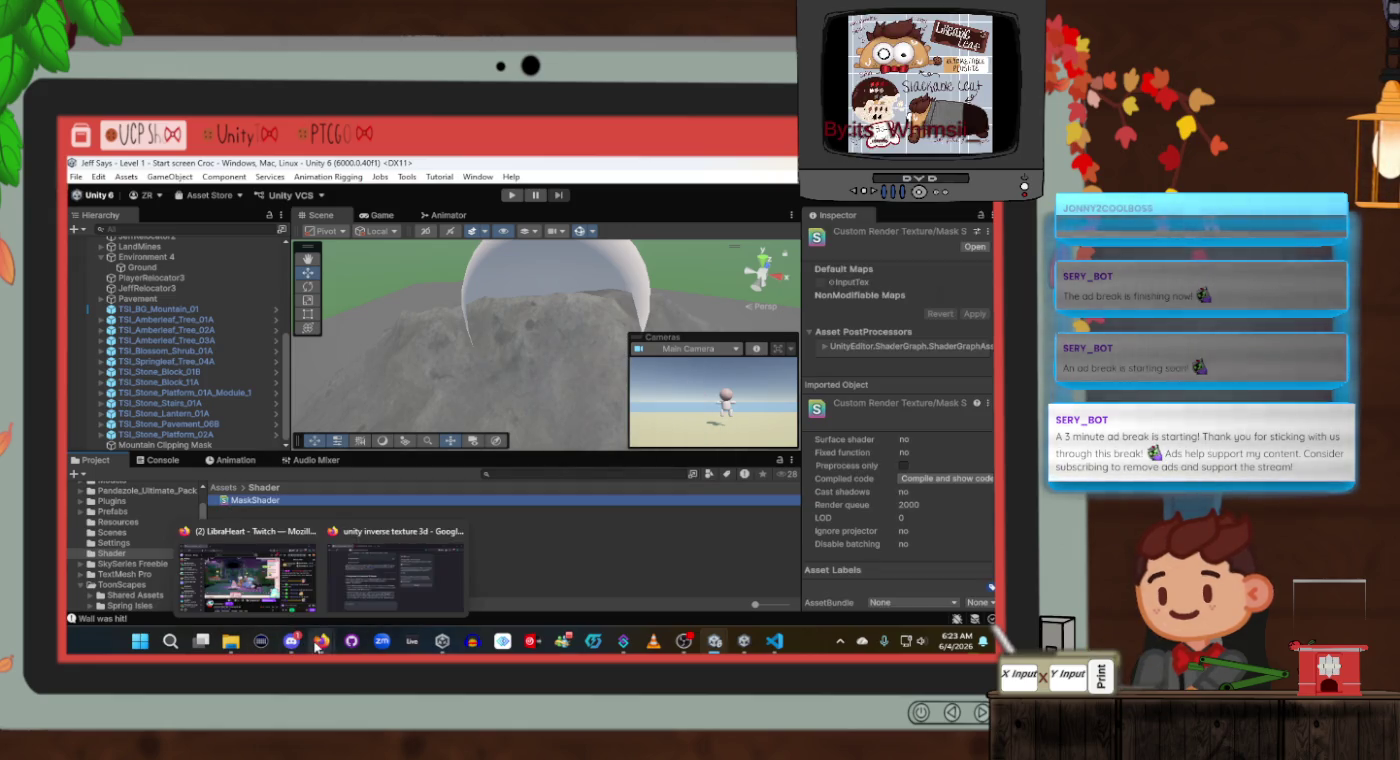
click(364, 582)
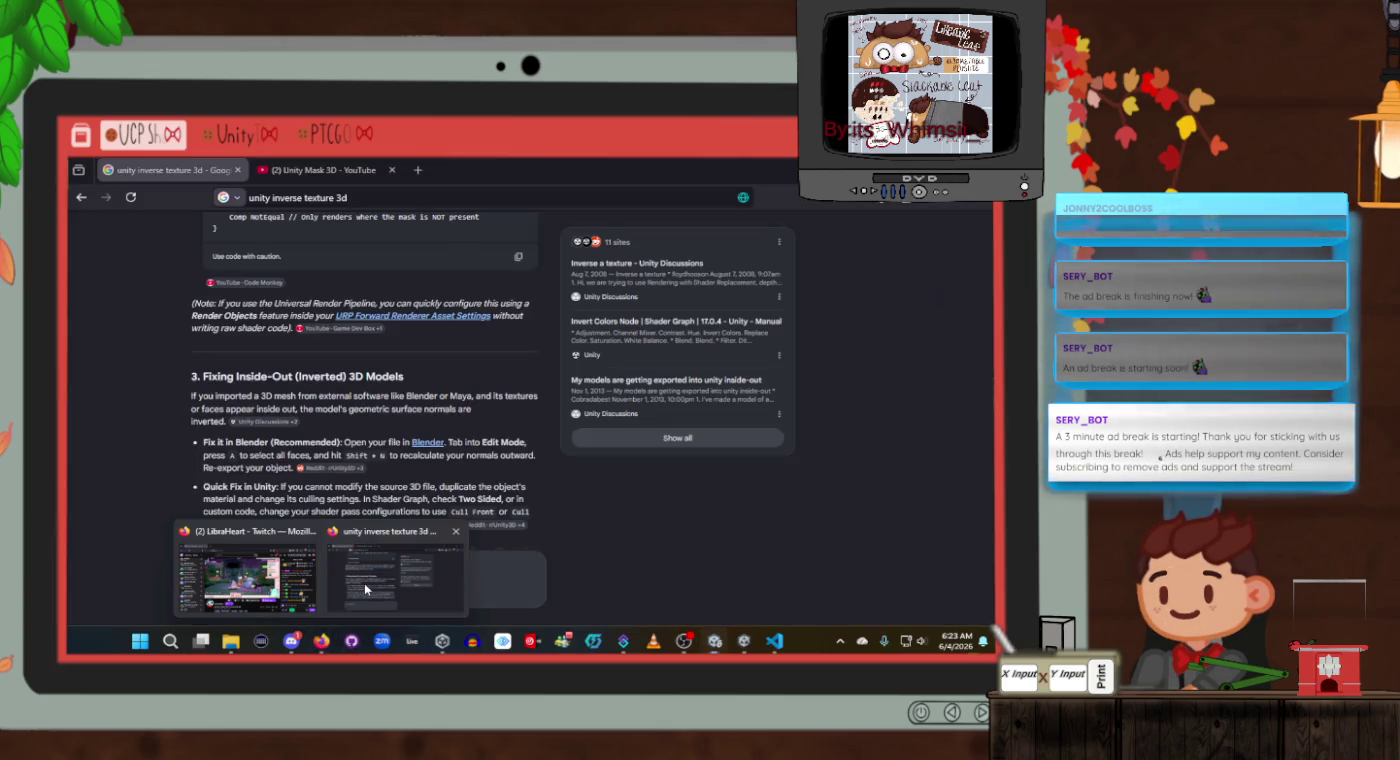
scroll(299, 471, up, 5)
click(320, 169)
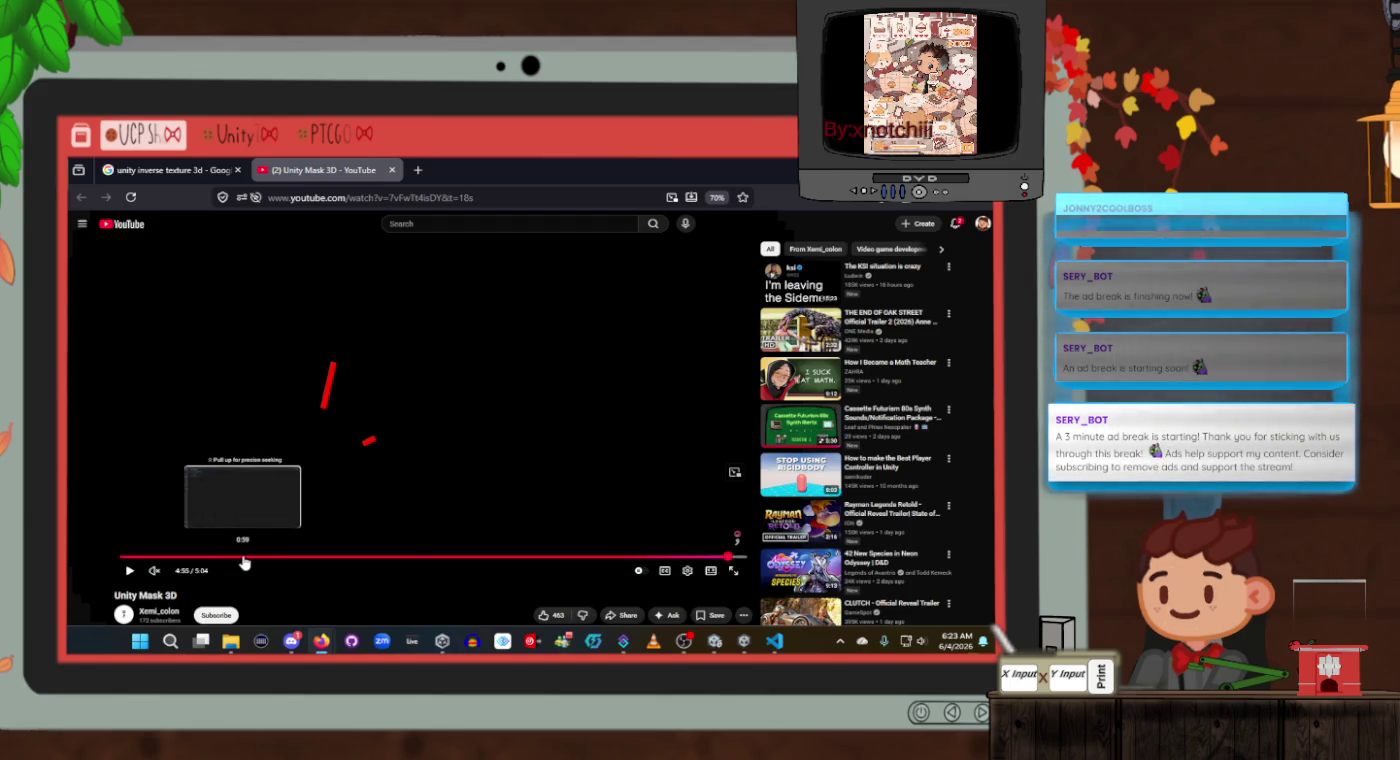
mouse_move(253, 562)
mouse_down()
mouse_move(410, 563)
mouse_move(367, 560)
mouse_up()
click(376, 478)
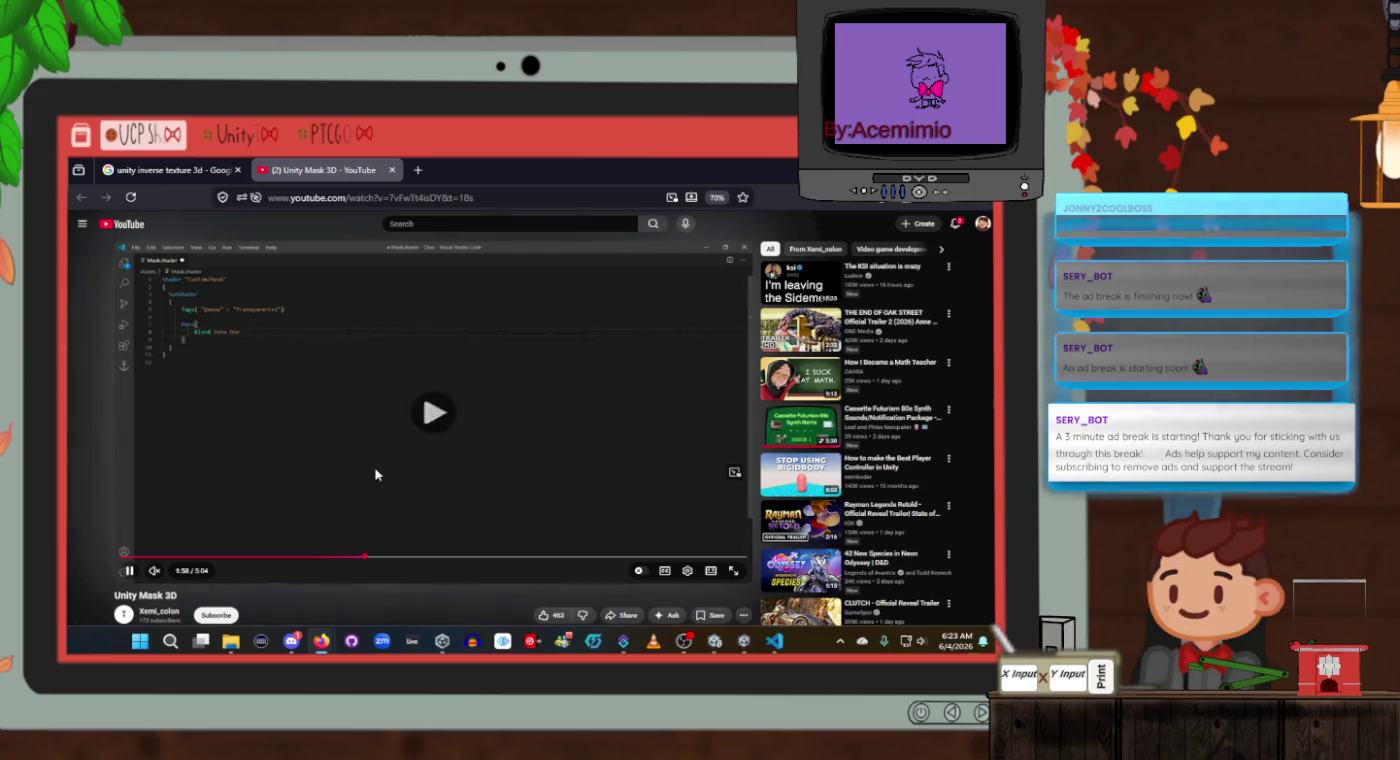
click(374, 474)
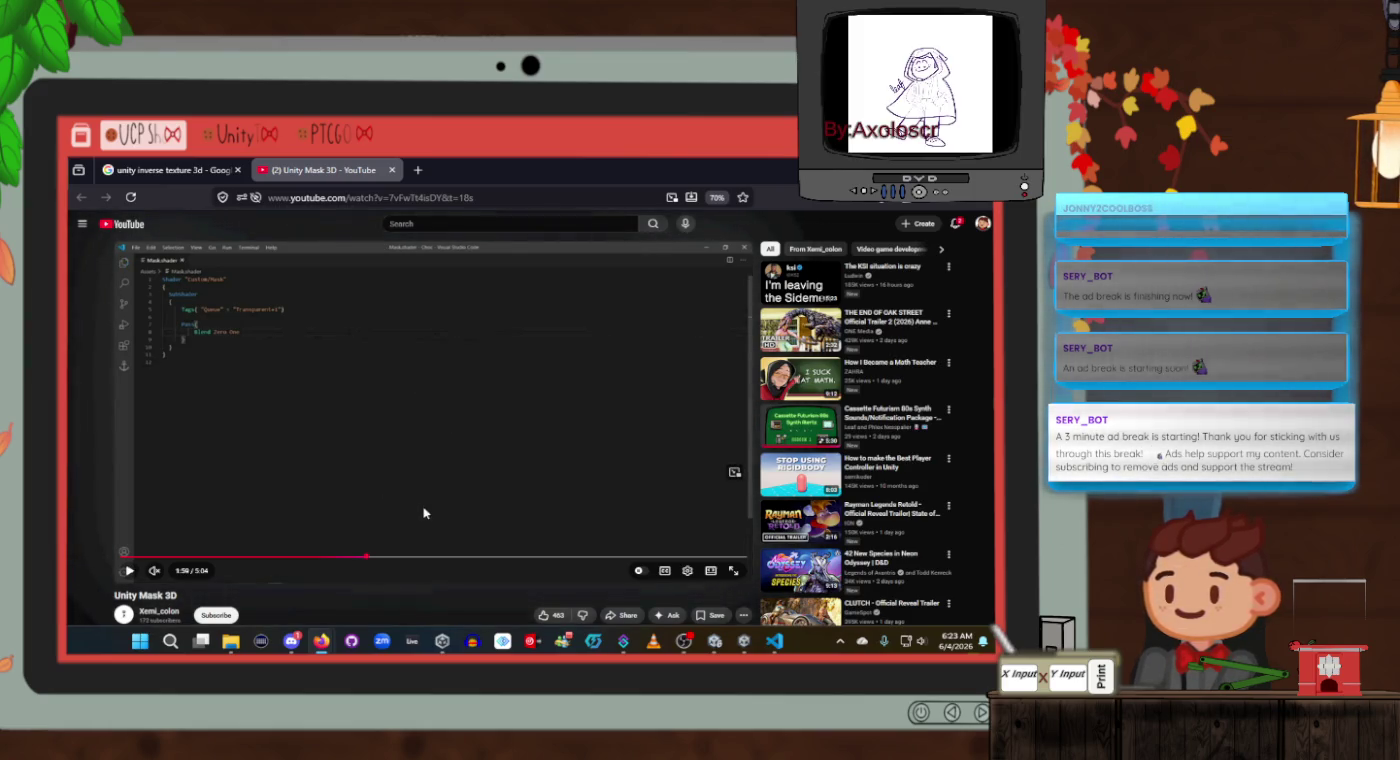
key(alt+Tab)
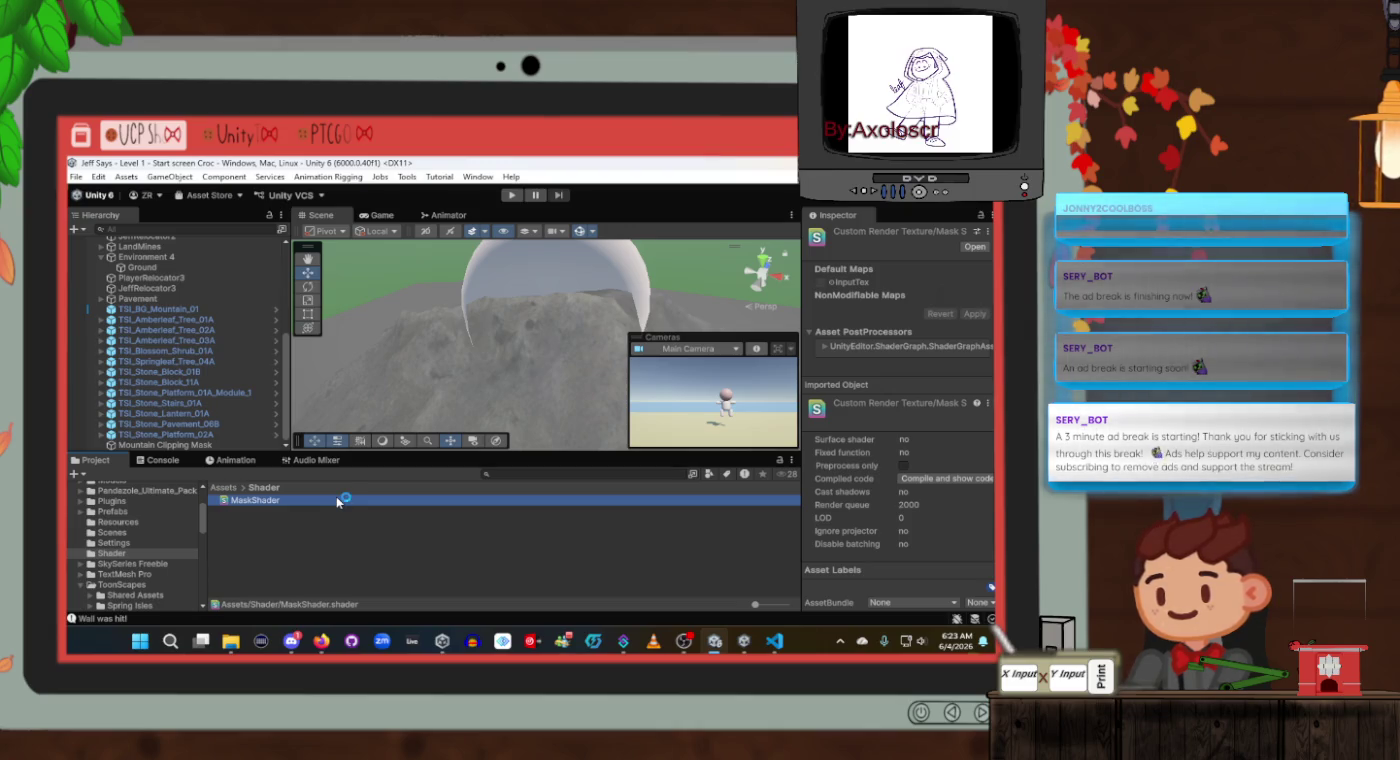
Open MaskShader.shader in VS Code and delete the template code from Properties through line 37.
double_click(337, 501)
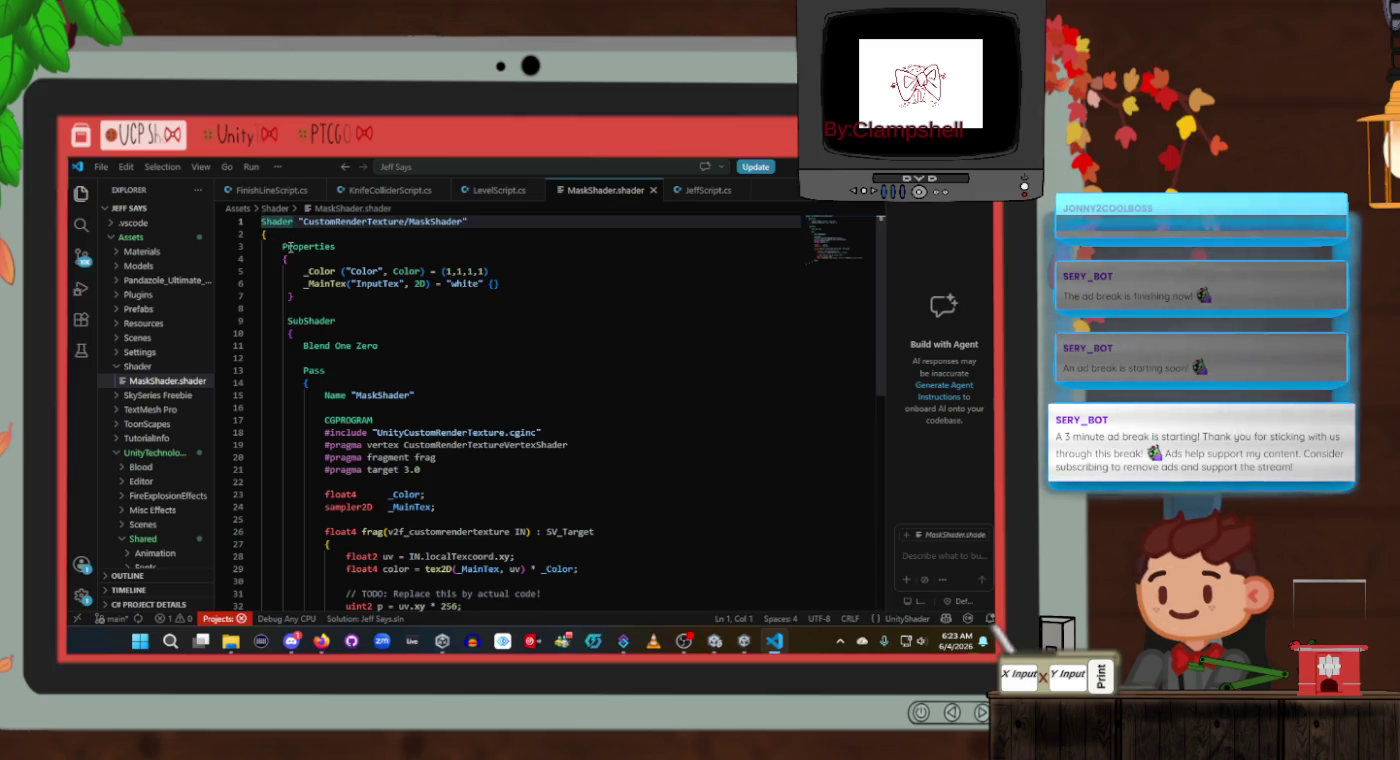
mouse_move(281, 243)
mouse_down()
mouse_move(421, 605)
mouse_move(362, 364)
mouse_up()
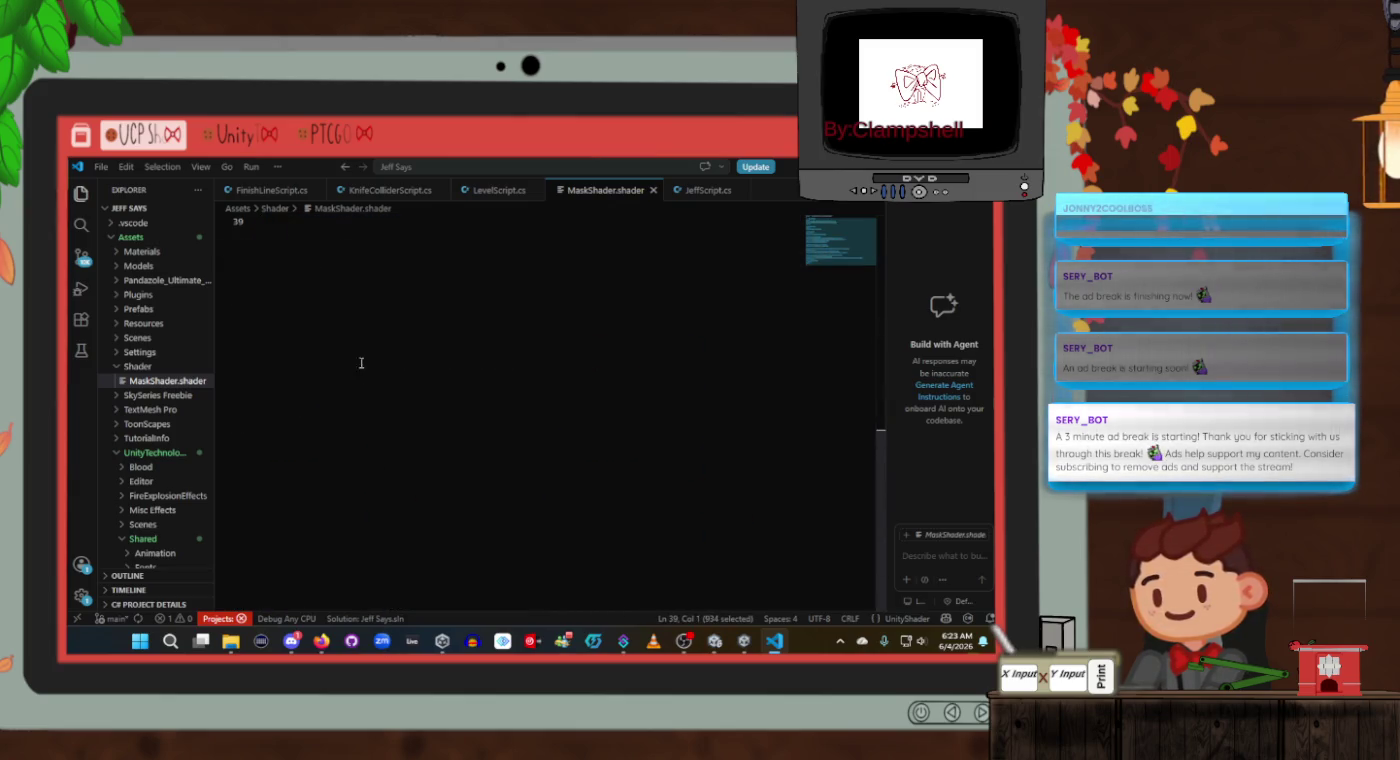
drag(350, 197, 323, 544)
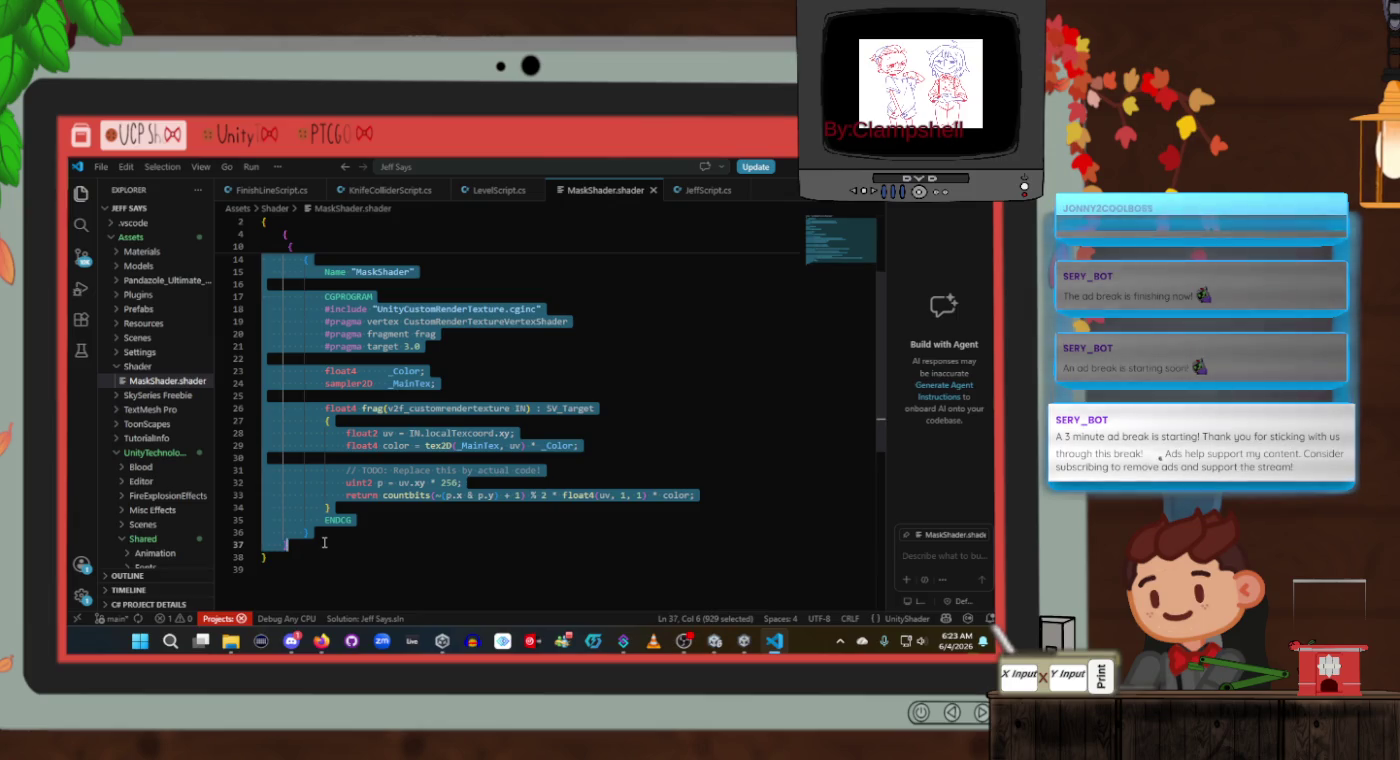
key(BackSpace)
key(alt+Tab)
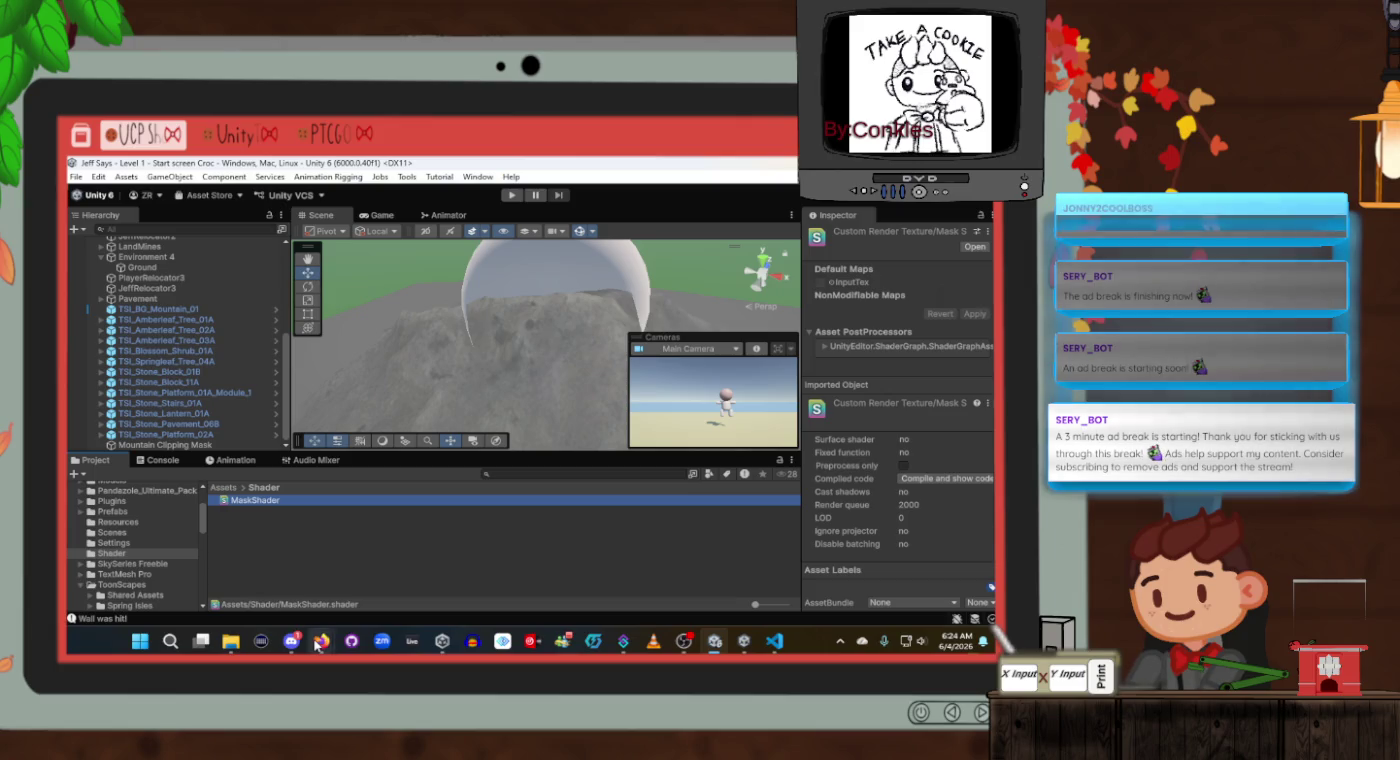
Start a SubShader block in MaskShader, cross-checking the tutorial's shader code.
mouse_move(320, 641)
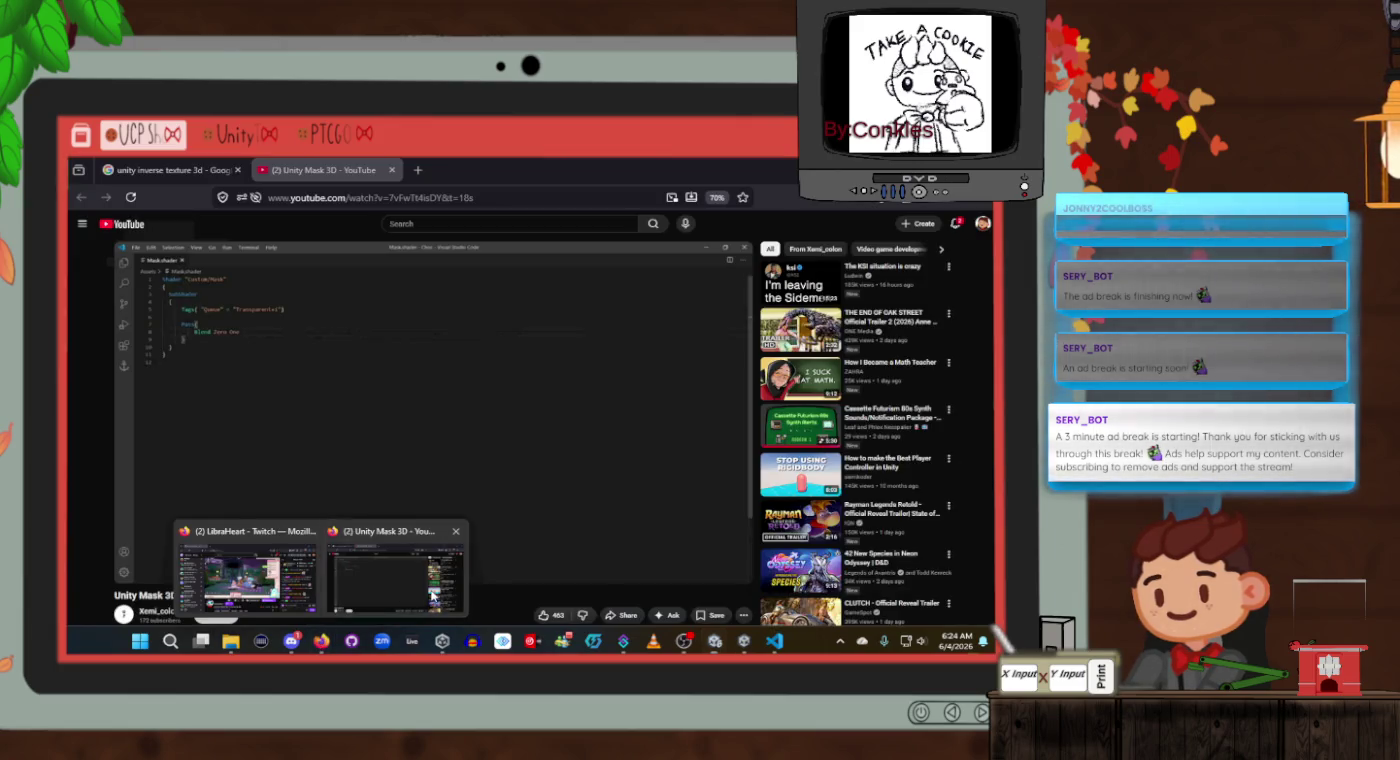
click(431, 596)
key(alt+Tab)
key(alt+Tab)
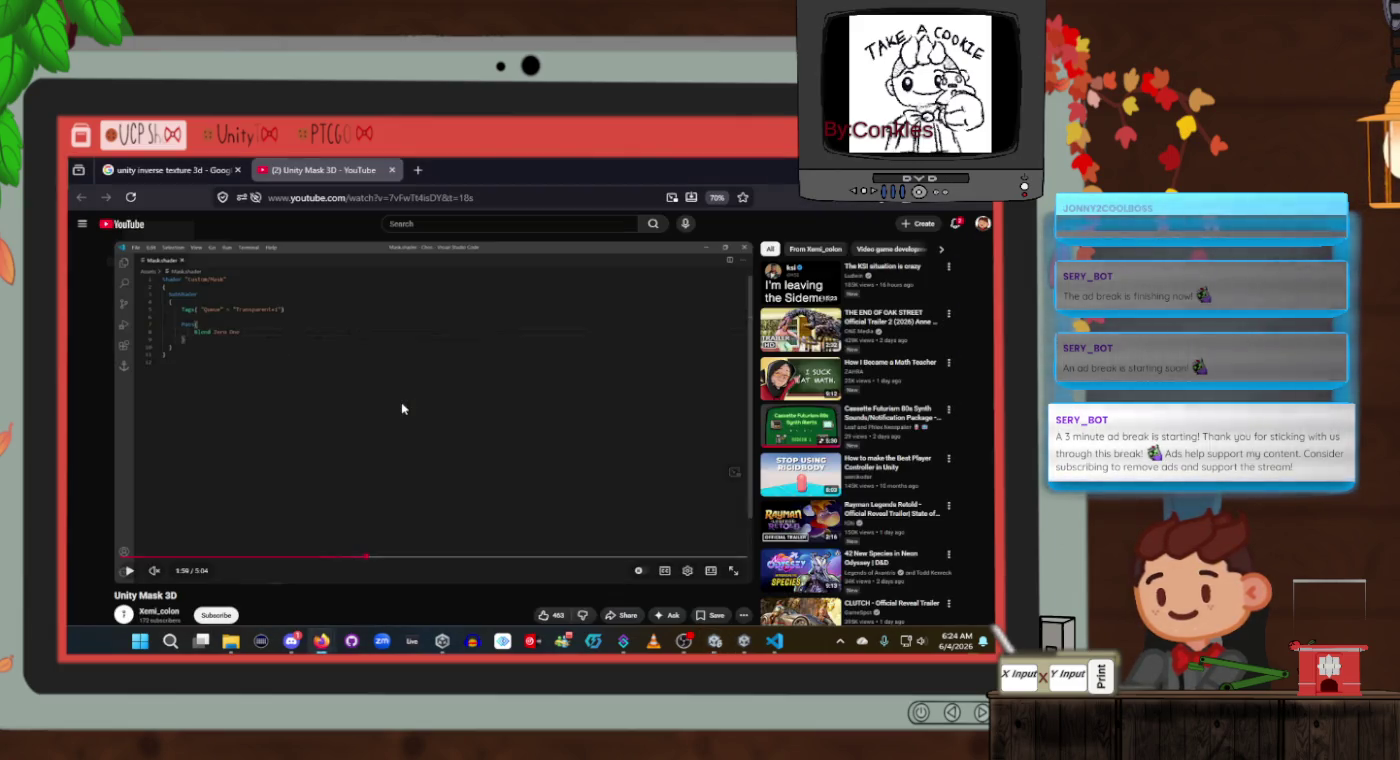
key(alt+Tab)
key(alt+Tab)
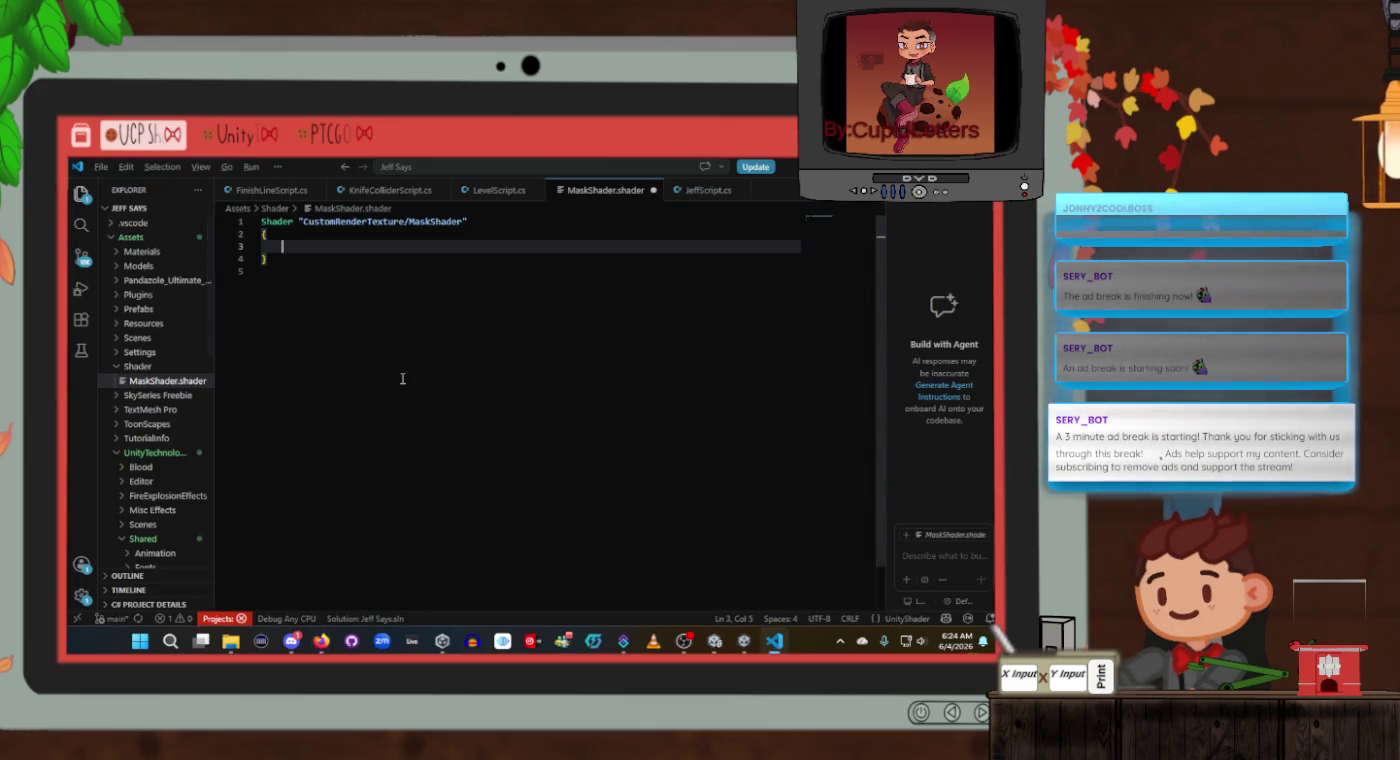
key(alt+Tab)
key(alt+Tab)
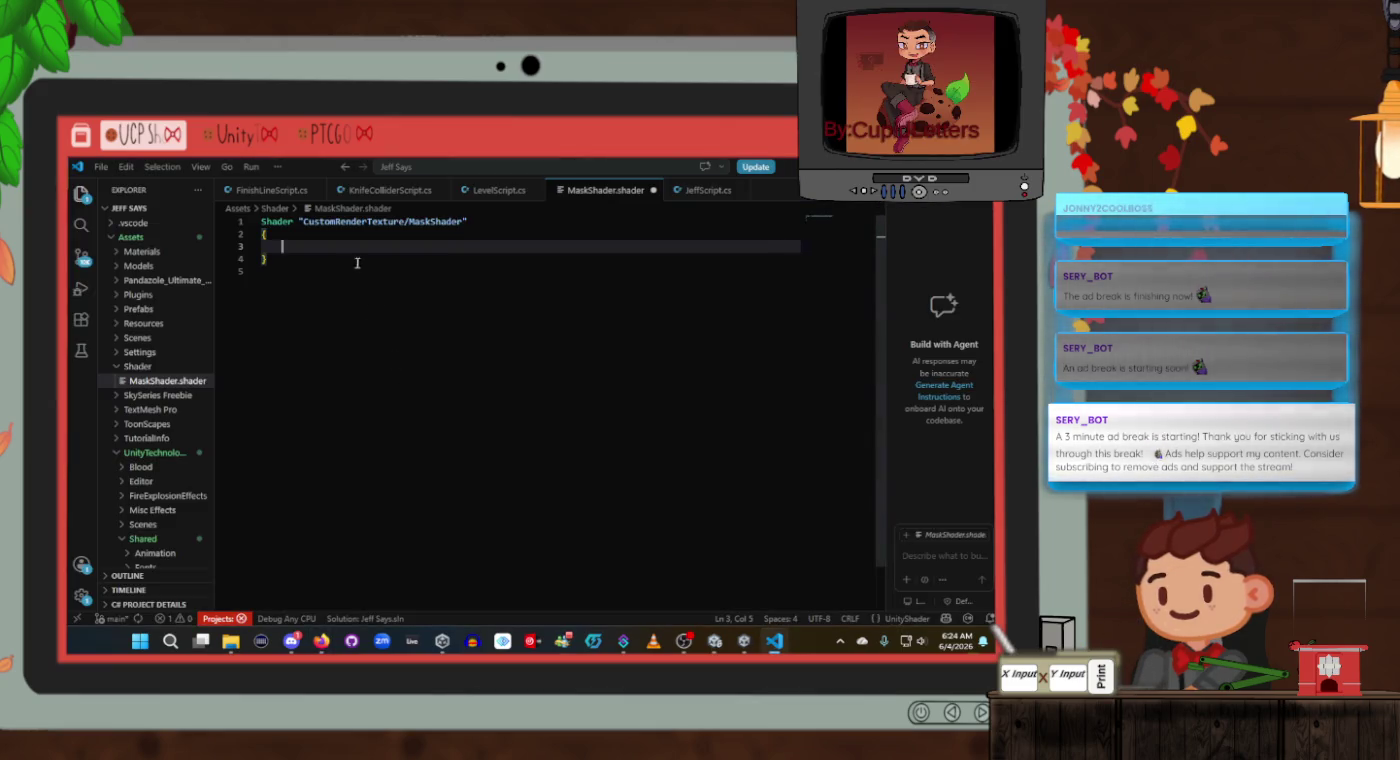
key(alt+Tab)
key(alt+Tab)
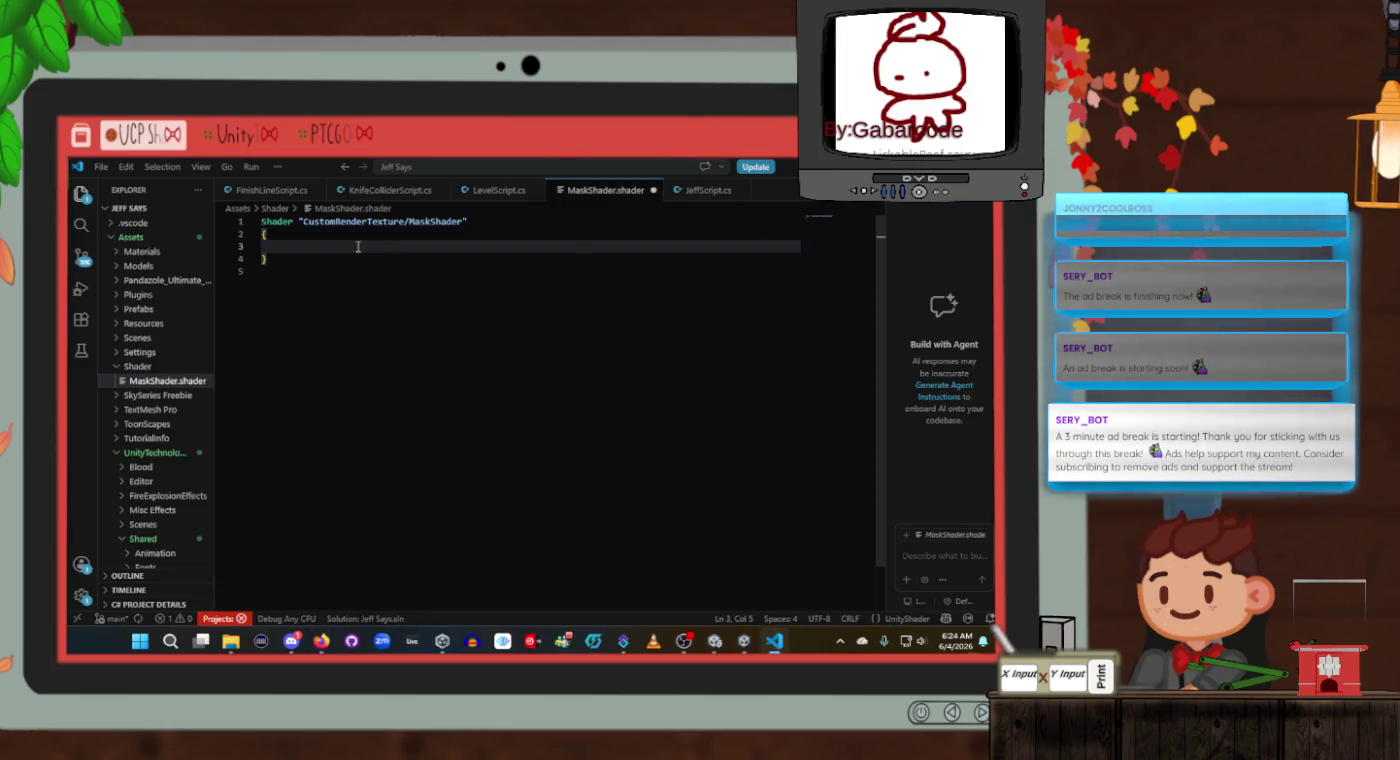
text(Sub)
key(alt+Tab)
key(alt+Tab)
text(sha)
key(BackSpace)
key(BackSpace)
text(Shad)
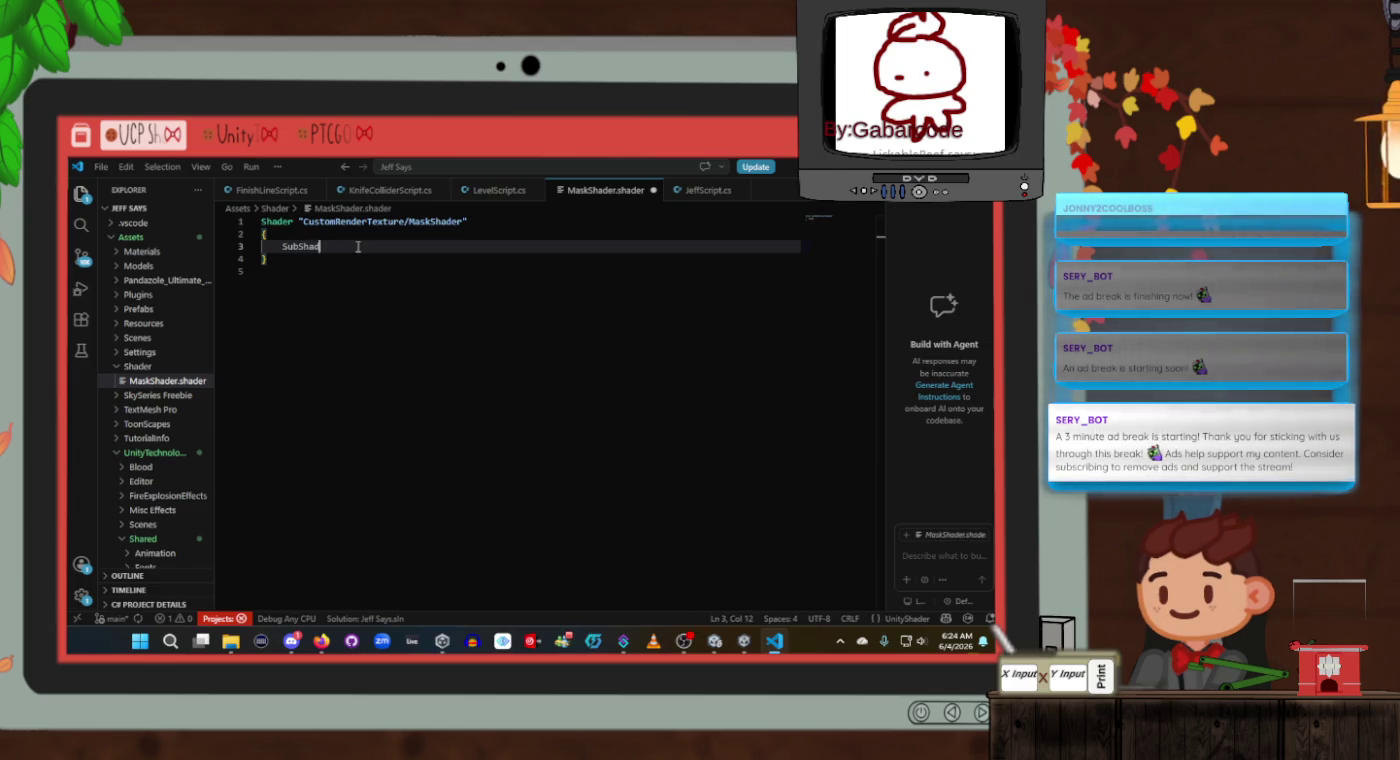
text(er)
key(alt+Tab)
key(alt+Tab)
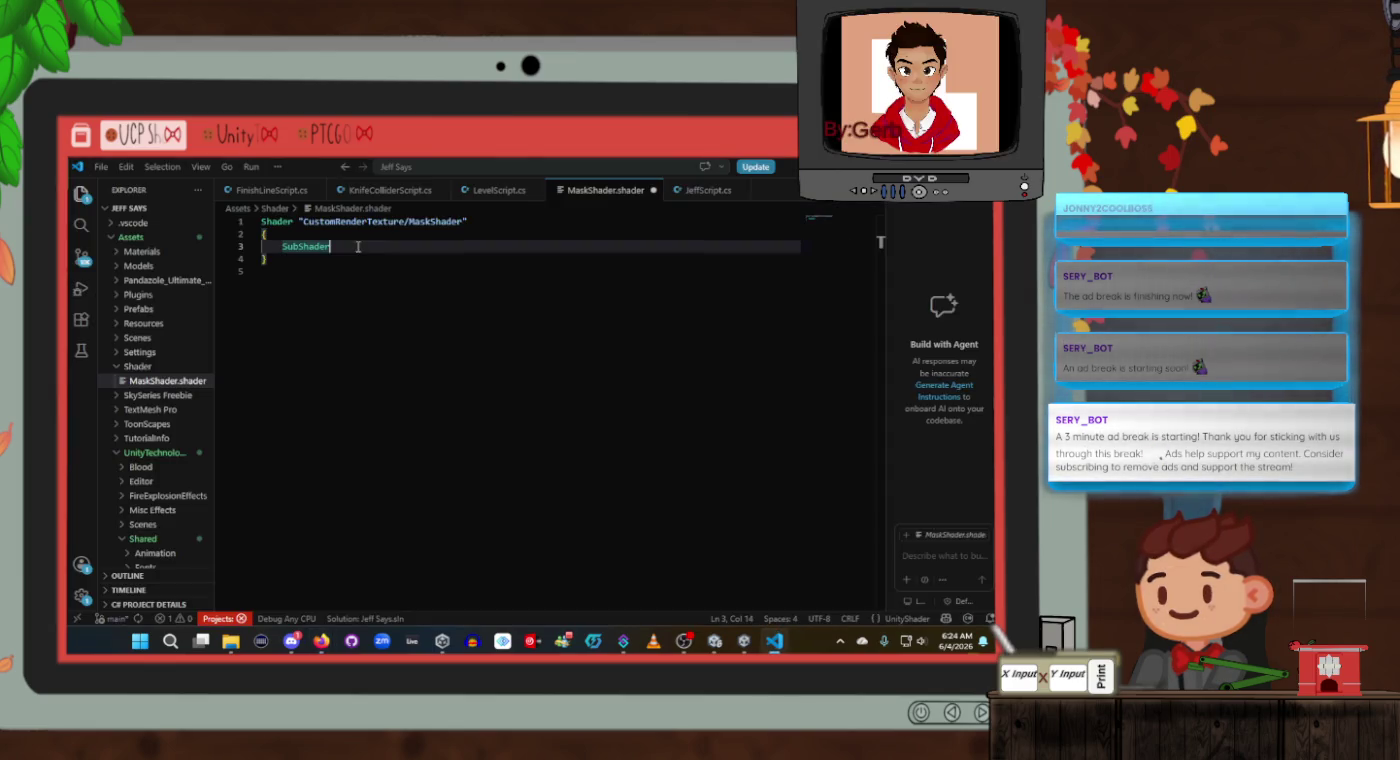
key(alt+Tab)
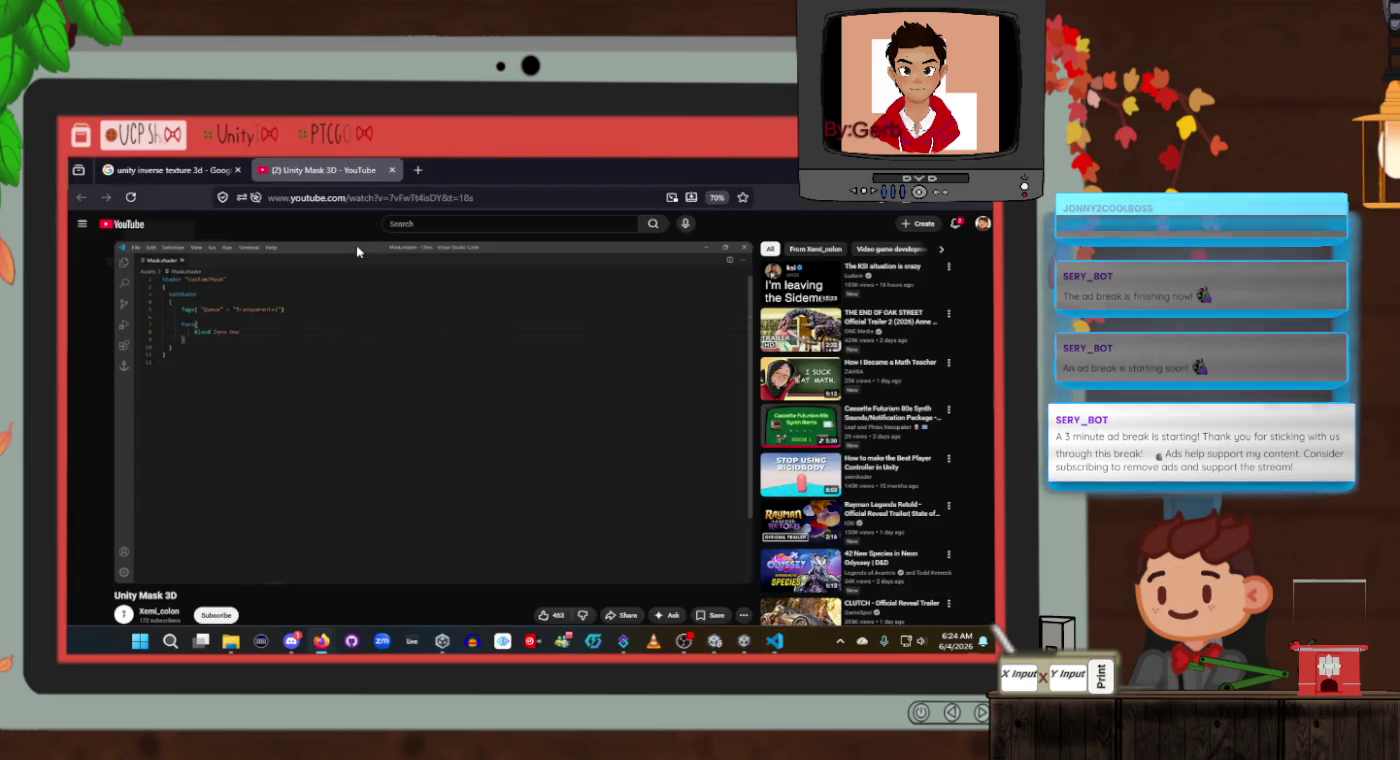
key(alt+Tab)
Add Tags {"Queue"="Transparent+1"} inside the SubShader, matching the tutorial's queue value.
text(tags)
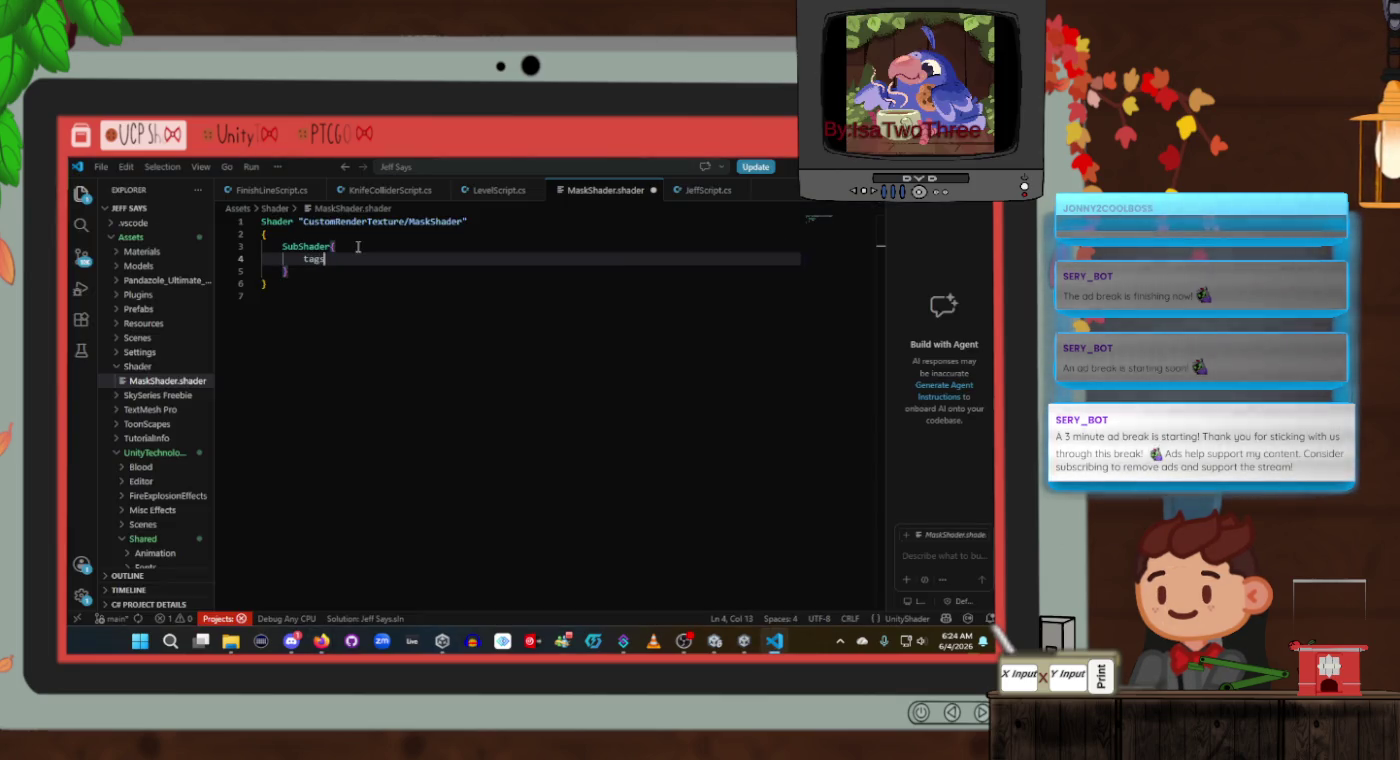
key(alt+Tab)
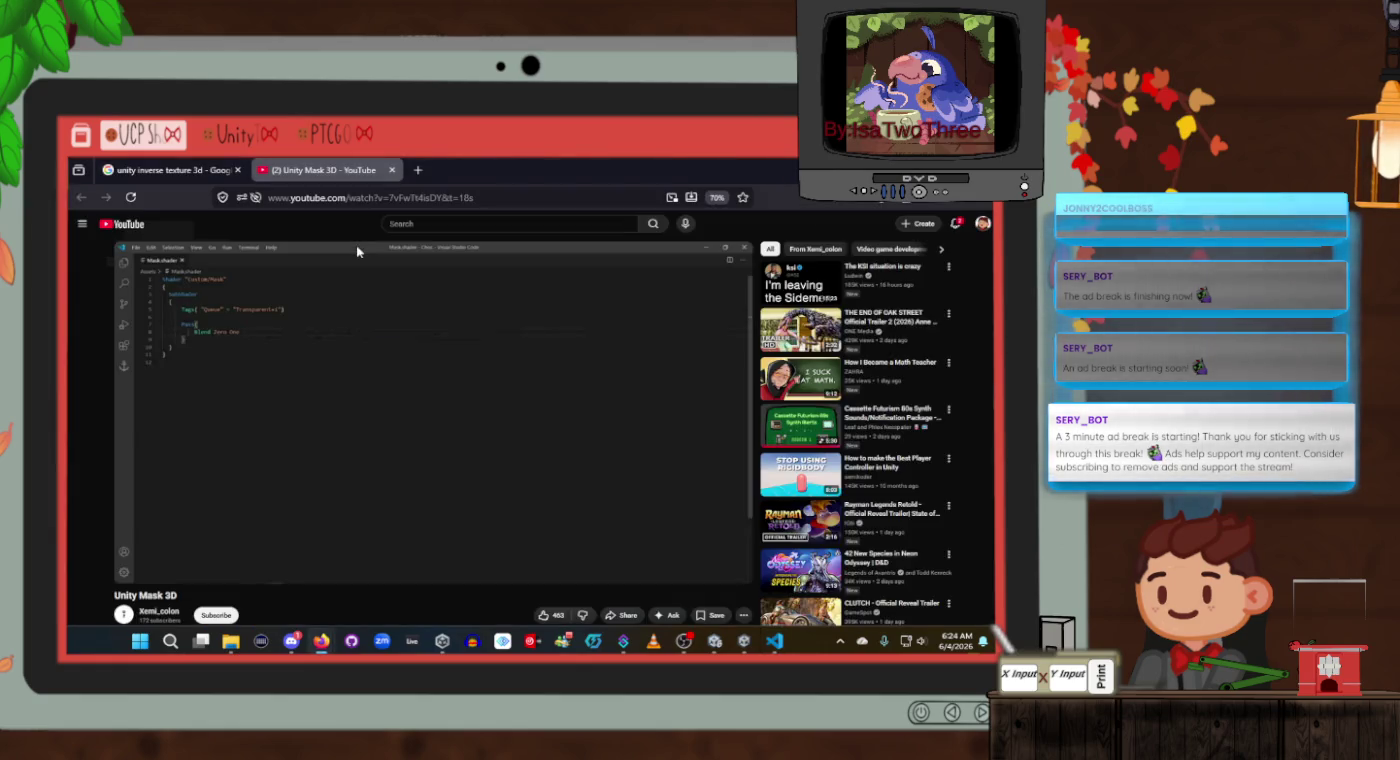
key(alt+Tab)
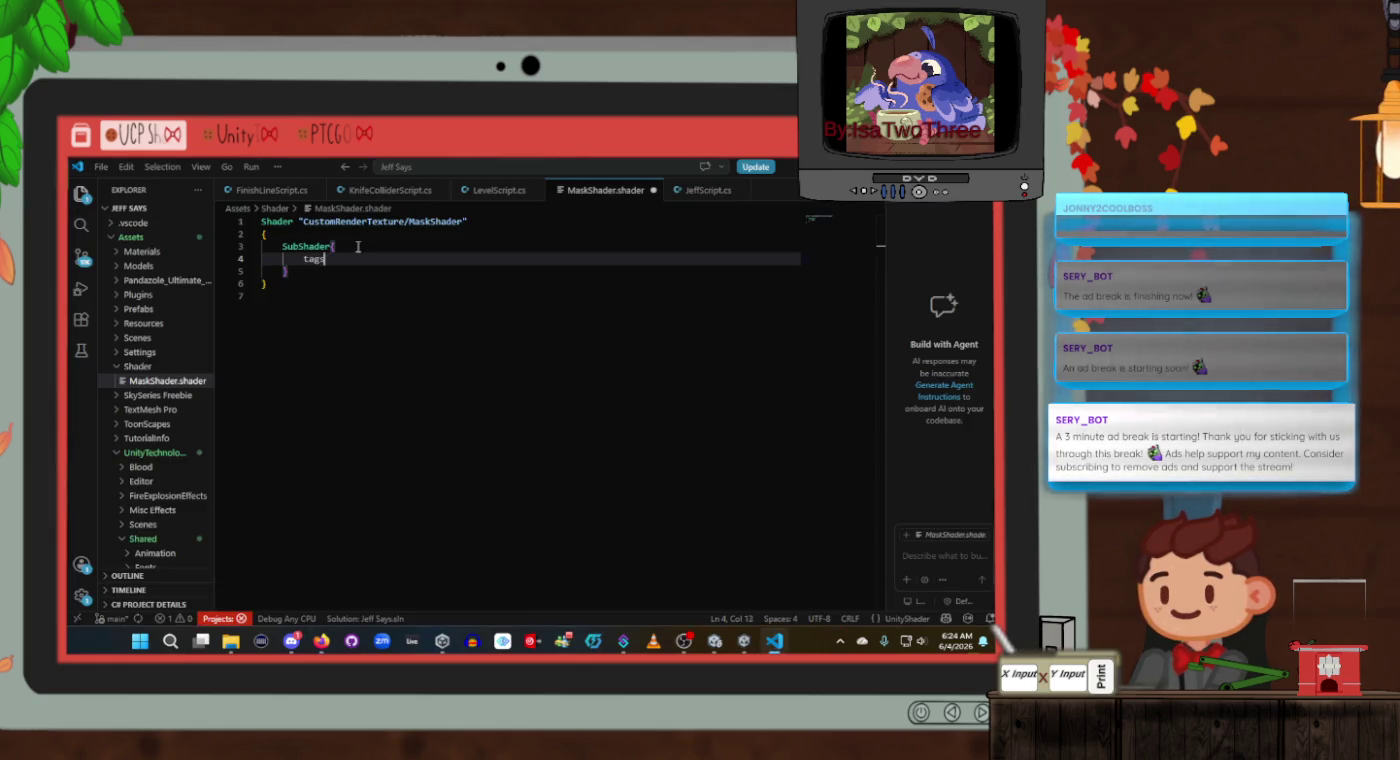
key(BackSpace)
text(Tags{)
key(alt+Tab)
key(alt+Tab)
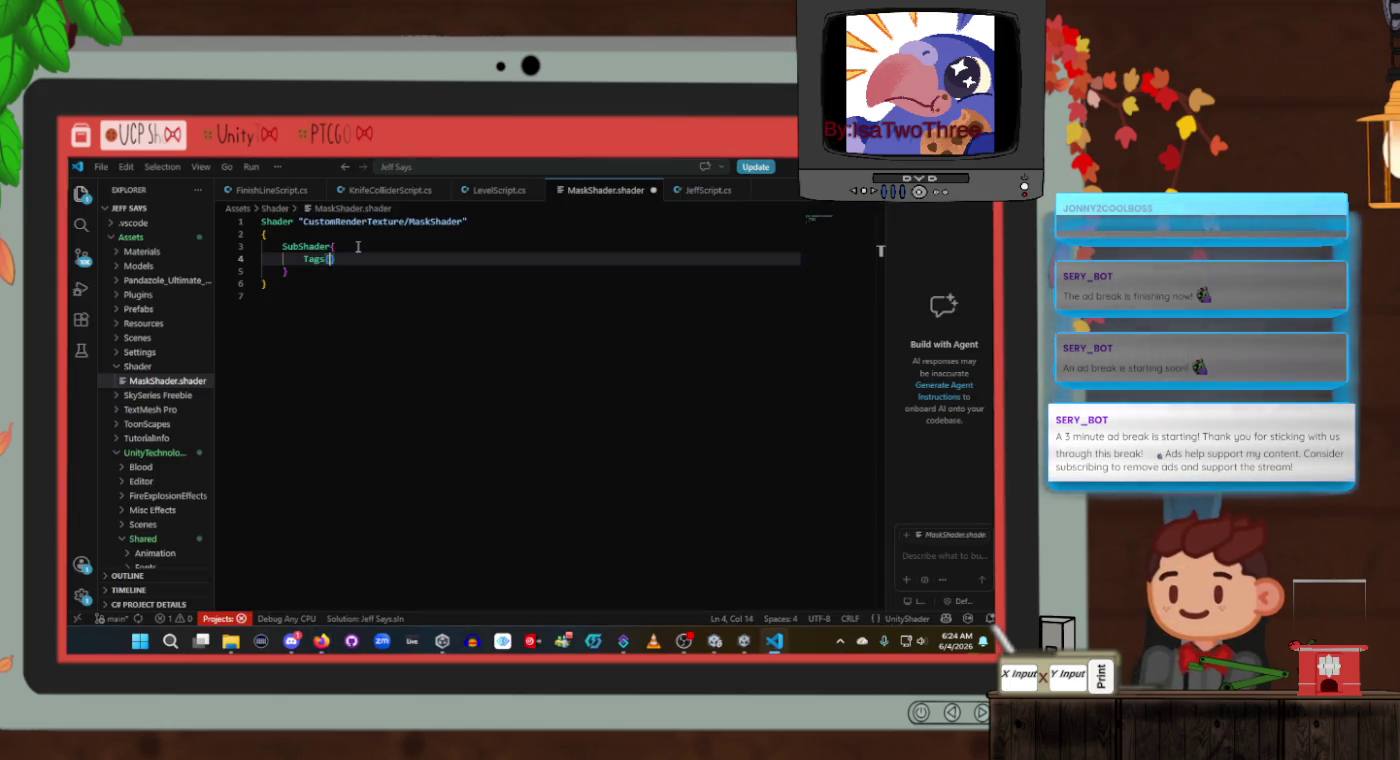
text(")
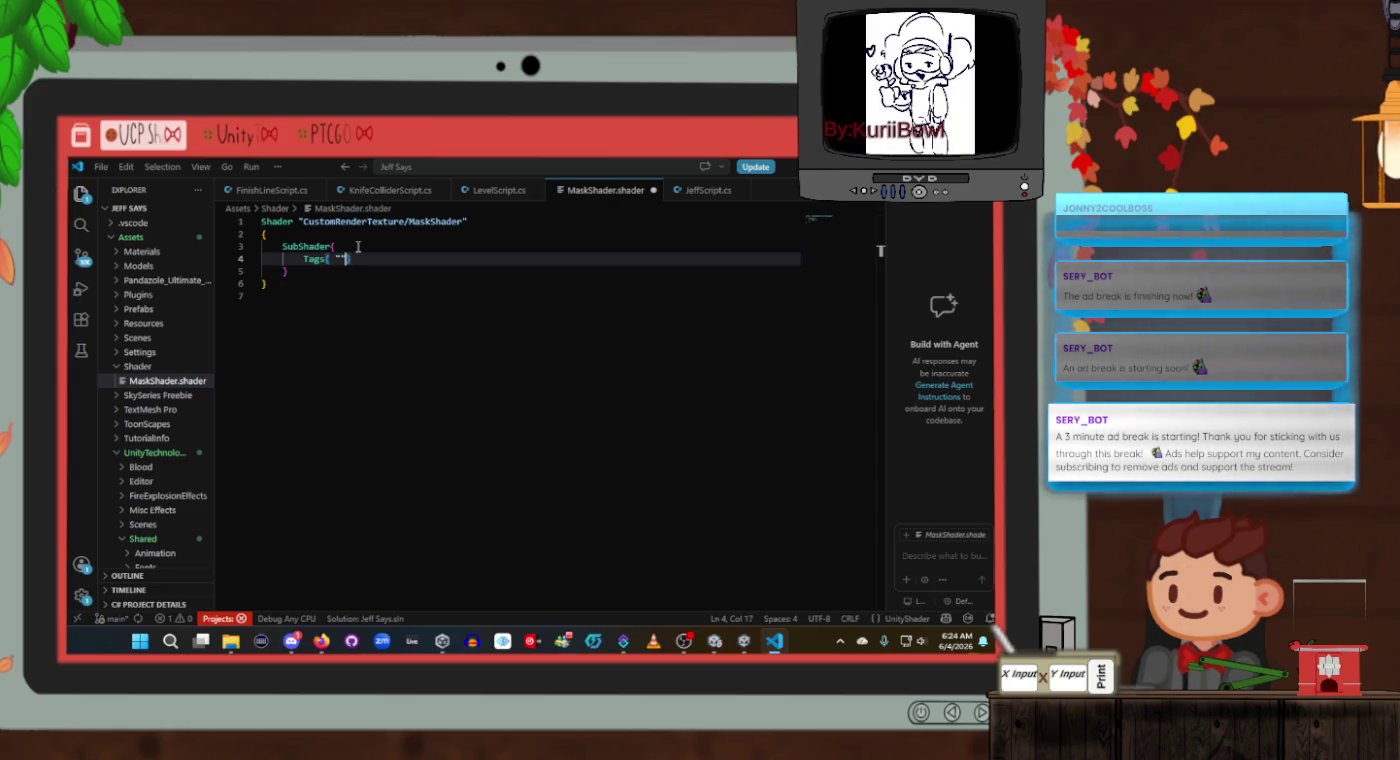
text(Queue)
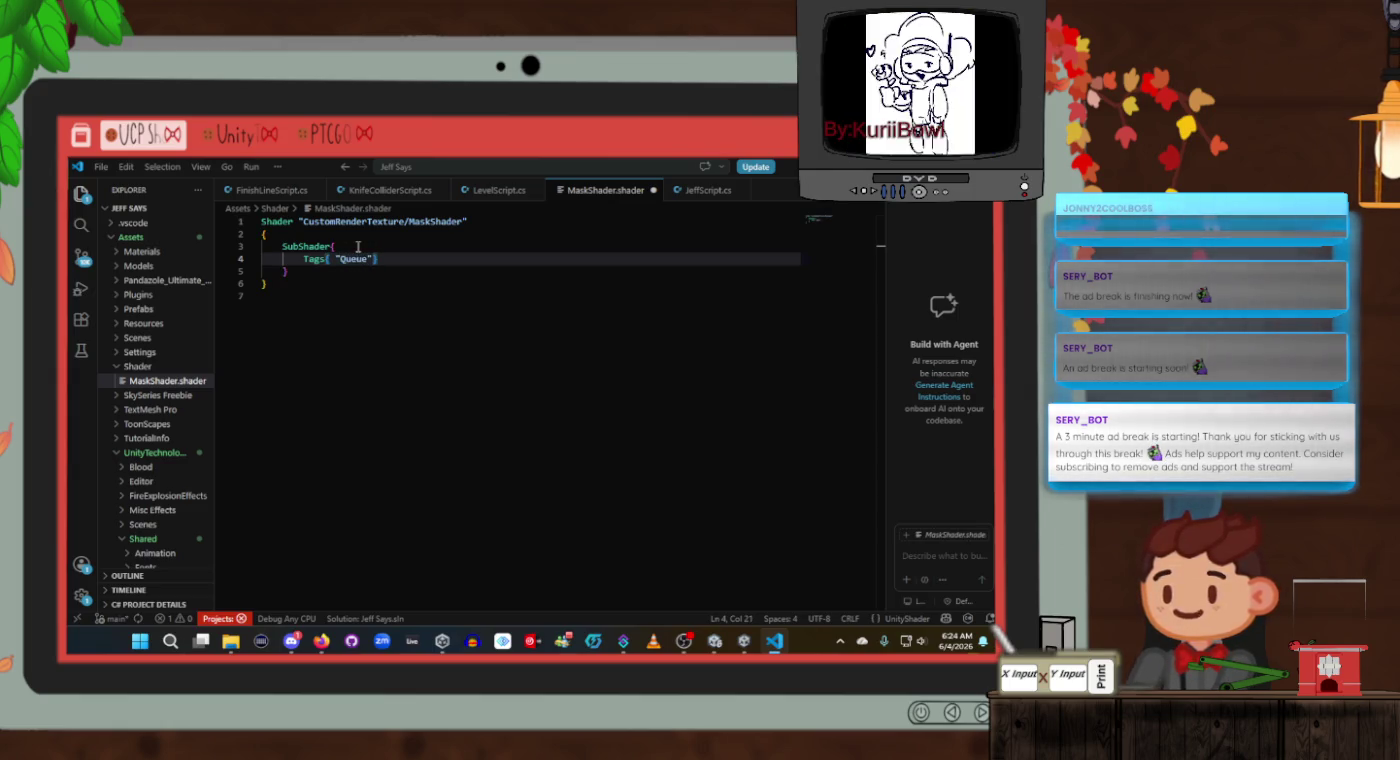
key(alt+Tab)
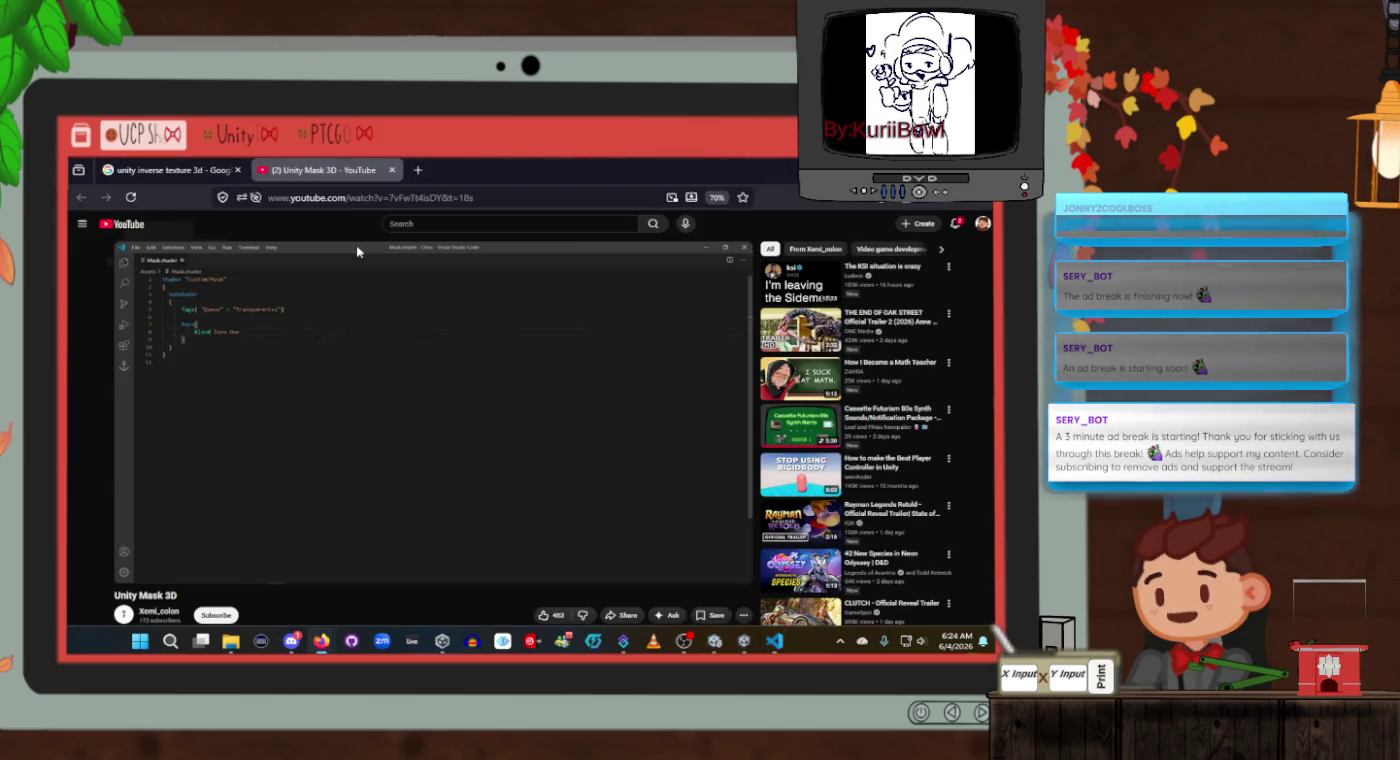
key(alt+Tab)
text("Tra)
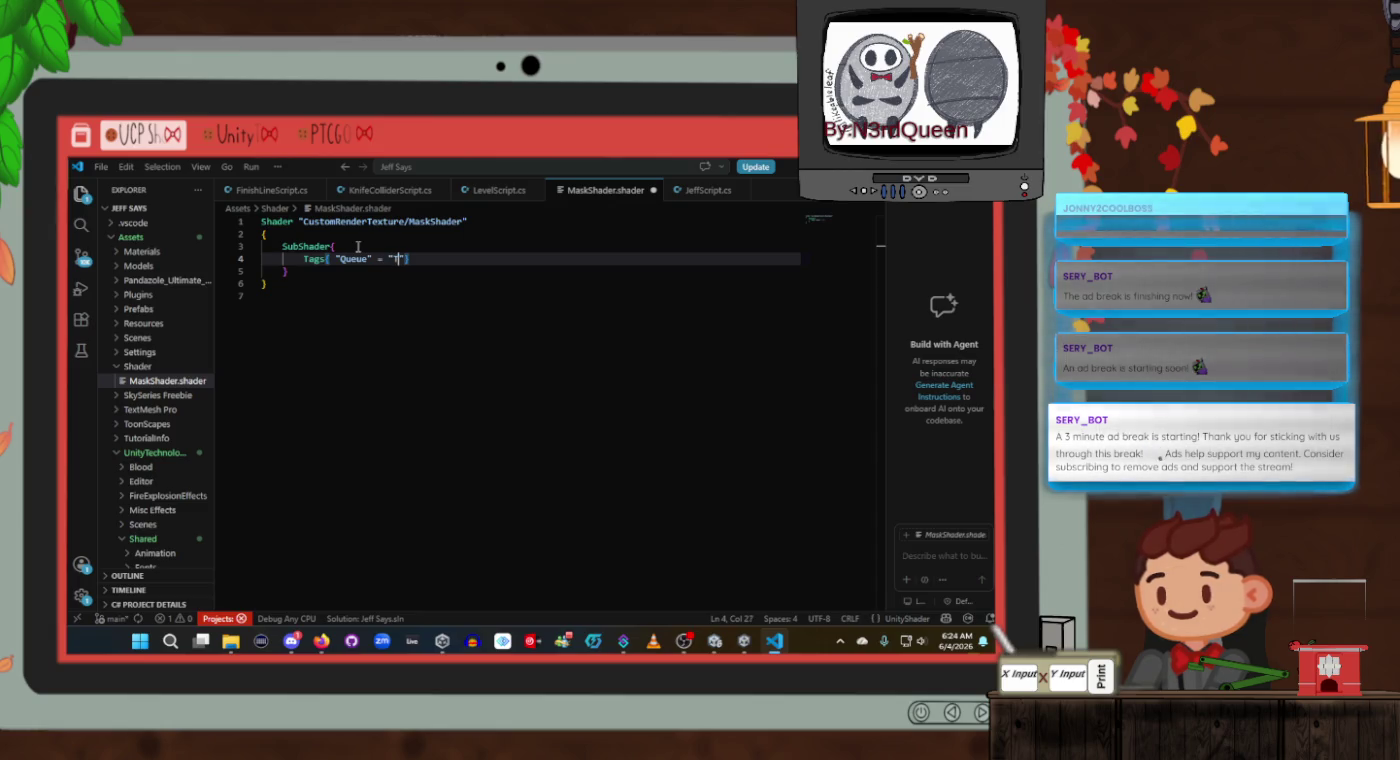
text(nspa)
text(rent1)
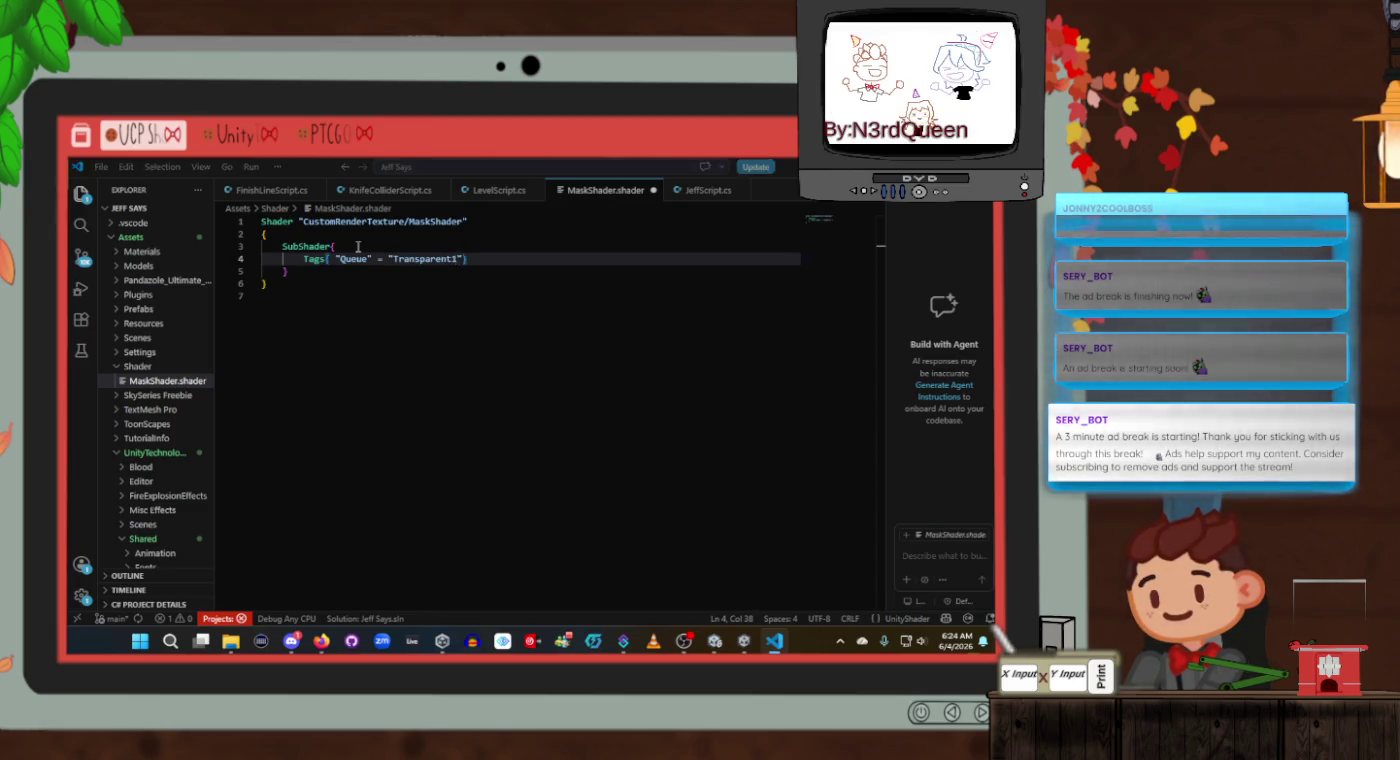
key(alt+Tab)
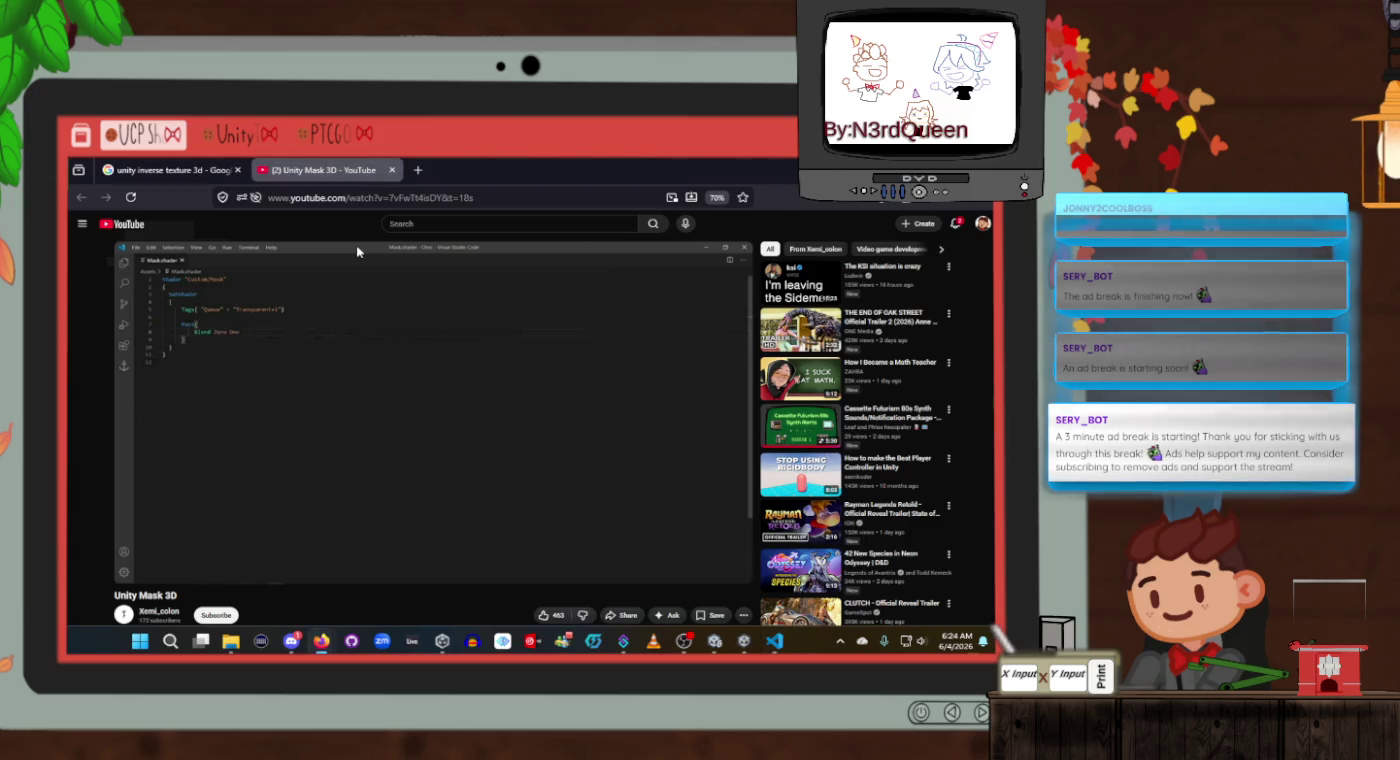
key(alt+Tab)
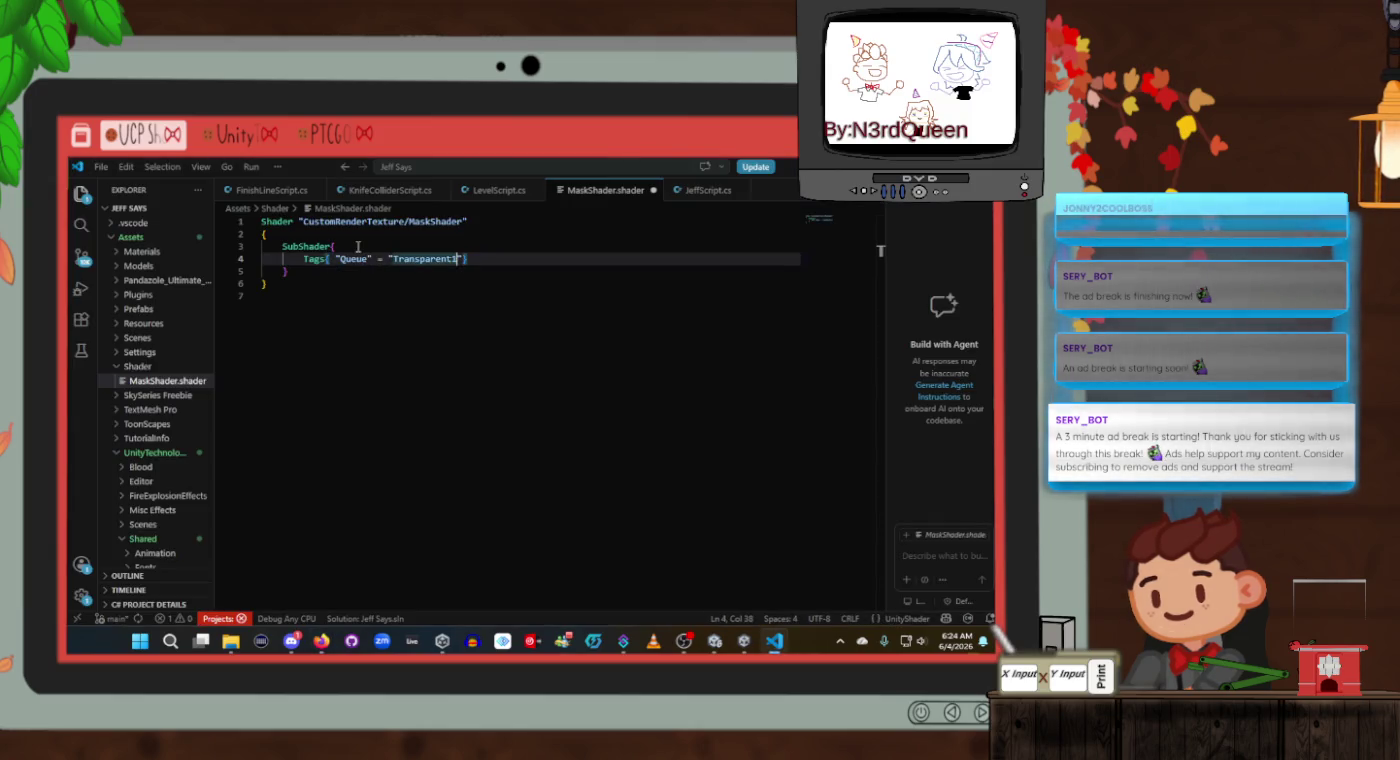
text(+)
Reflow the SubShader block so its brace and Tags line sit on separate lines.
click(357, 246)
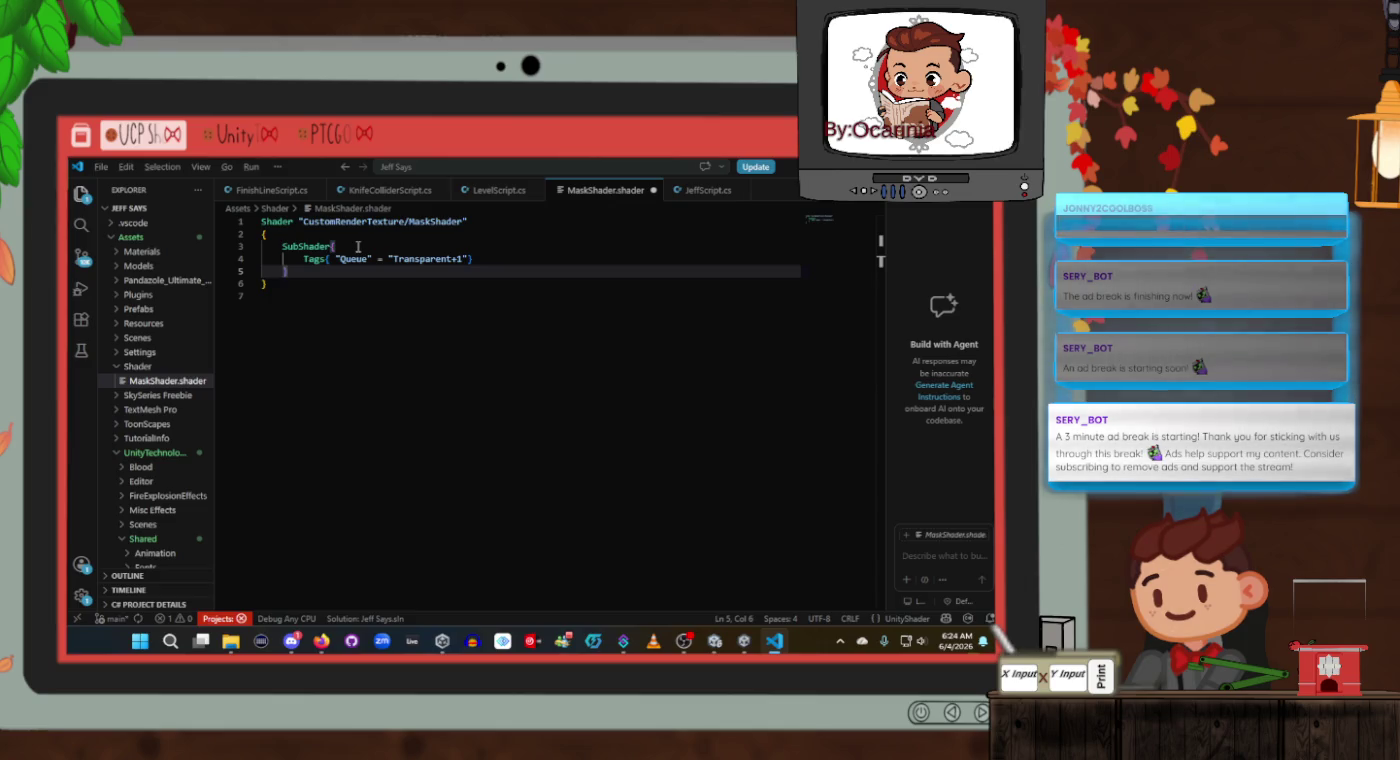
key(alt+Tab)
key(alt+Tab)
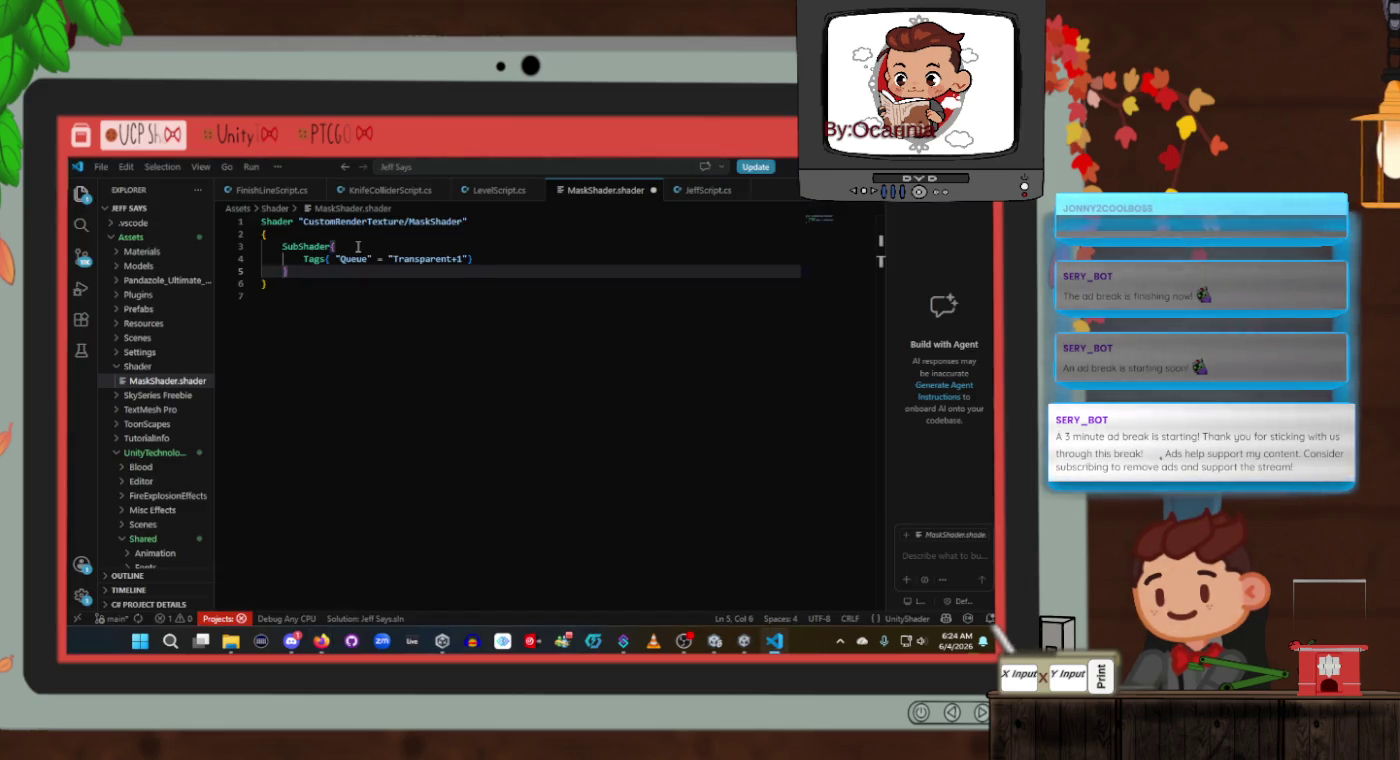
key(alt+Tab)
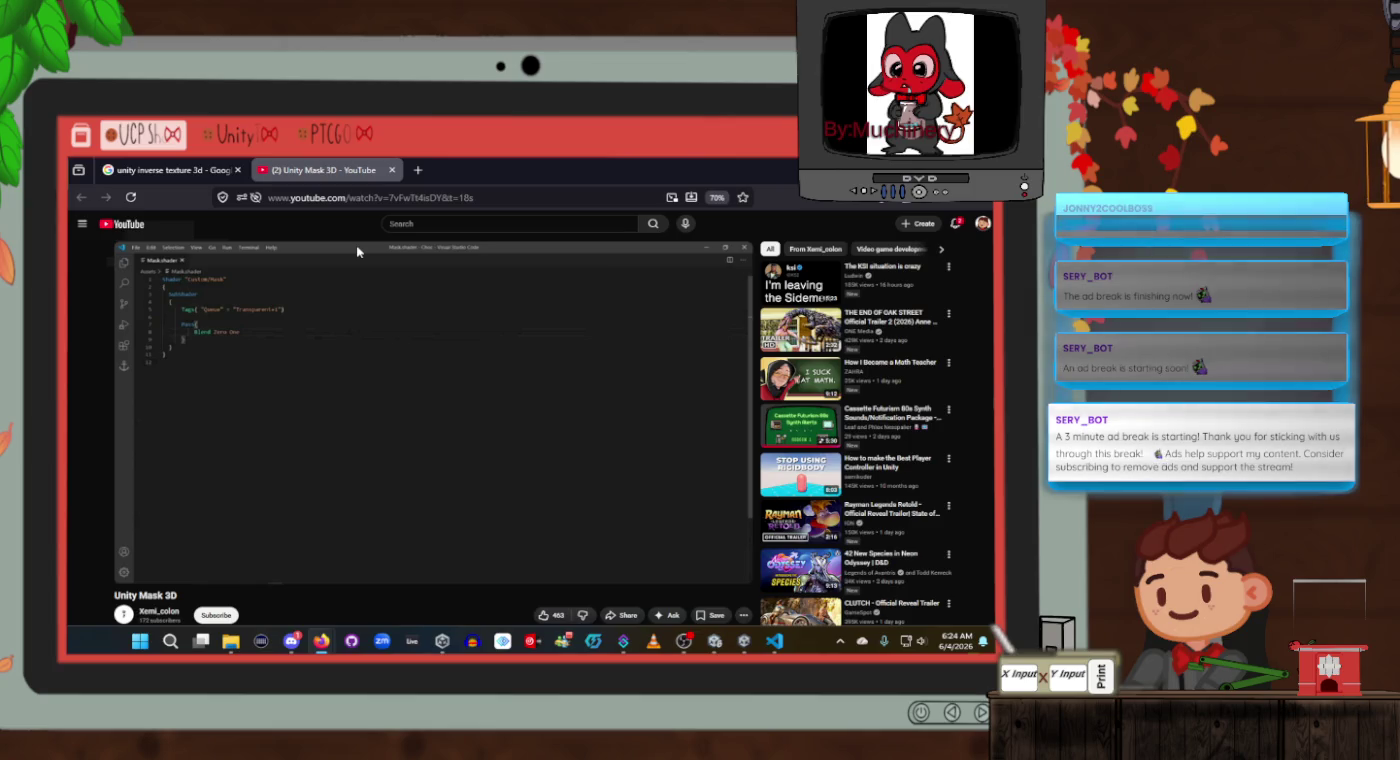
key(alt+Tab)
key(Return)
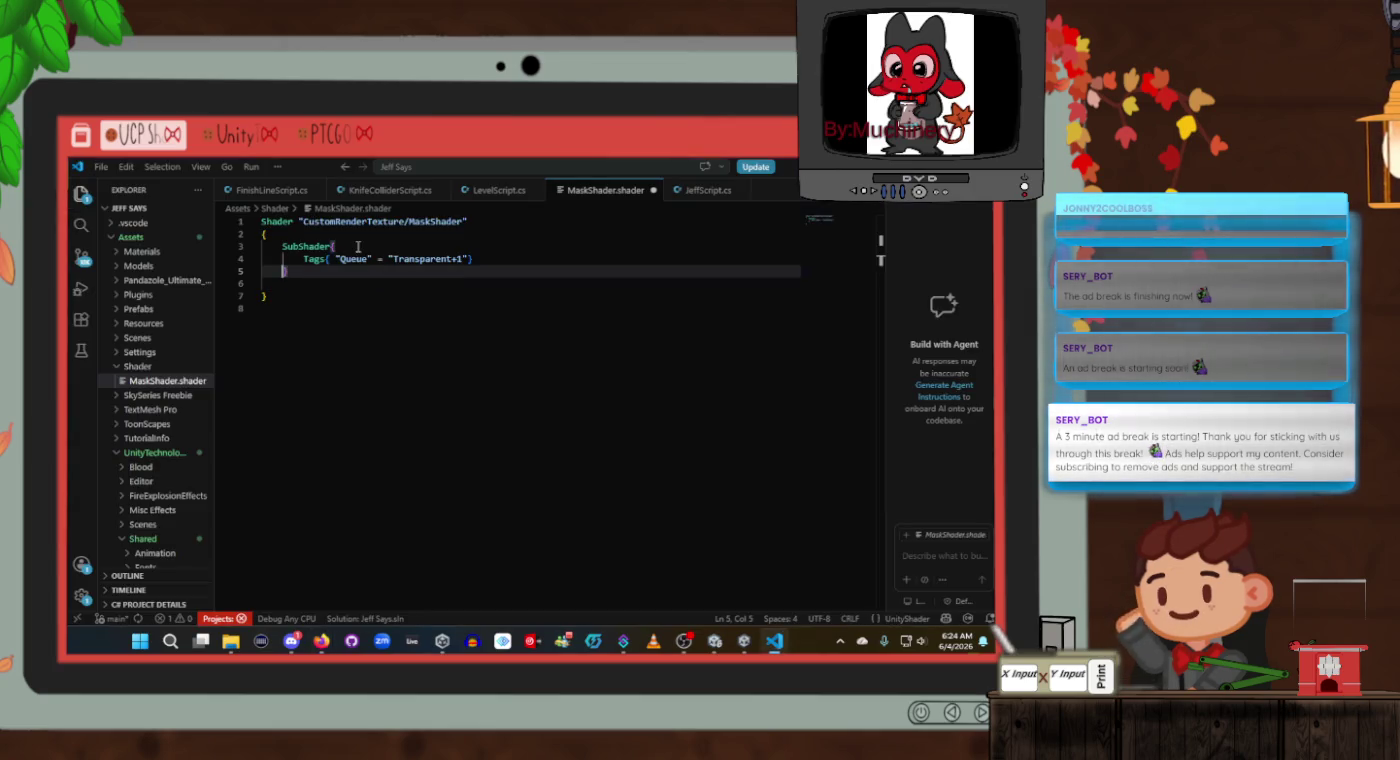
key(Return)
key(alt+Tab)
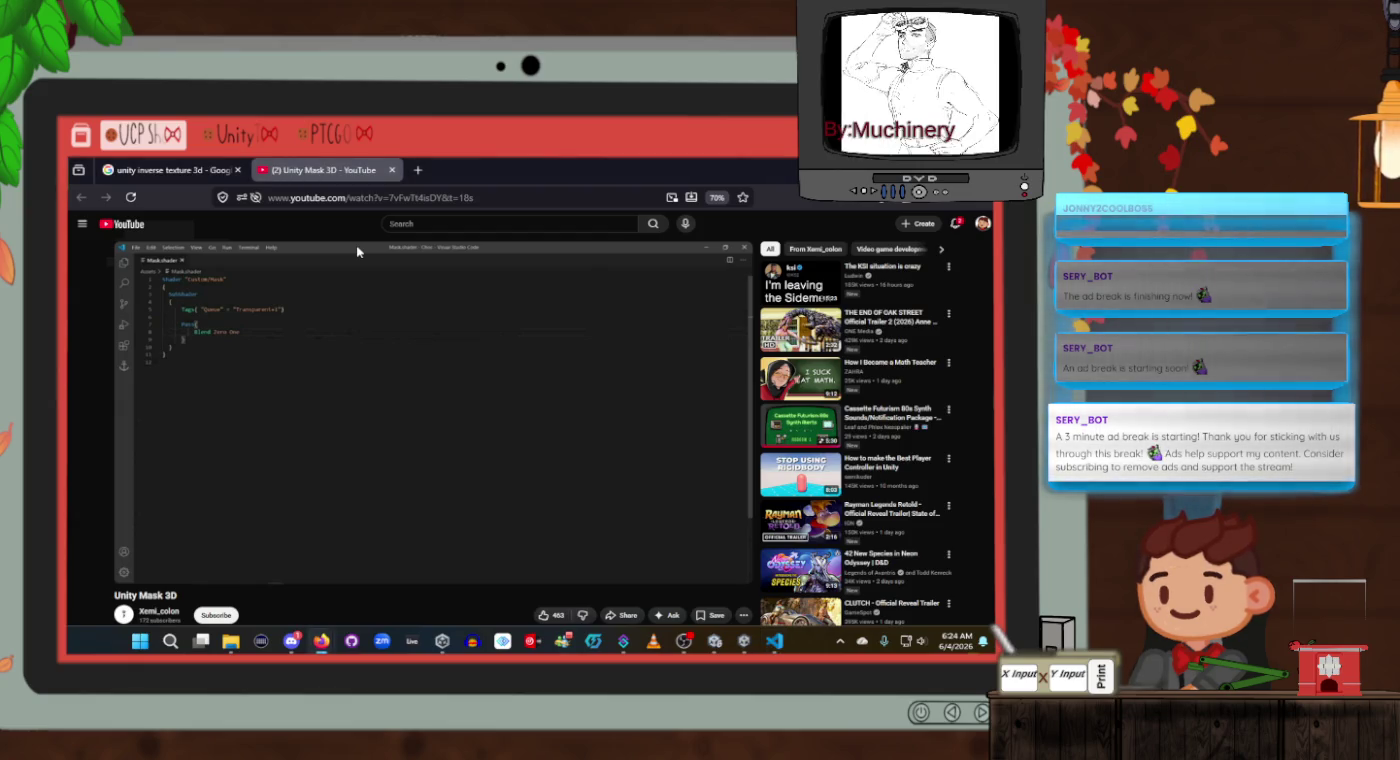
key(alt+Tab)
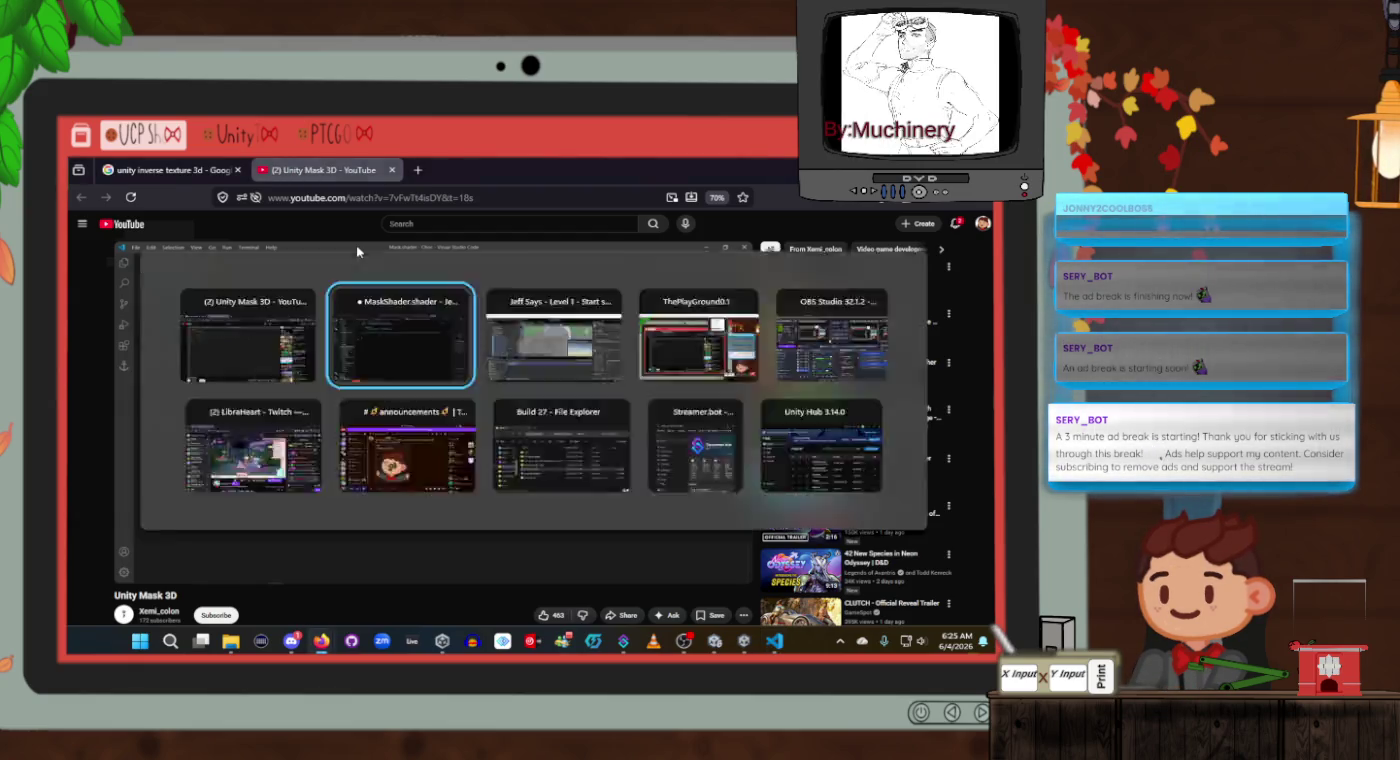
key(Up)
key(Up)
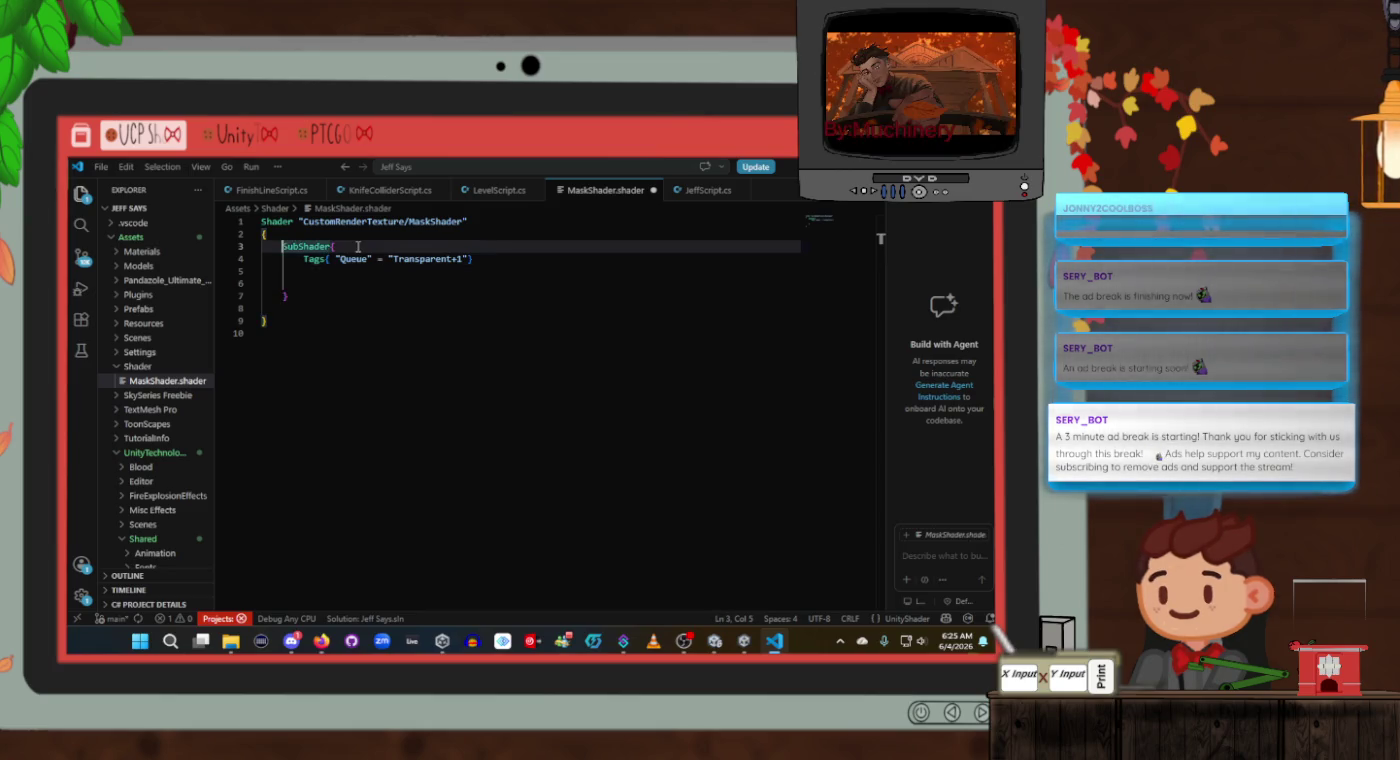
key(Up)
key(ctrl+Right)
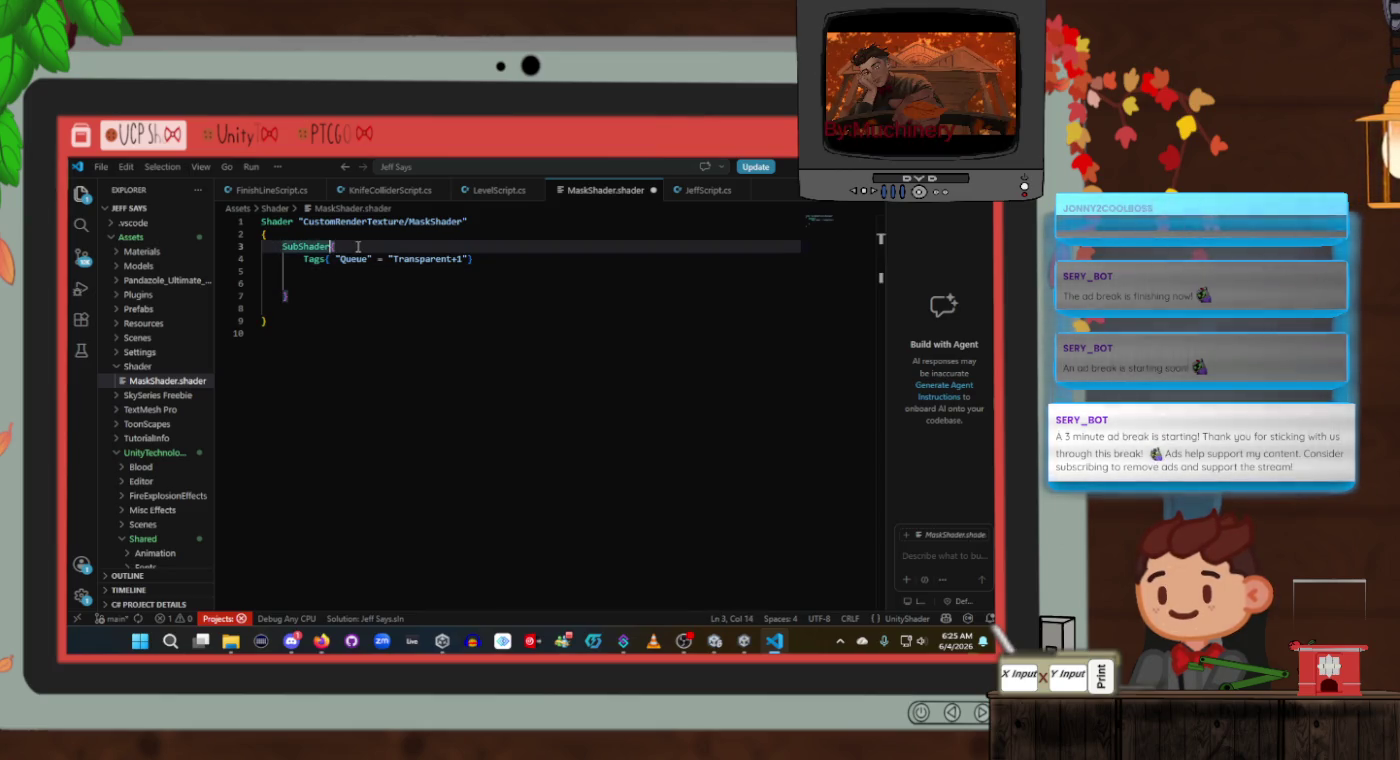
key(Return)
key(Down)
key(Down)
key(Down)
Add a Pass block containing Blend Zero One.
text(Pass{)
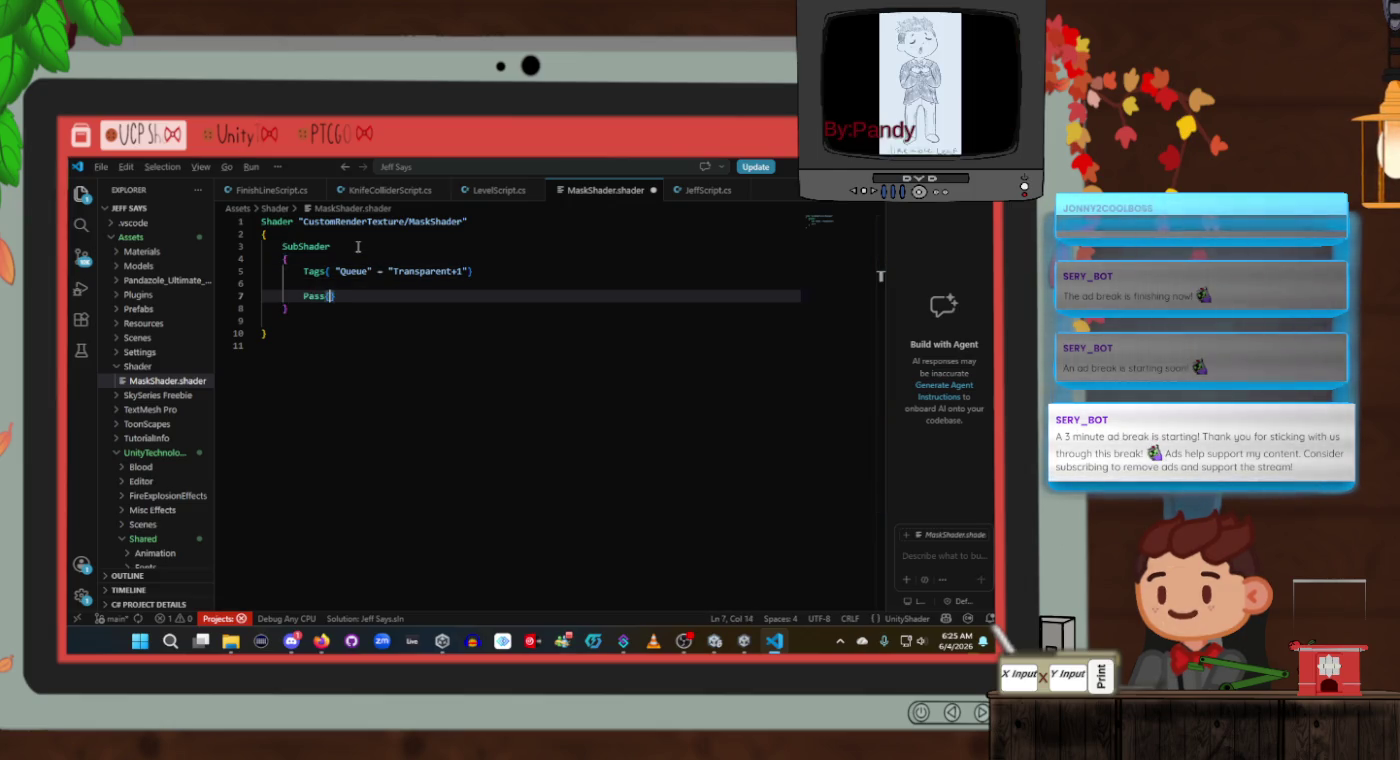
key(alt+Tab)
key(alt+Tab)
key(Return)
key(alt+Tab)
key(alt+Tab)
text(Blend zer)
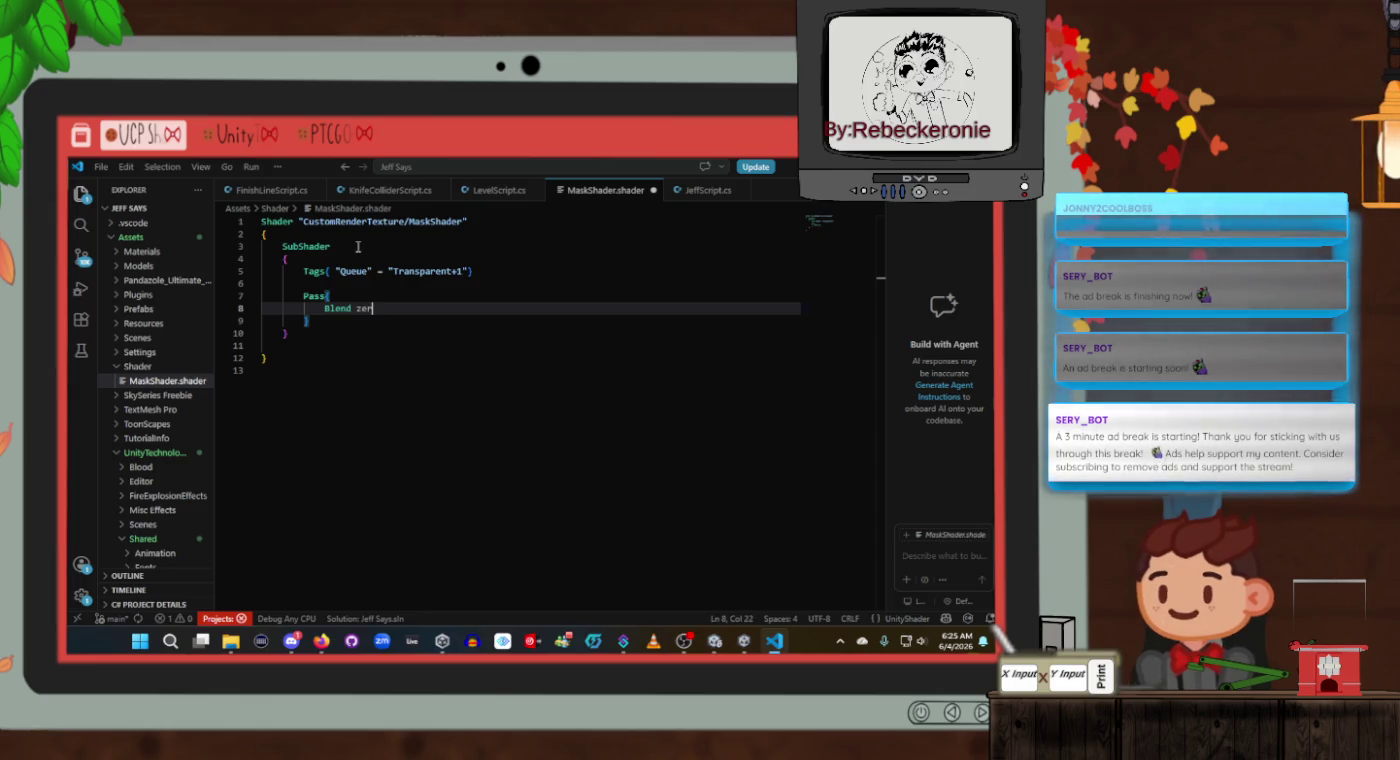
key(Tab)
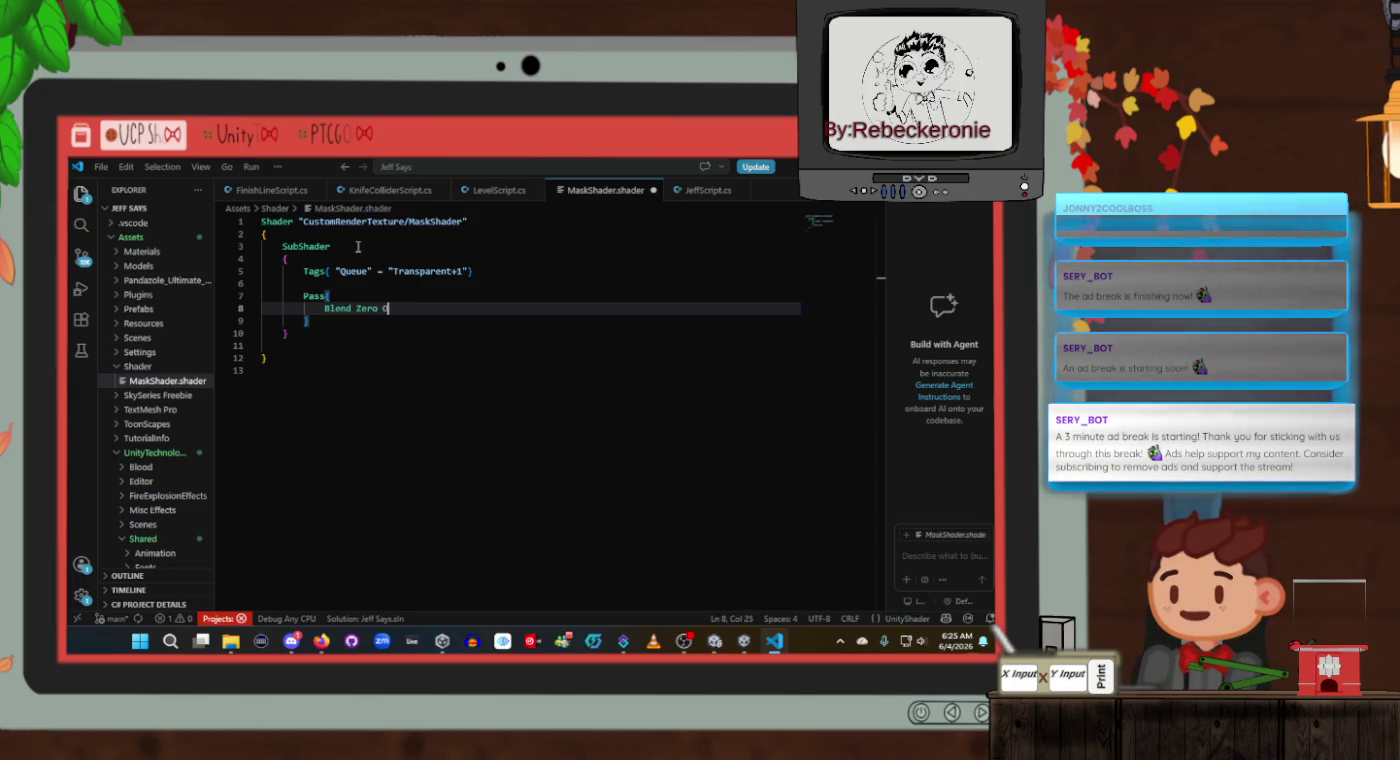
Verify the Blend line against the tutorial, then close MaskShader.shader and return to Unity.
key(alt+Tab)
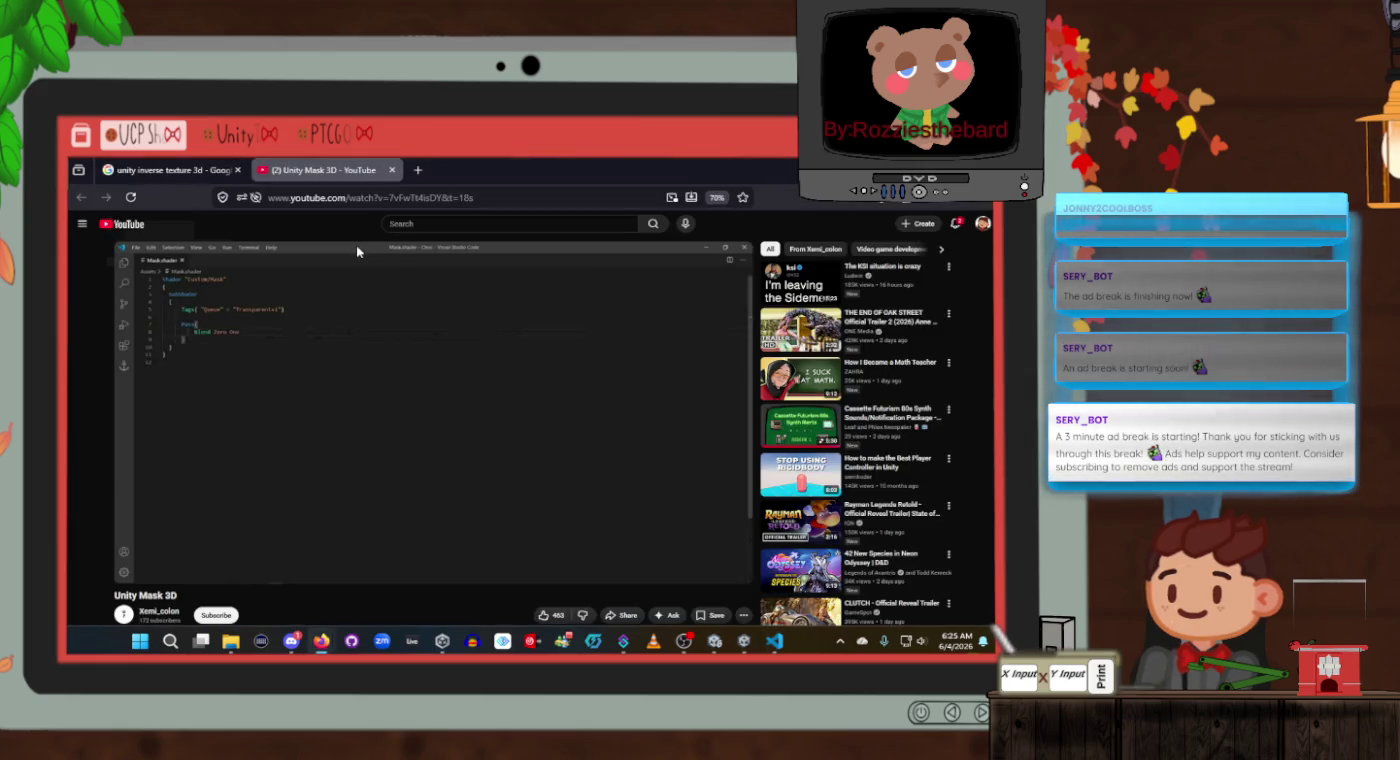
key(alt+Tab)
key(alt+Tab)
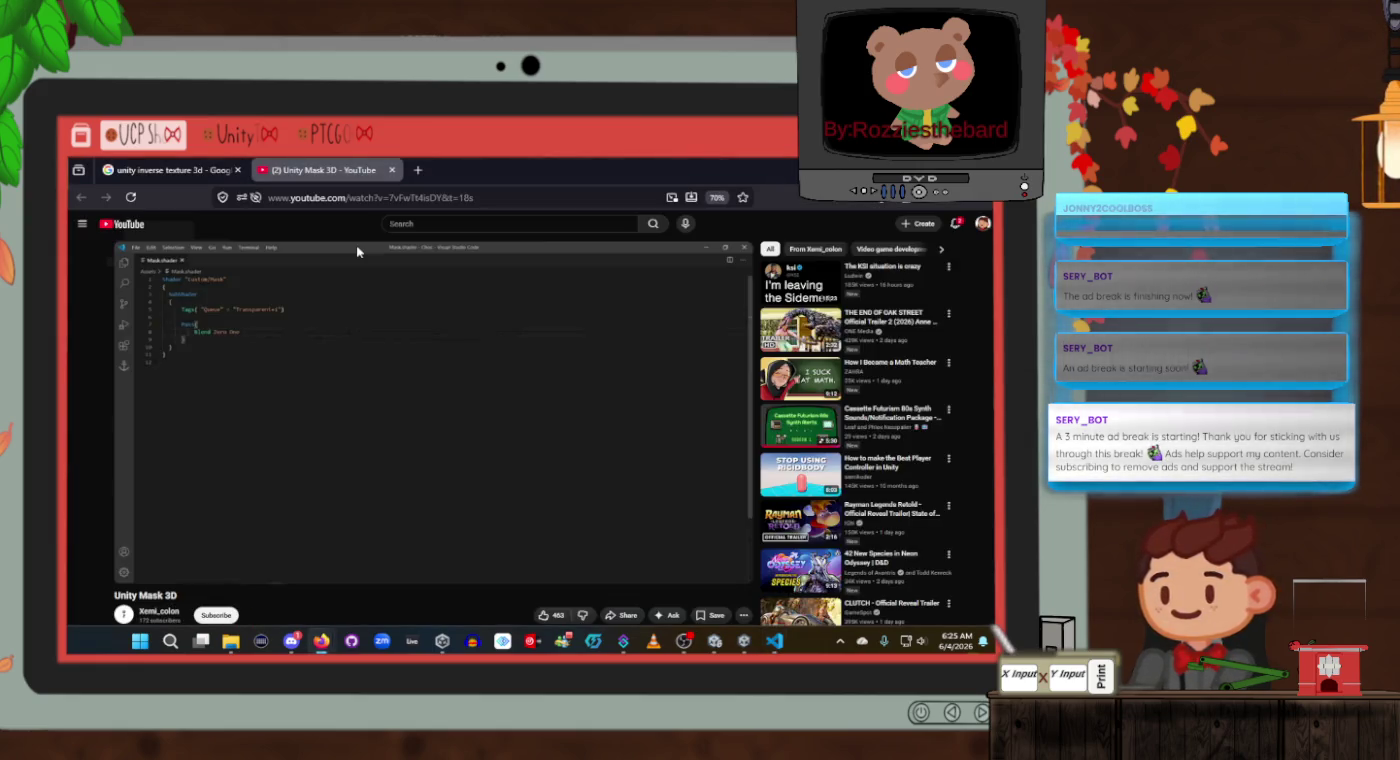
click(374, 327)
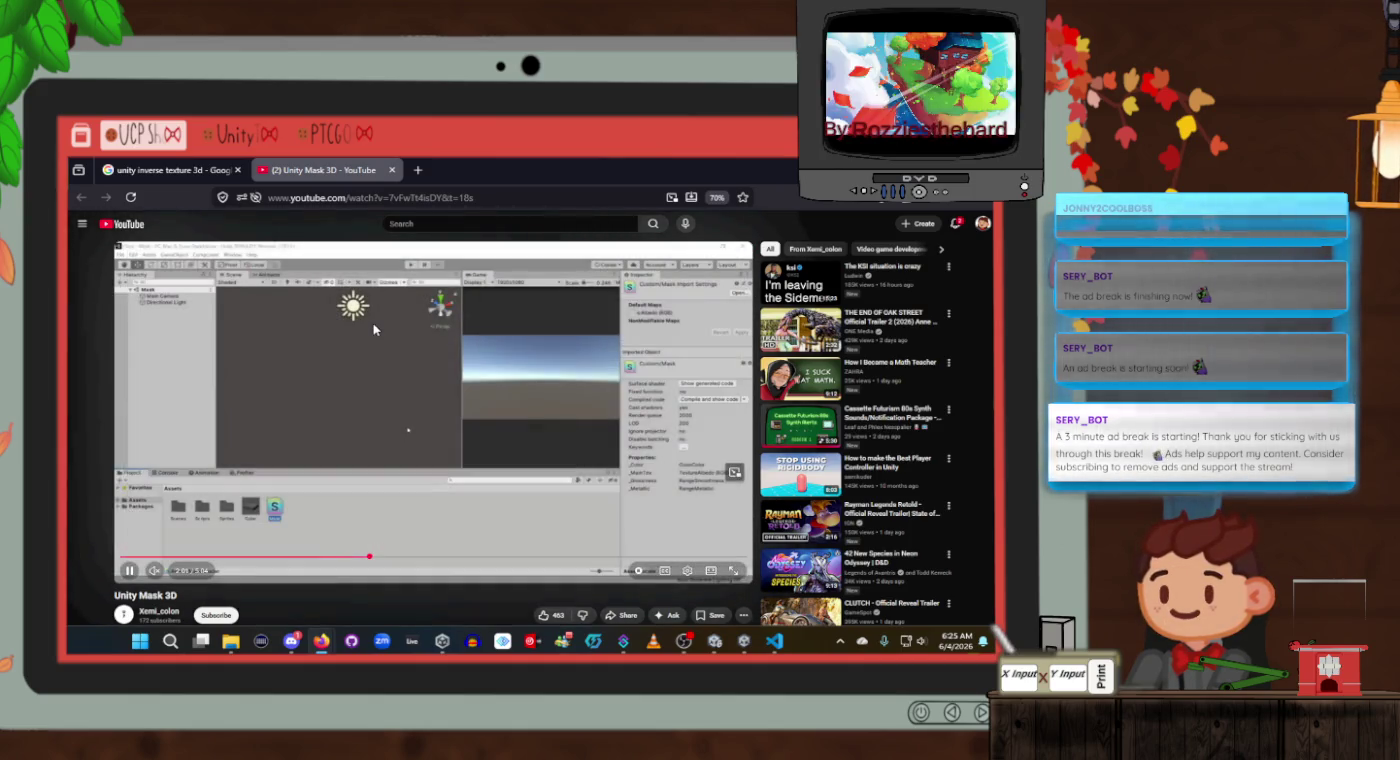
click(369, 379)
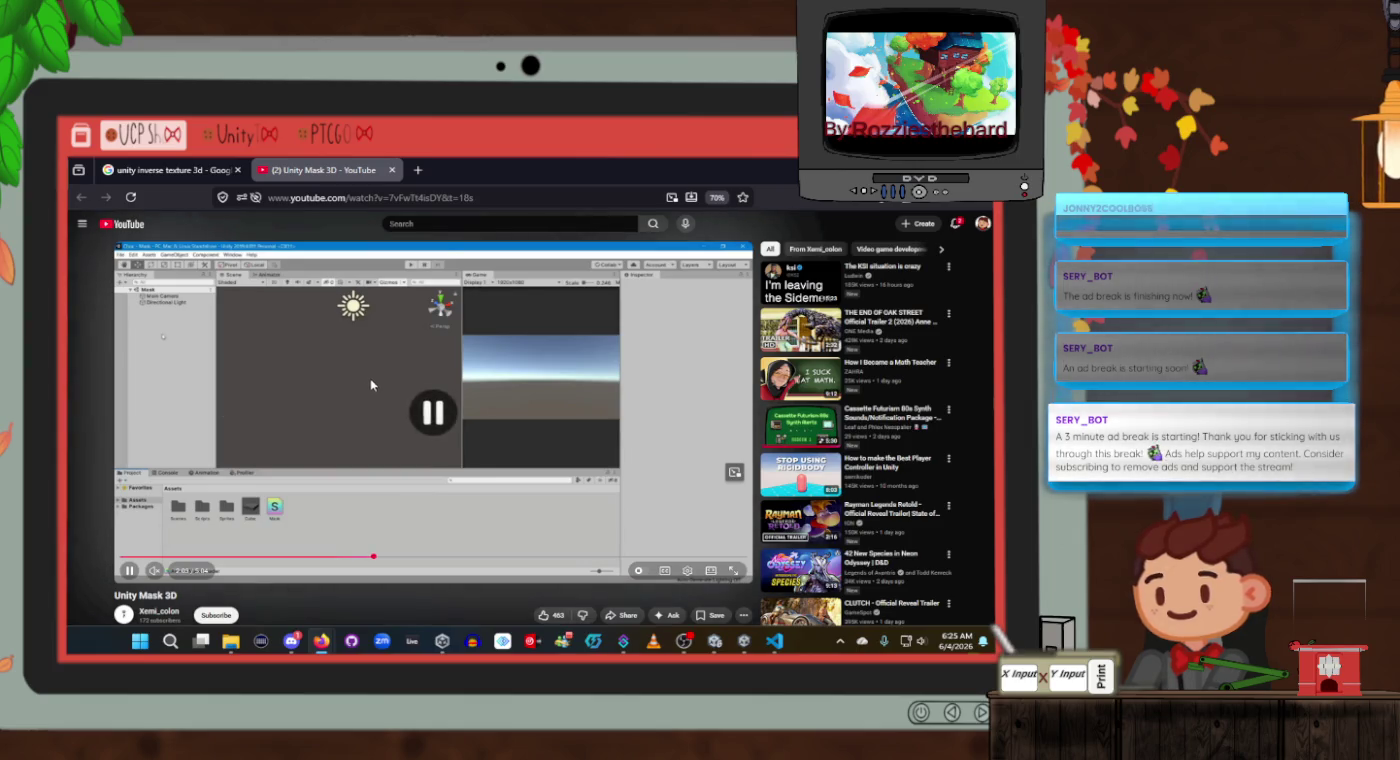
key(alt+Tab)
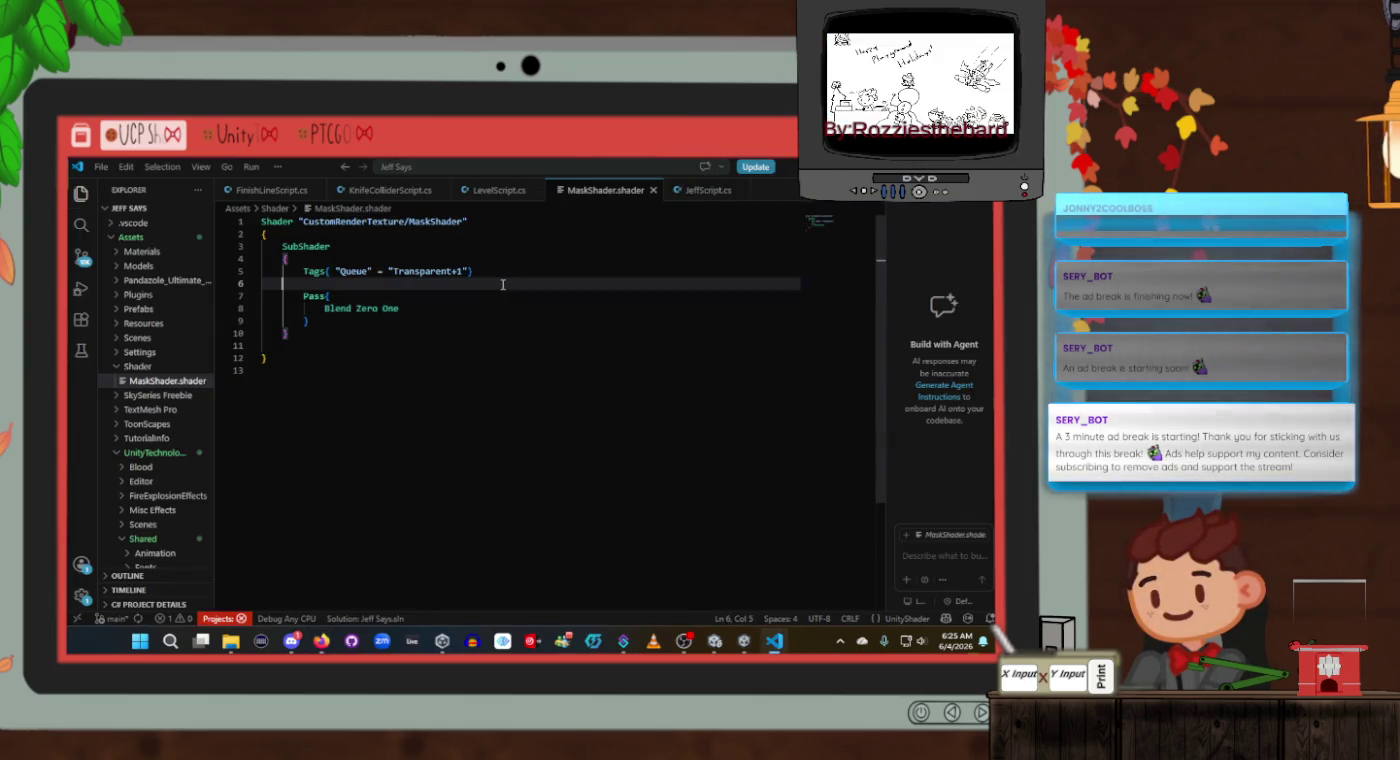
click(654, 190)
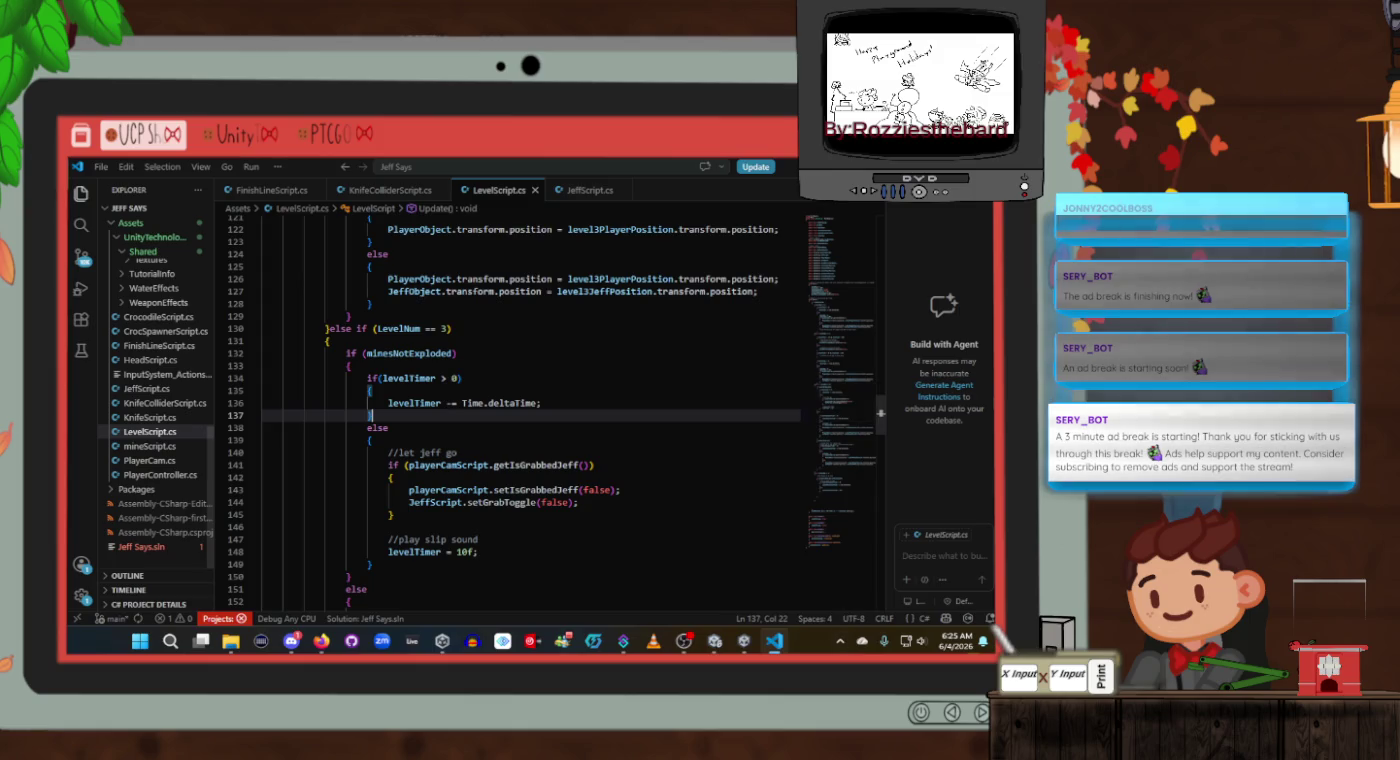
click(714, 641)
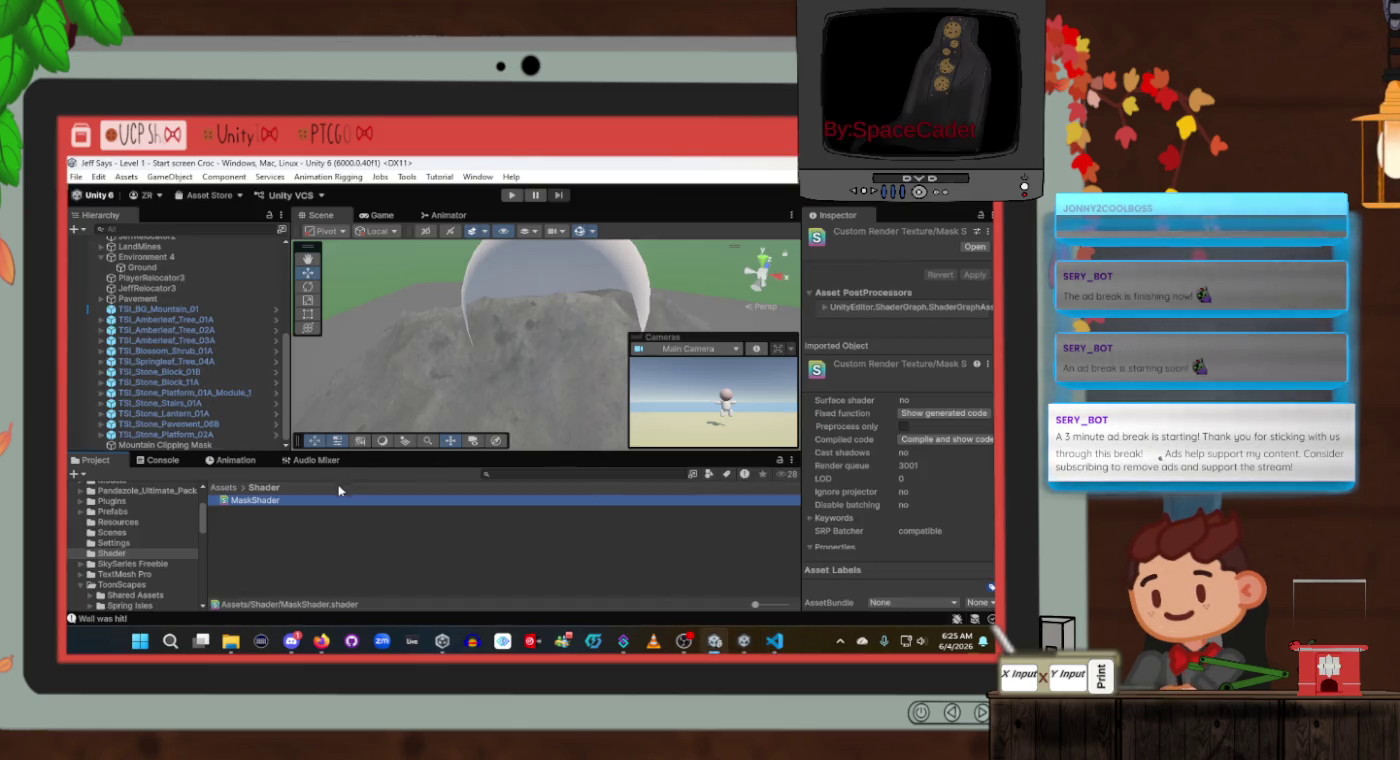
Back in Unity, select MaskMaterial in the Assets/Materials folder.
key(alt+Tab)
key(alt+Tab)
key(alt+Tab)
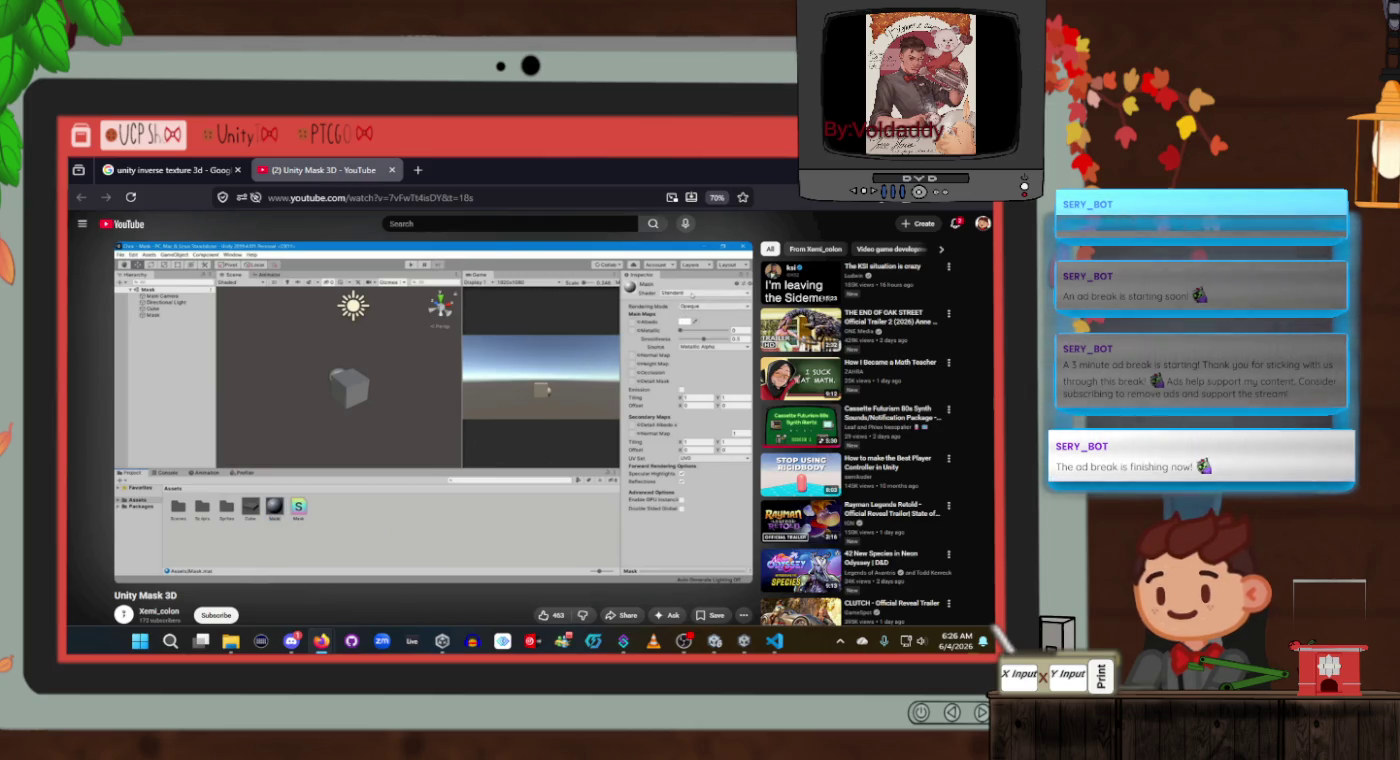
mouse_move(498, 435)
key(alt+Tab)
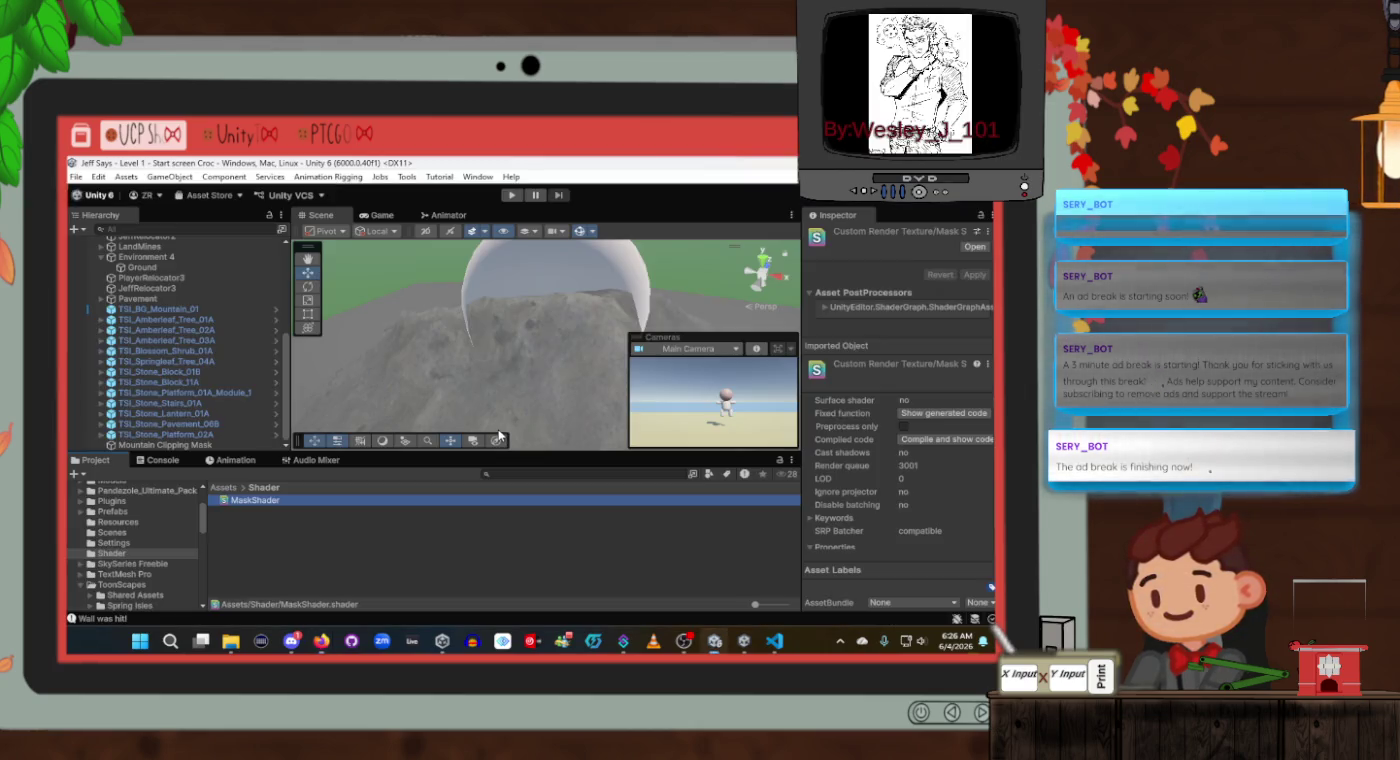
scroll(123, 519, up, 2)
click(117, 508)
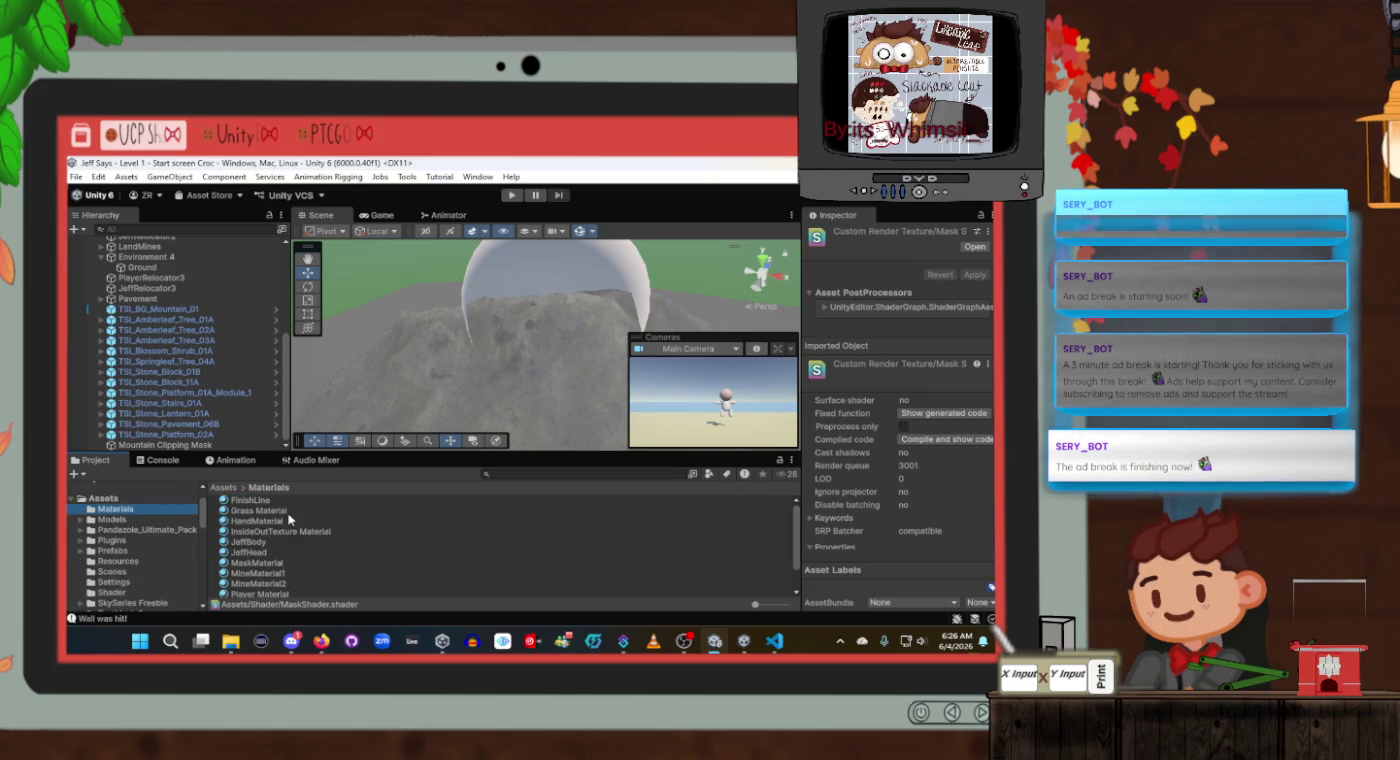
scroll(286, 533, down, 2)
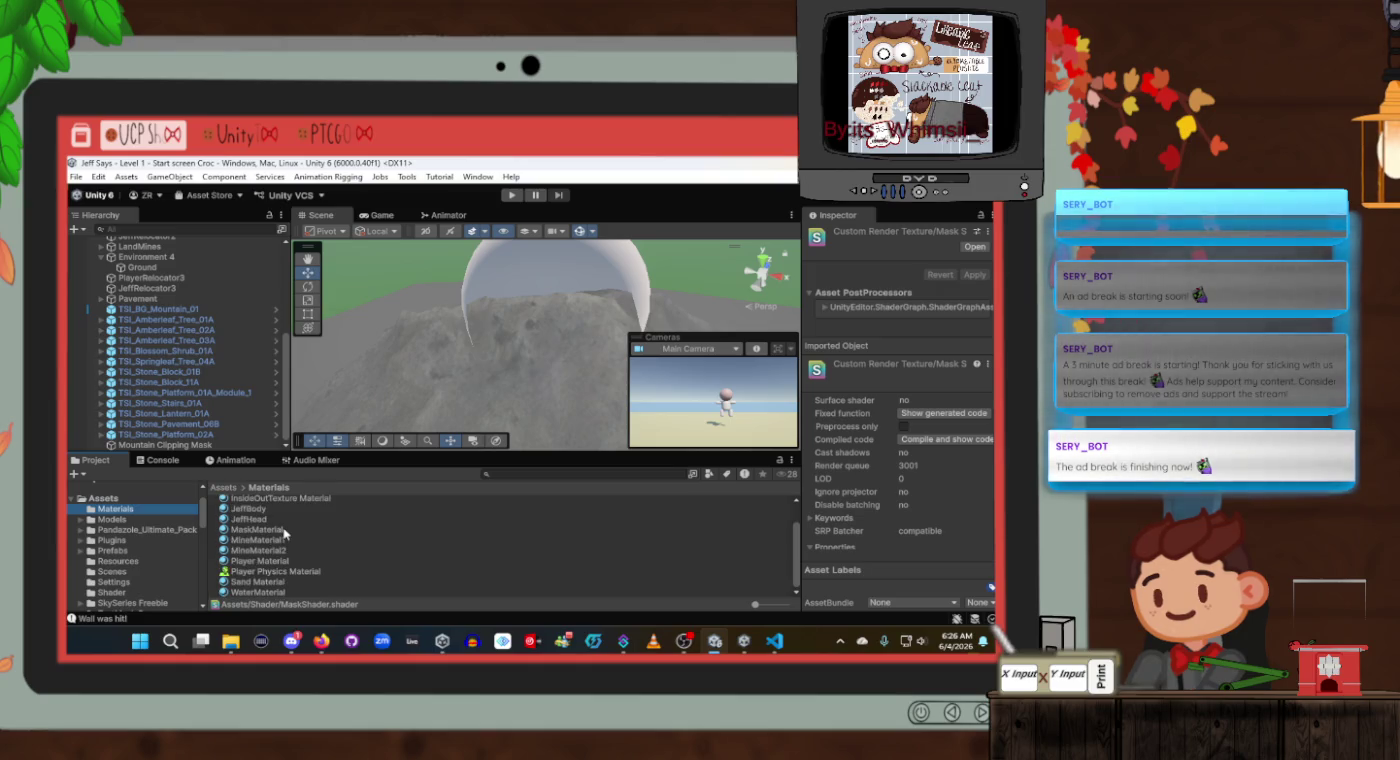
scroll(286, 532, up, 2)
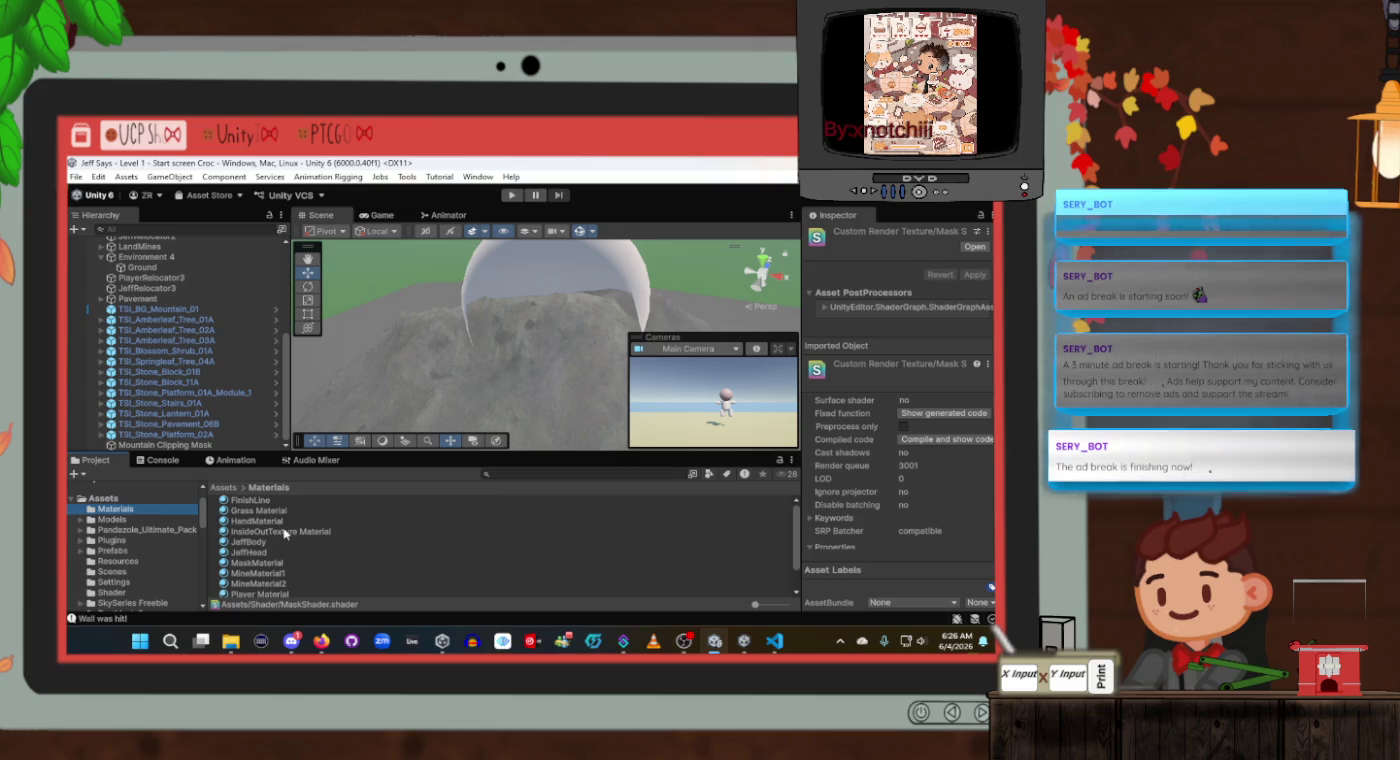
click(285, 530)
scroll(286, 532, down, 1)
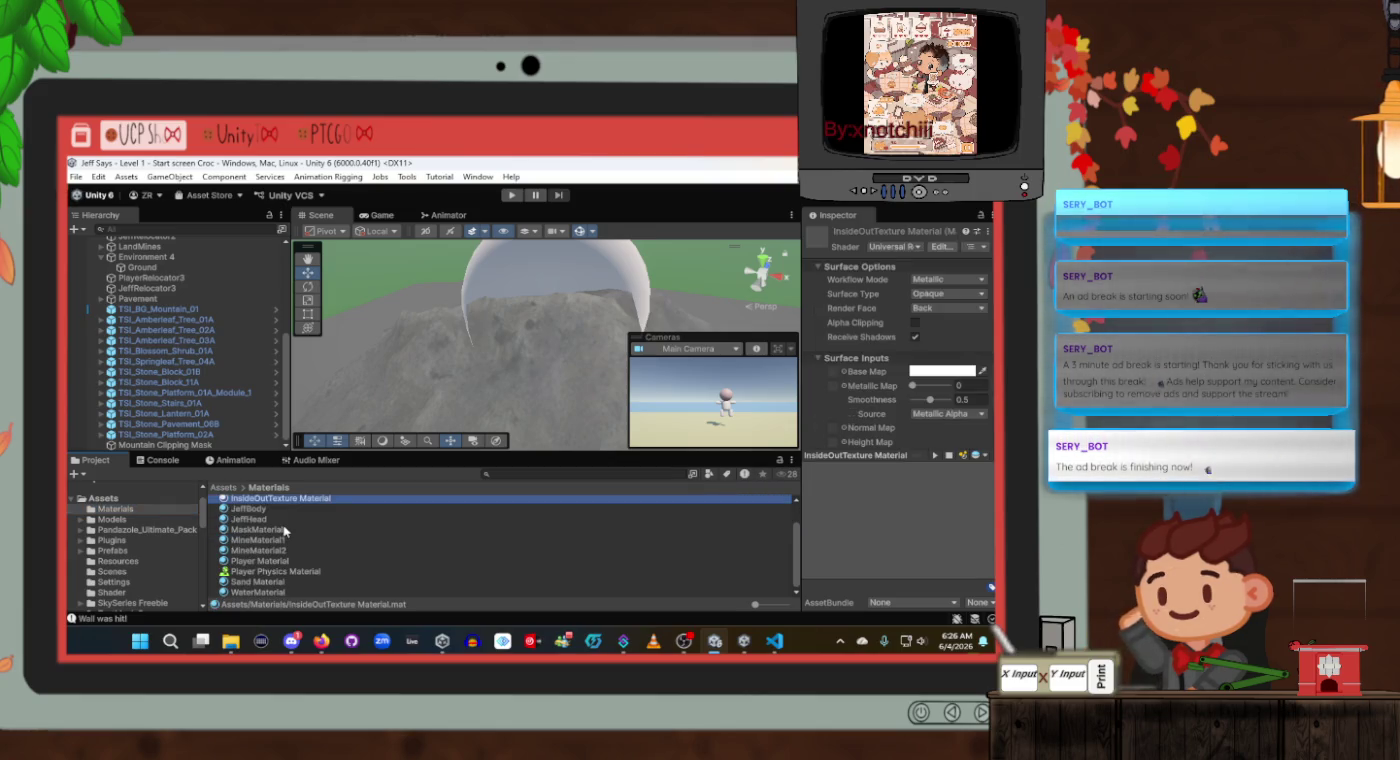
click(258, 529)
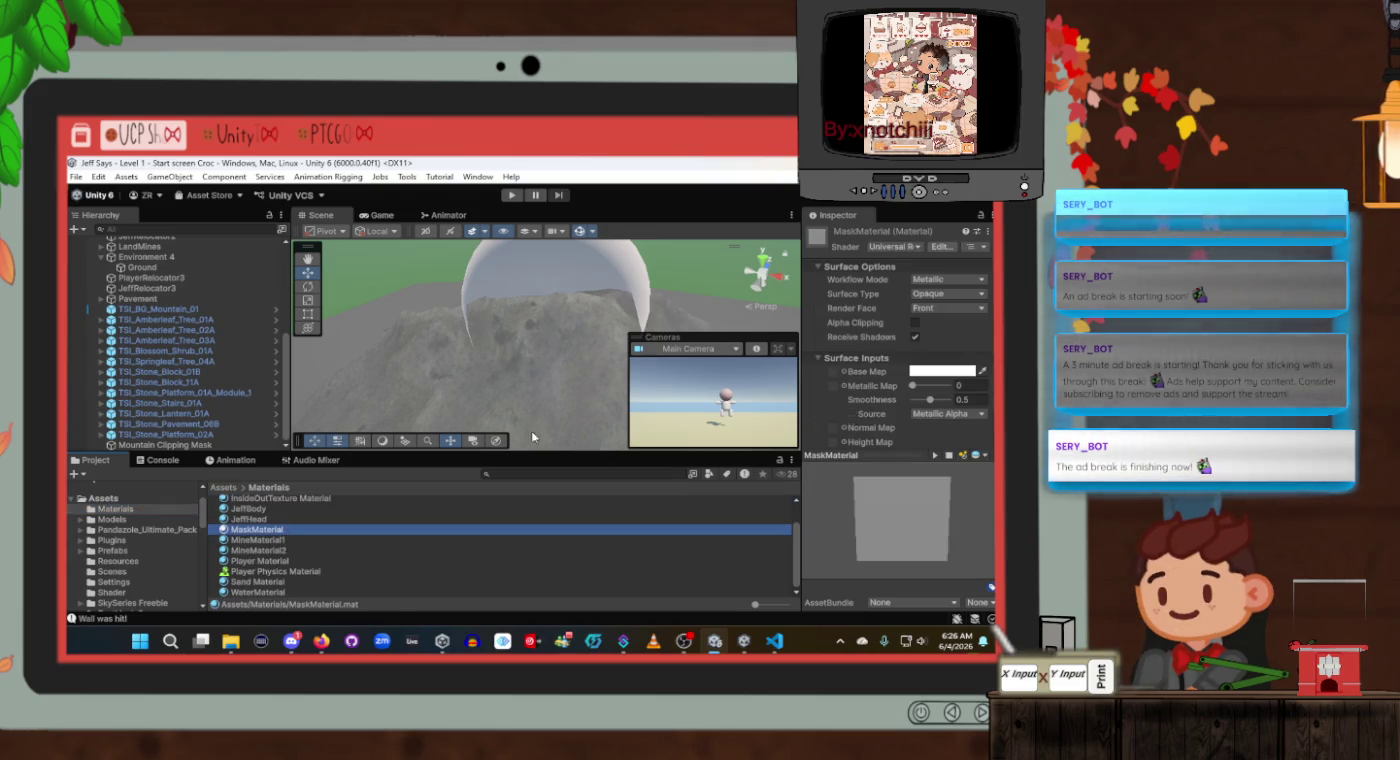
Set MaskMaterial's shader to CustomRenderTexture/MaskShader, giving it render queue 3001.
click(900, 248)
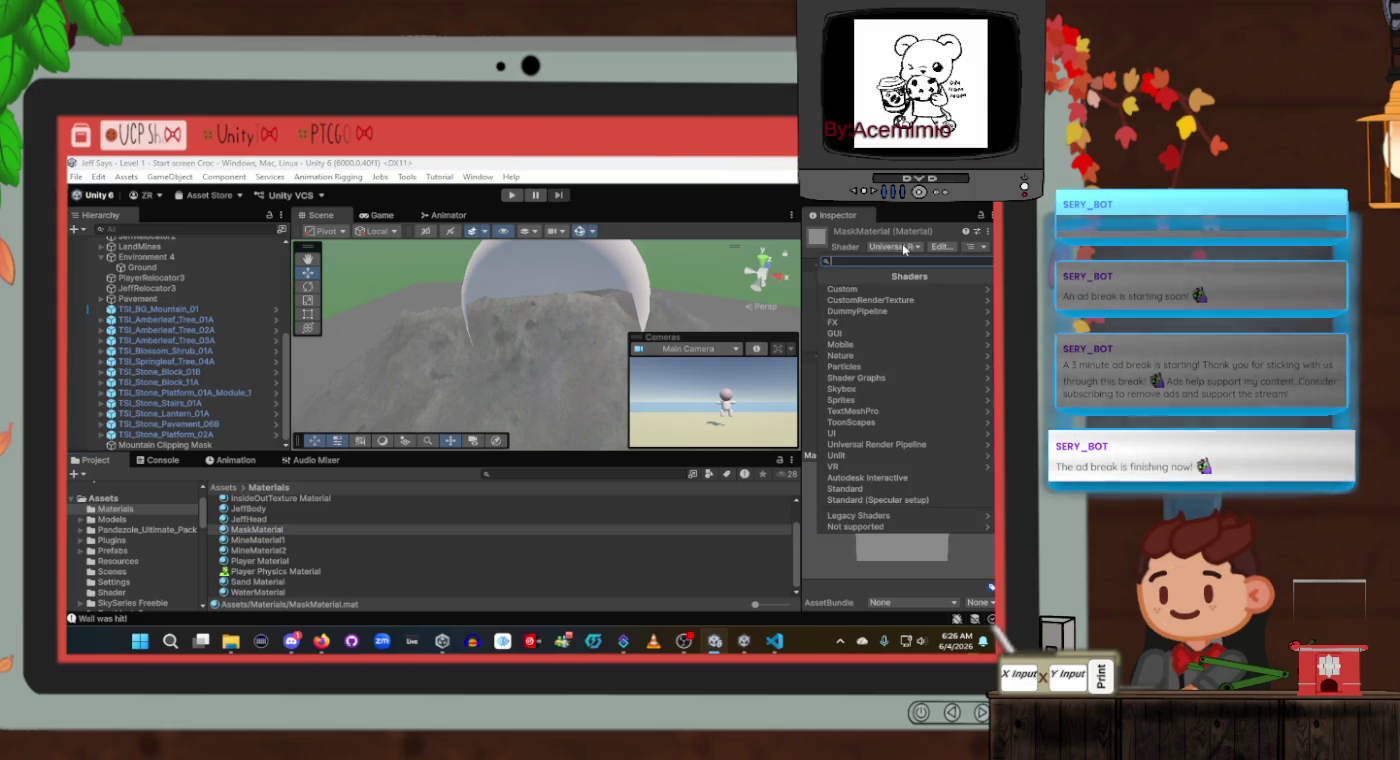
click(884, 291)
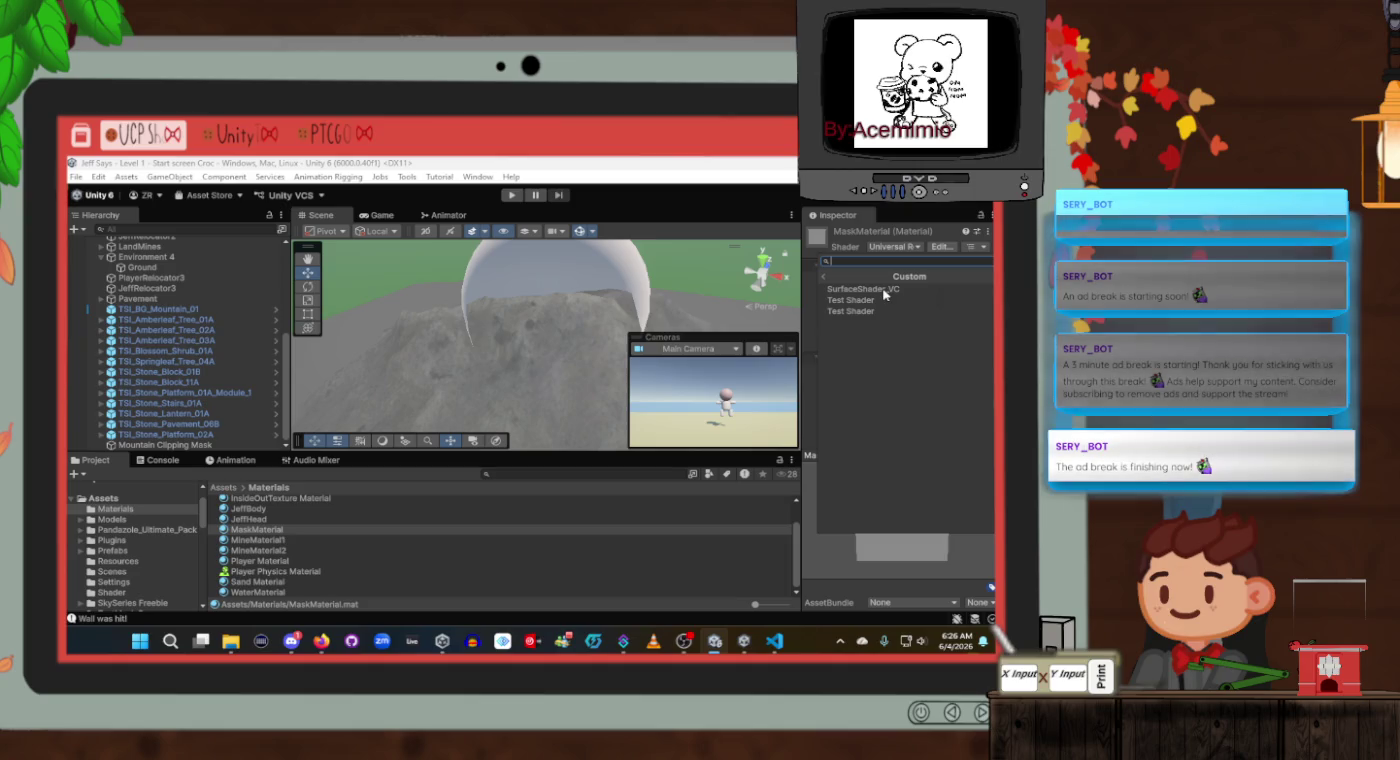
click(838, 279)
click(840, 300)
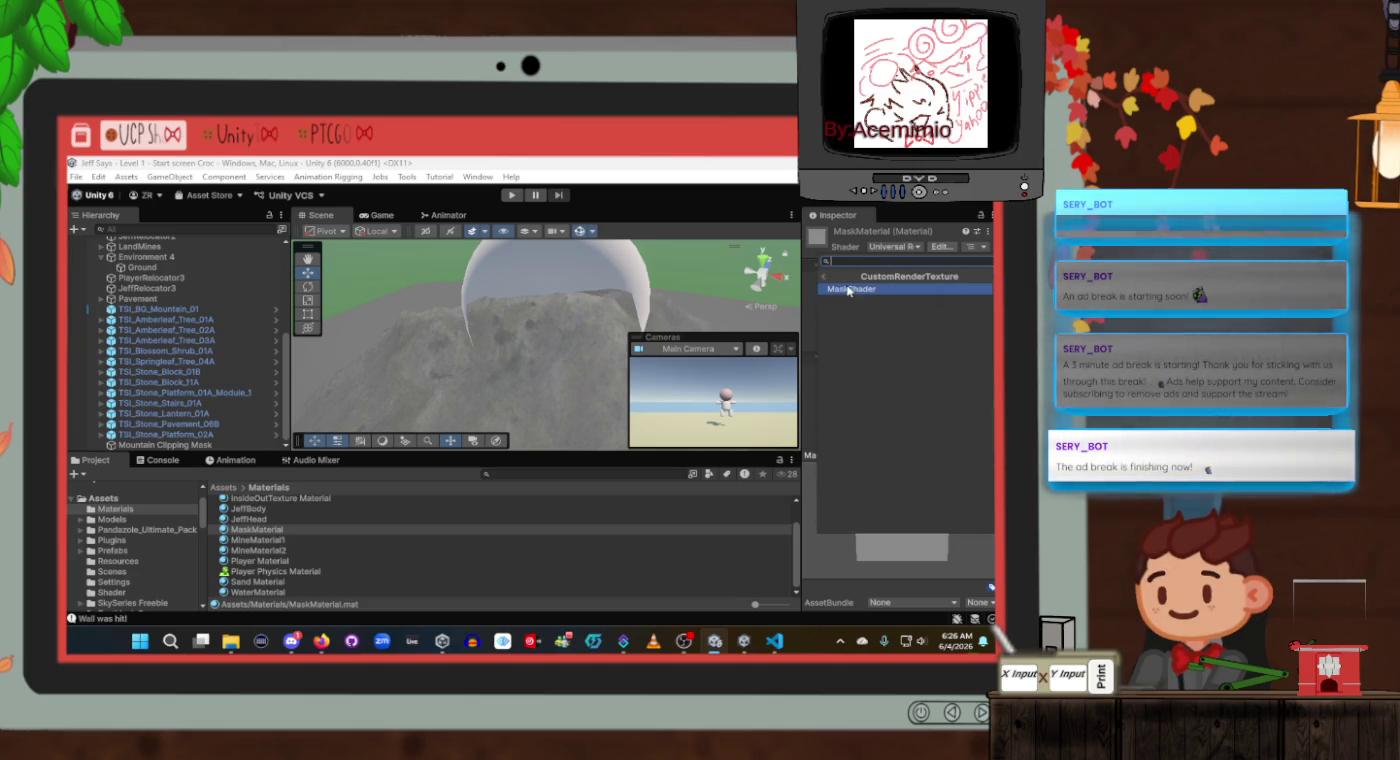
click(821, 277)
click(846, 291)
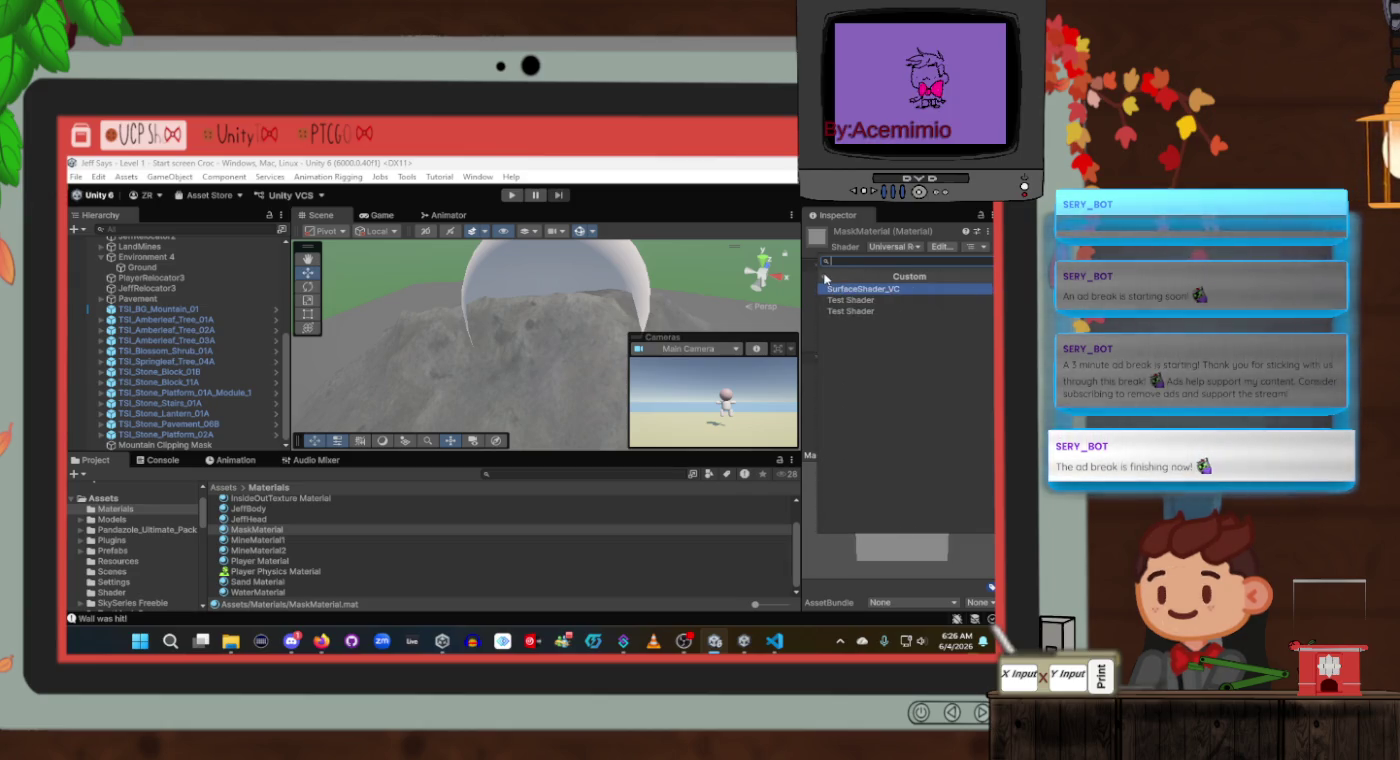
click(824, 279)
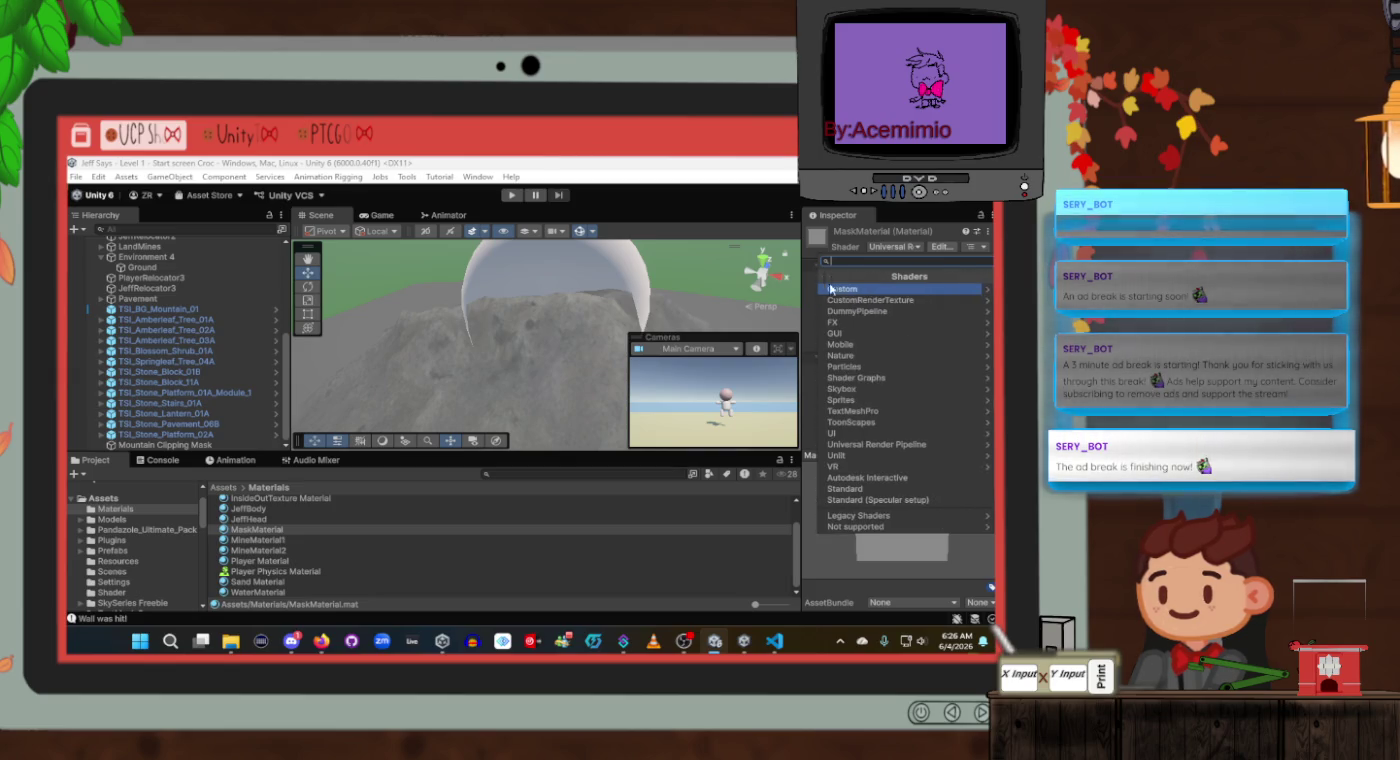
click(857, 299)
click(857, 290)
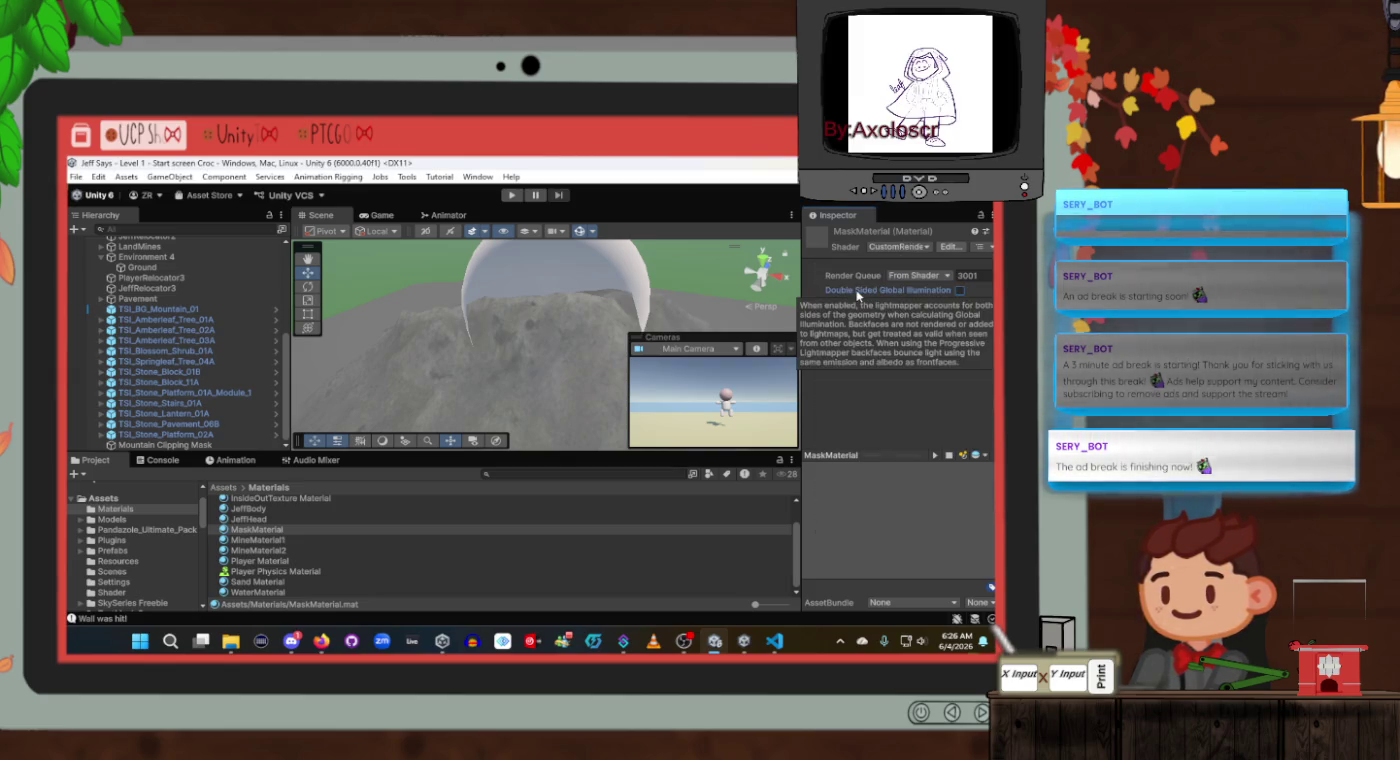
Open the Shader folder and bring up its asset context menu.
scroll(140, 578, down, 2)
click(140, 554)
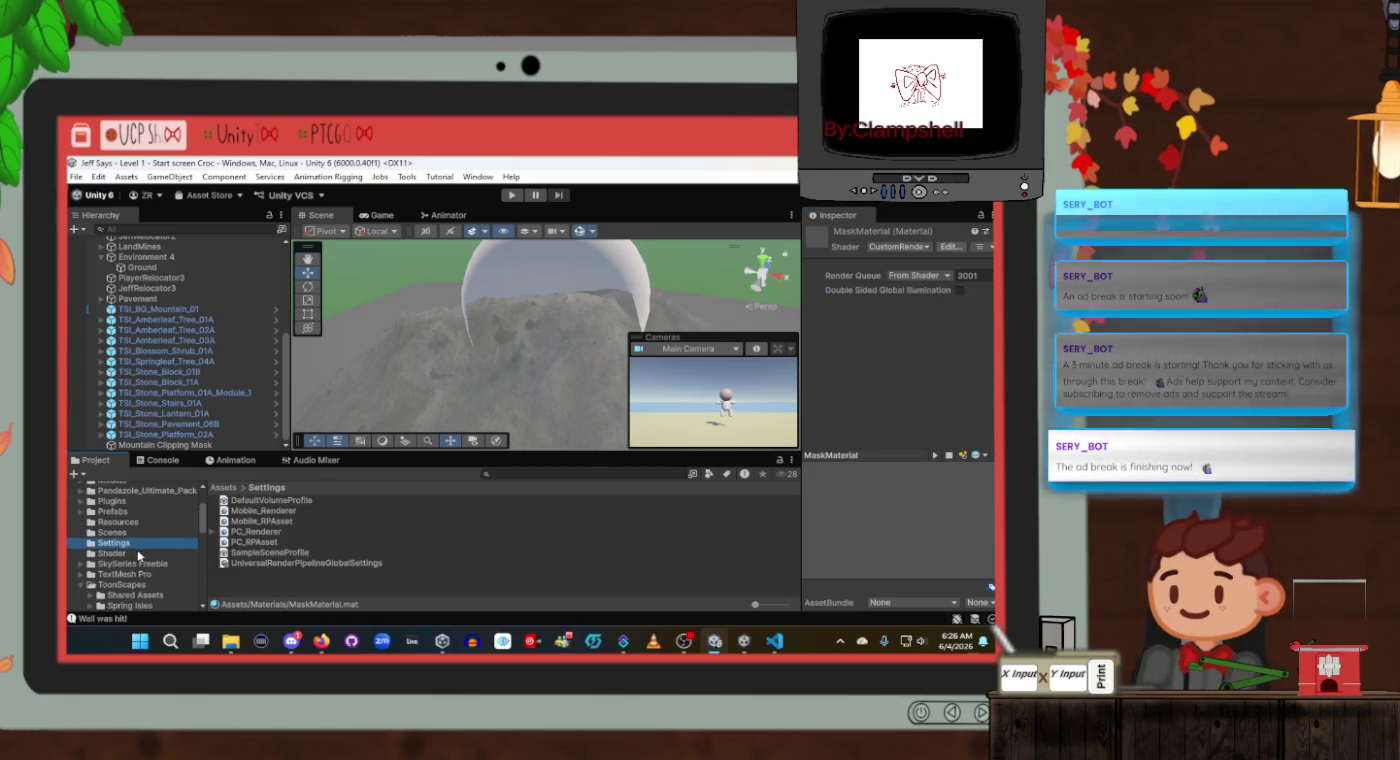
right_click(352, 554)
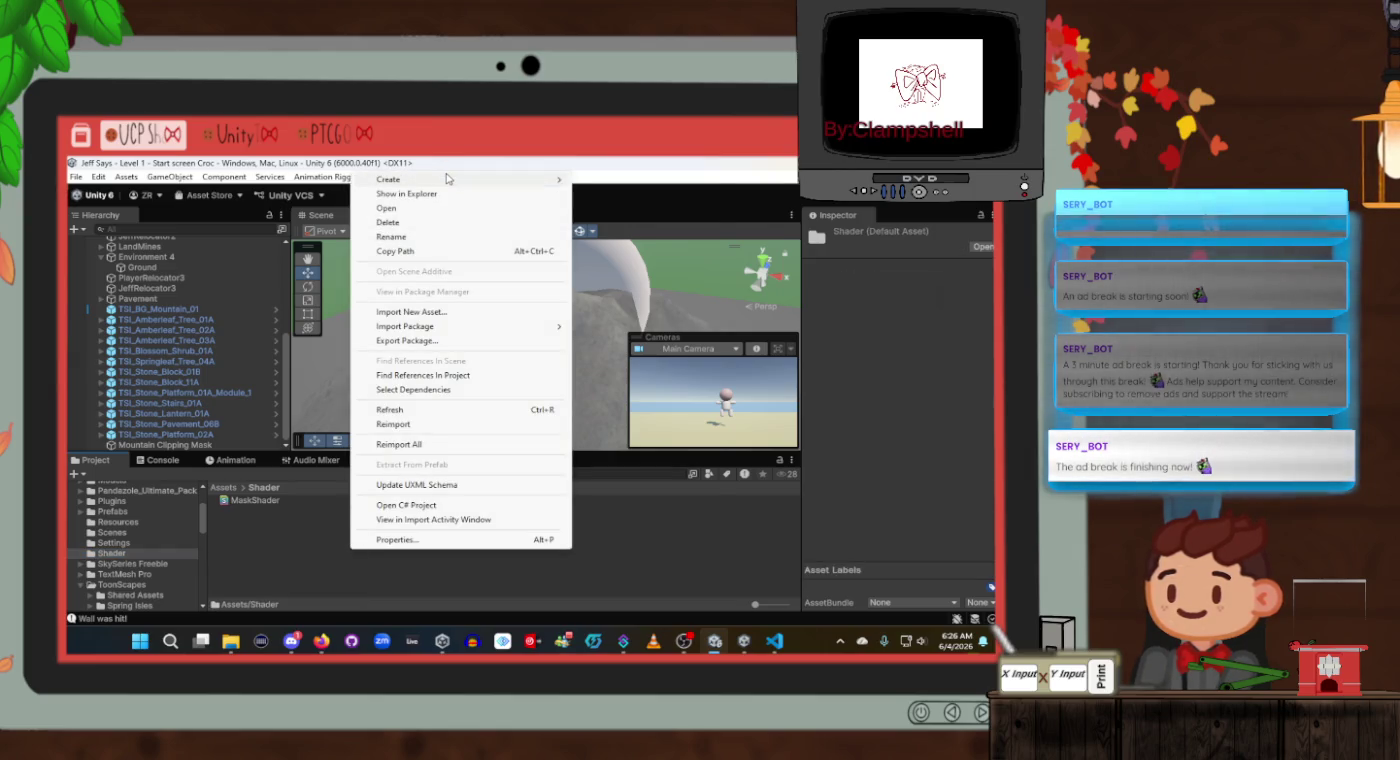
Look at the Shader folder's Create > Shader menu and dismiss it without creating anything.
mouse_move(449, 180)
mouse_move(613, 347)
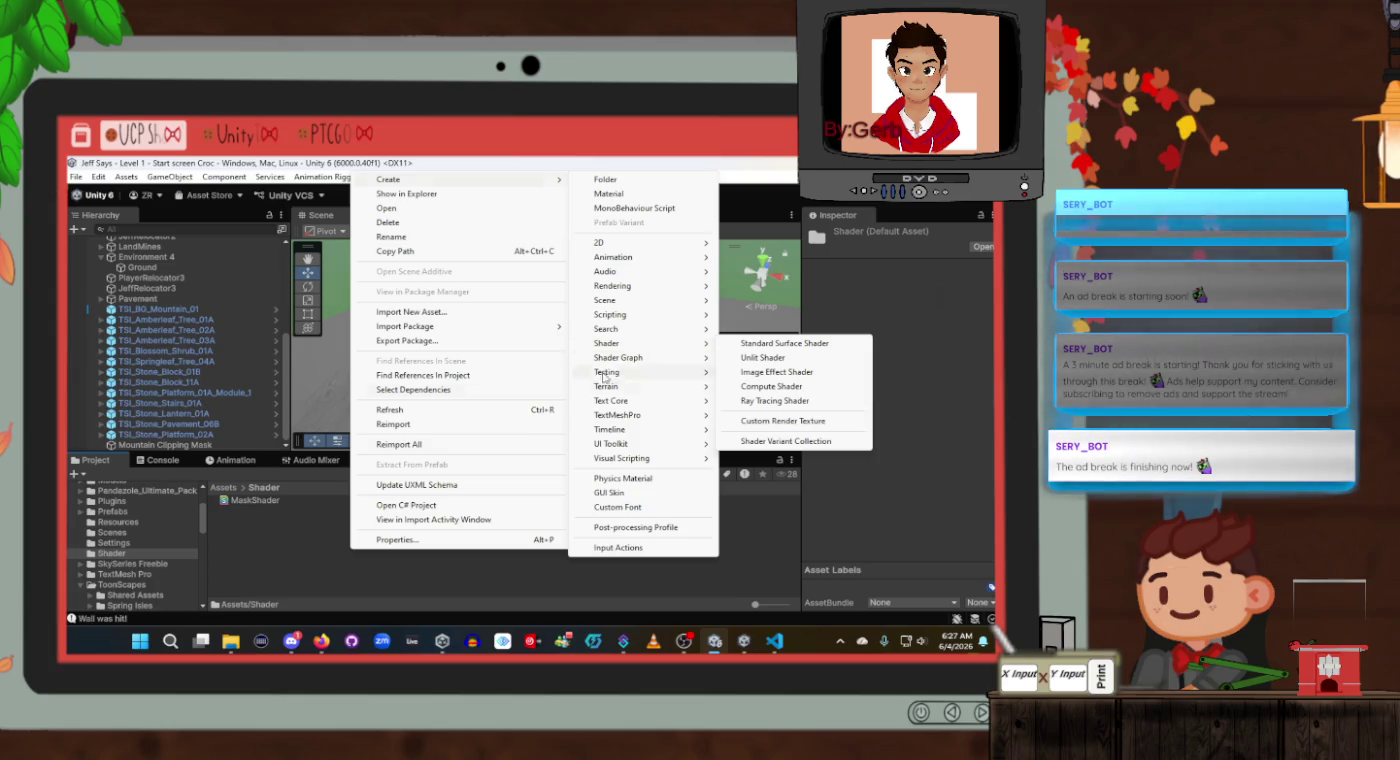
click(265, 543)
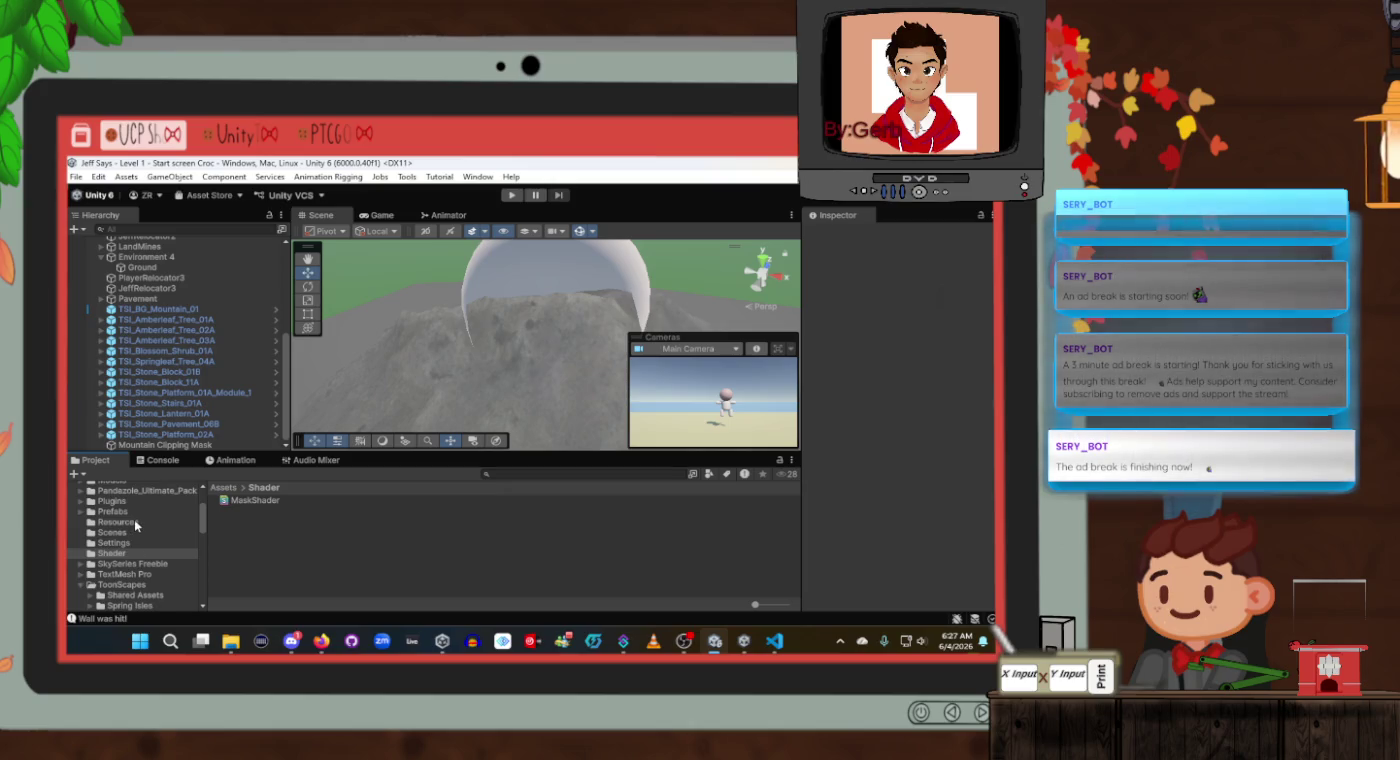
Reconfirm CustomRenderTexture/MaskShader on MaskMaterial, then resume the Unity Mask 3D tutorial video.
scroll(135, 519, up, 3)
click(127, 551)
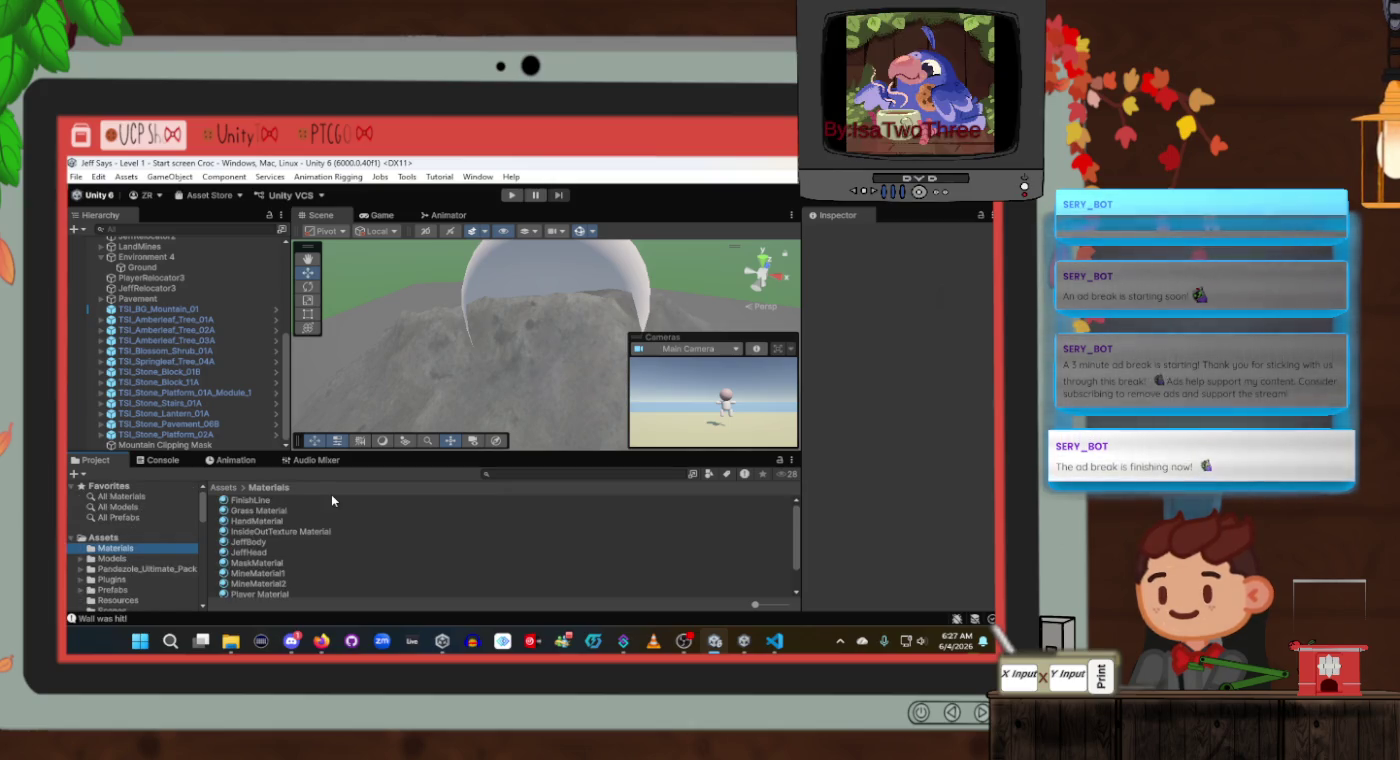
click(273, 565)
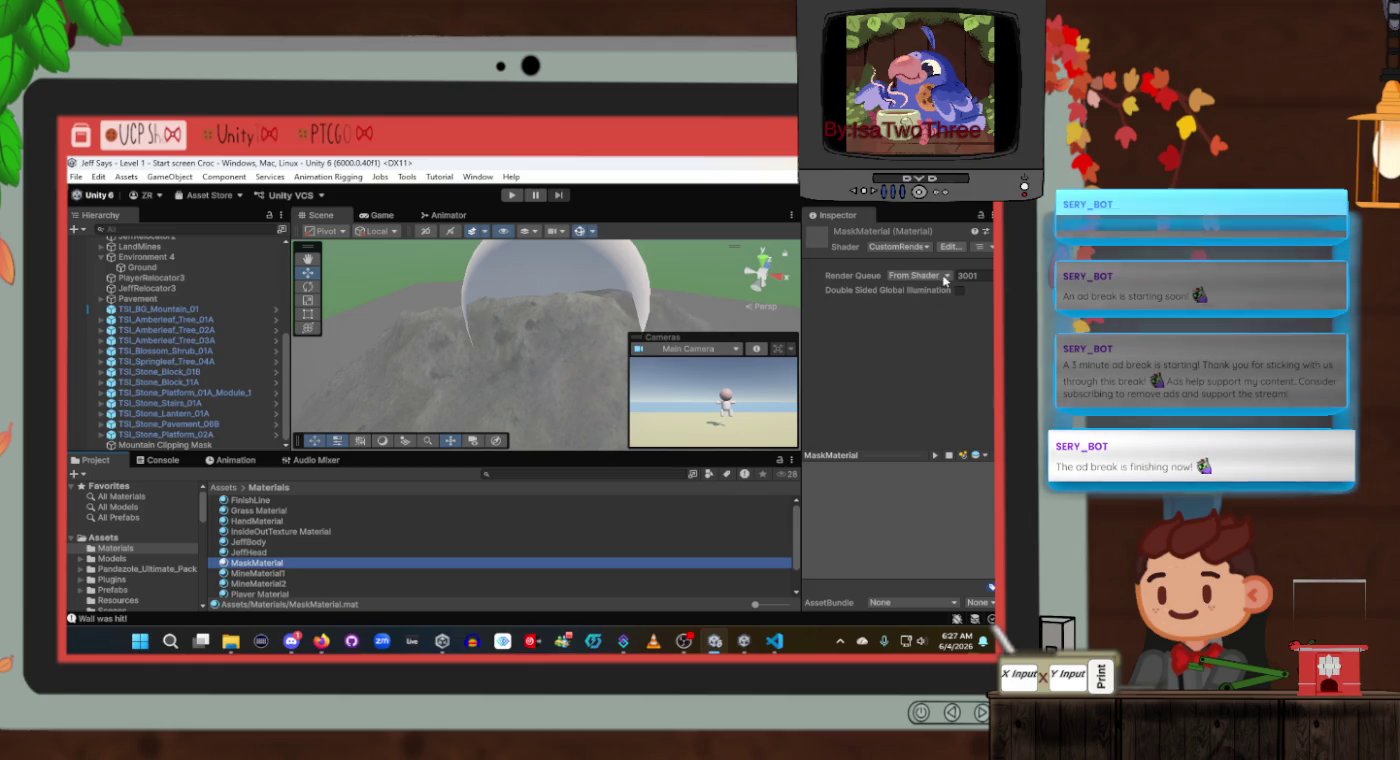
click(931, 249)
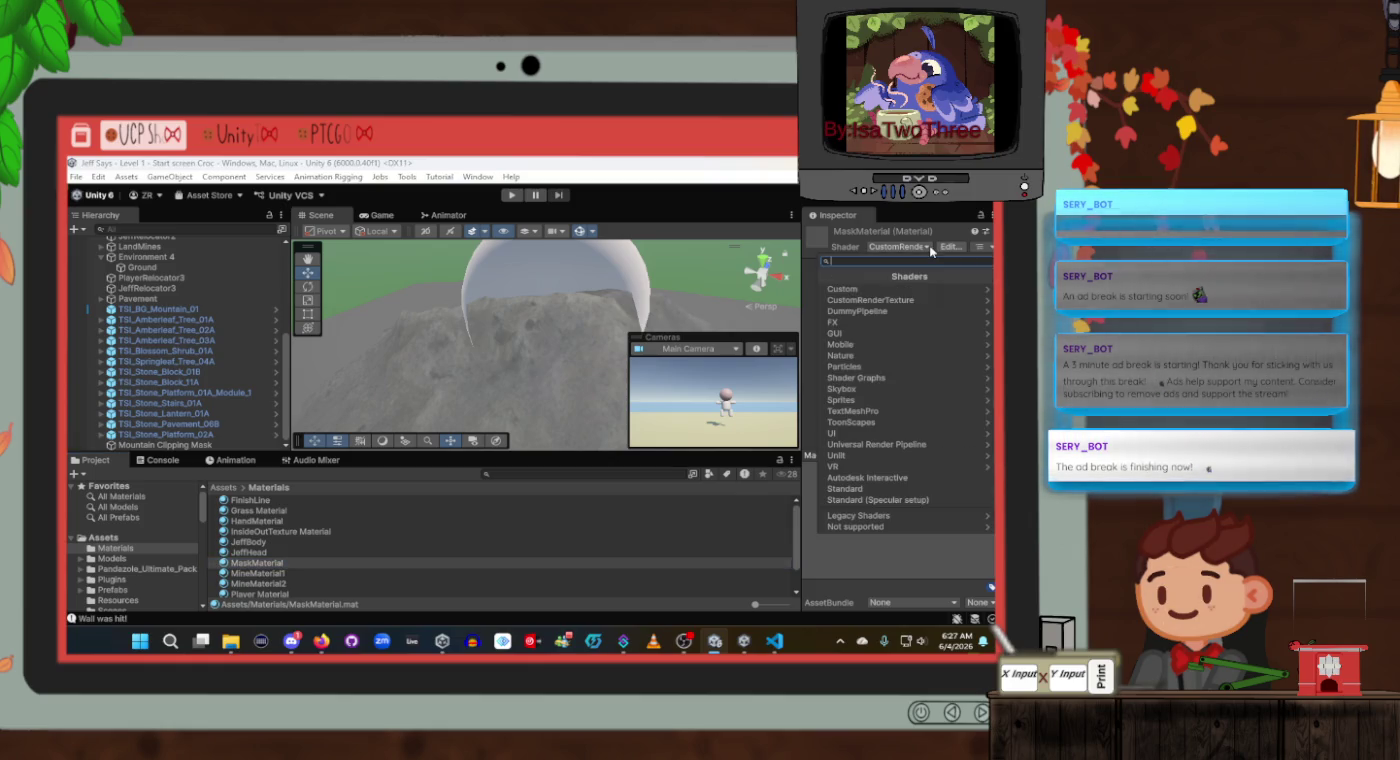
click(872, 301)
click(872, 290)
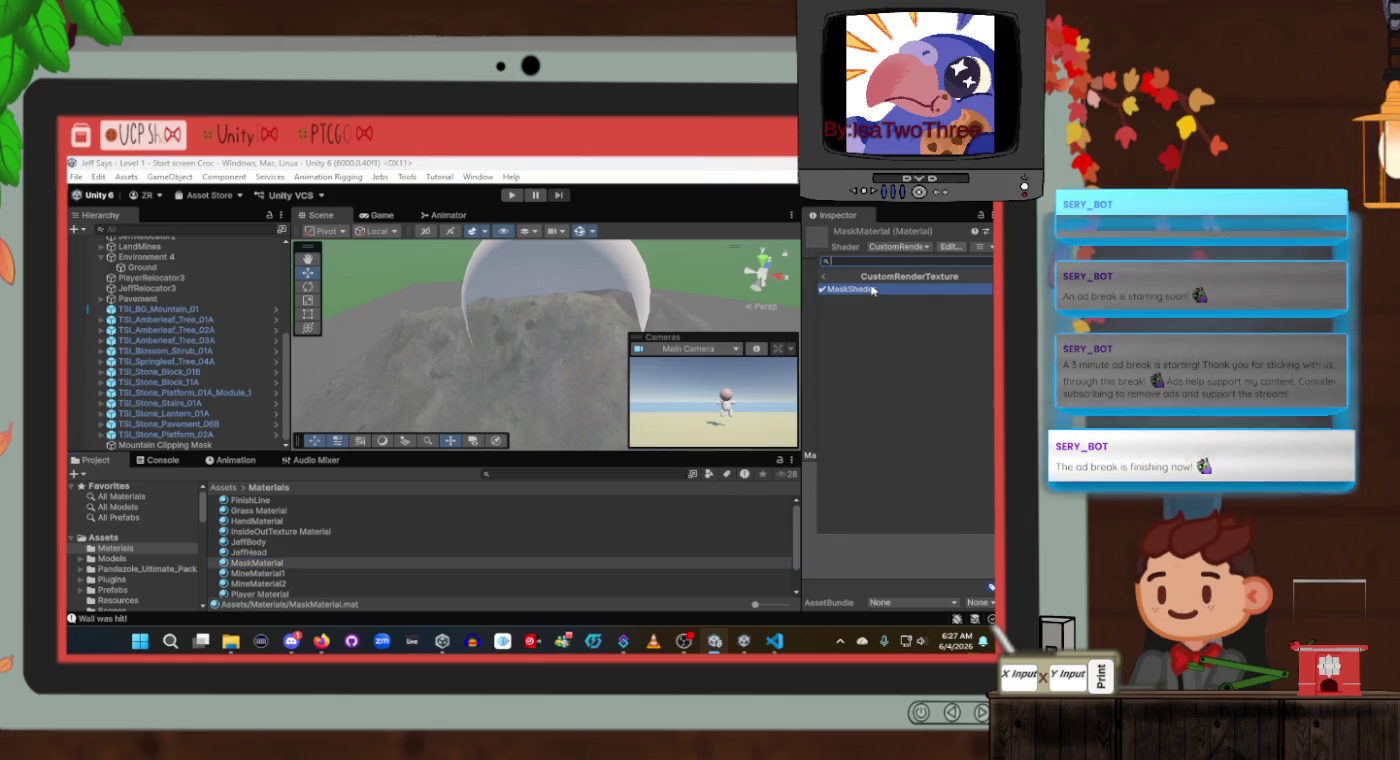
key(alt+Tab)
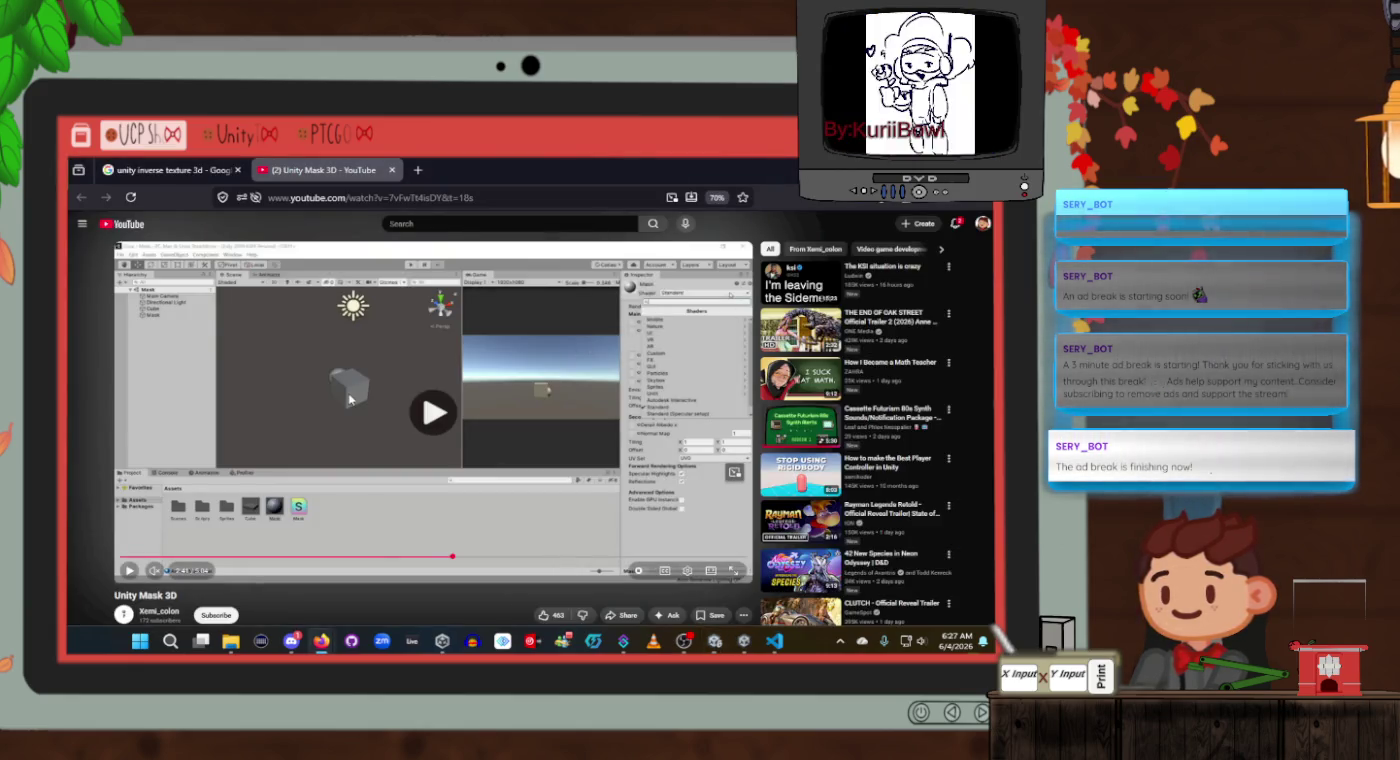
click(349, 399)
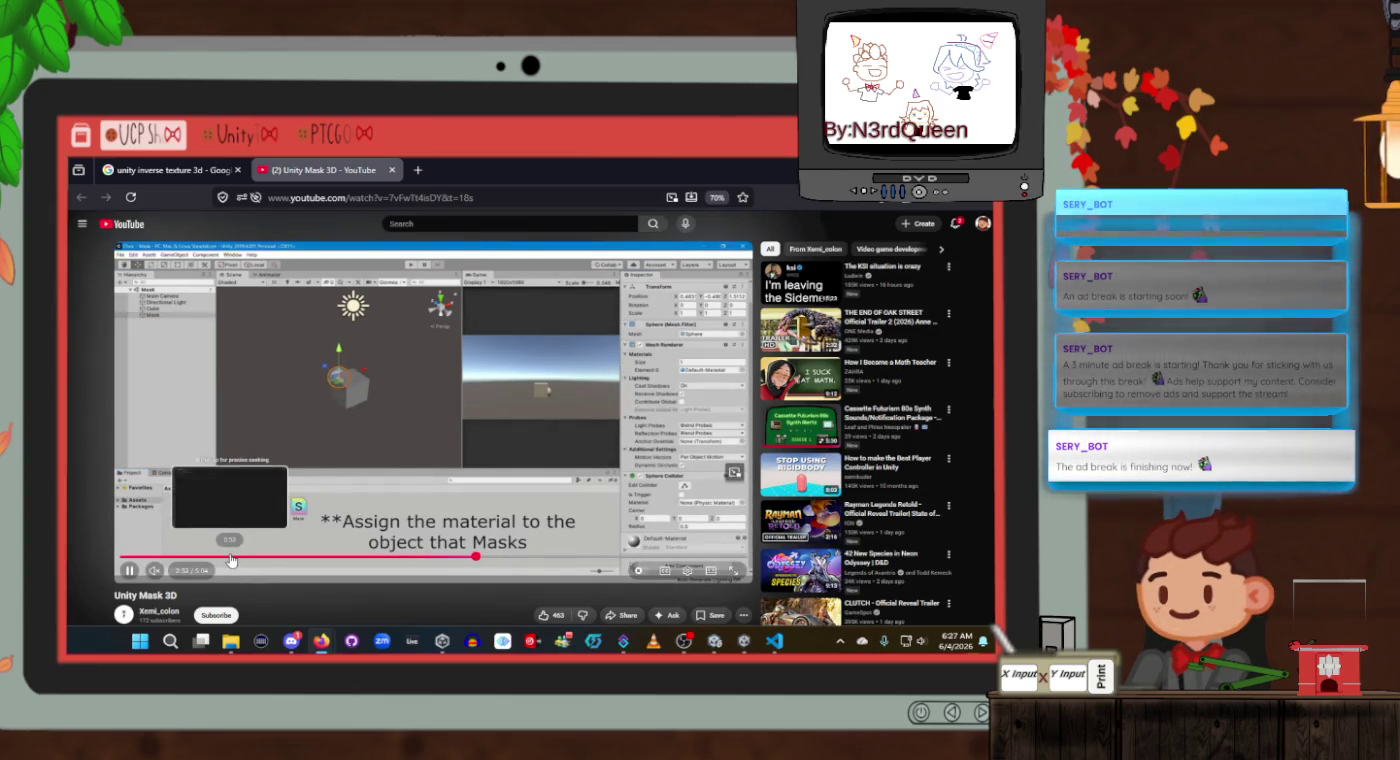
Rewind the tutorial to about 0:52, pause it, and bring Unity back.
click(230, 557)
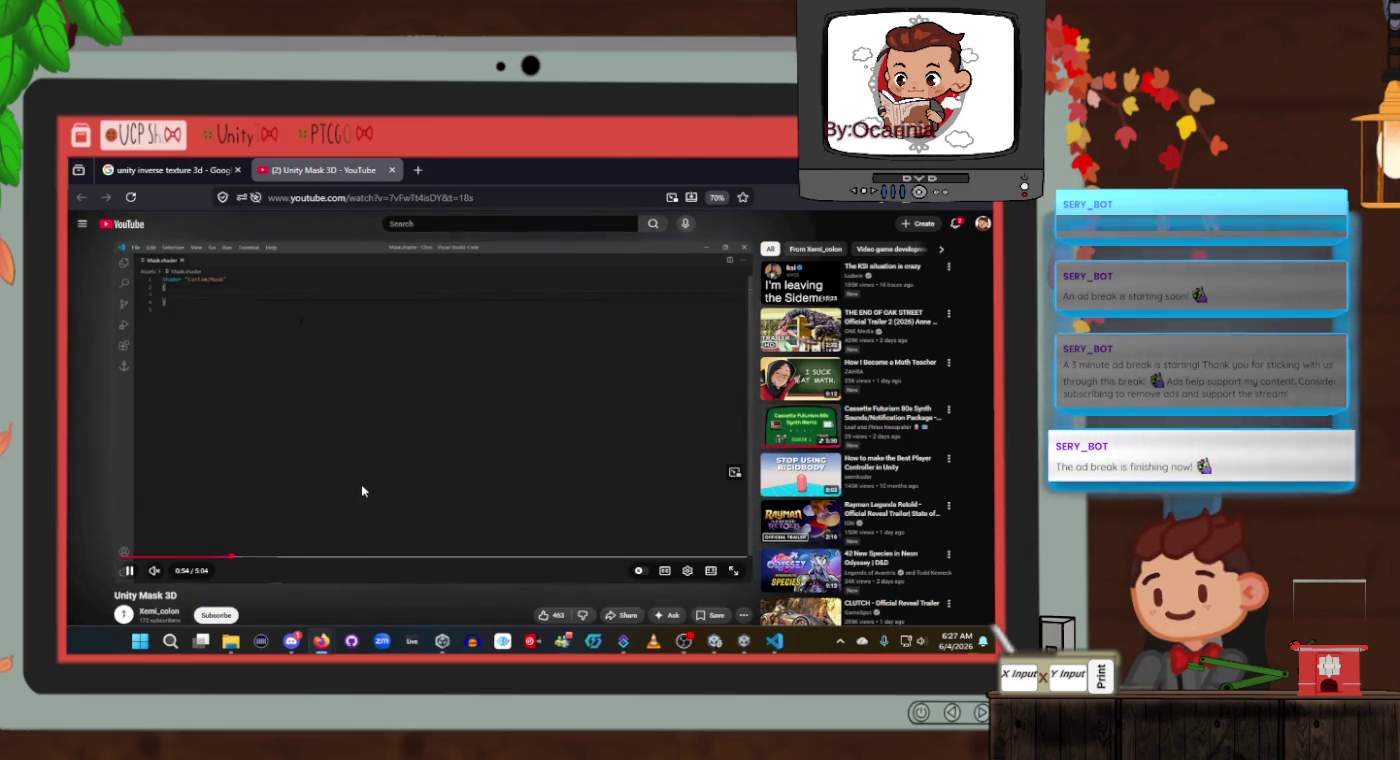
click(361, 485)
mouse_move(738, 645)
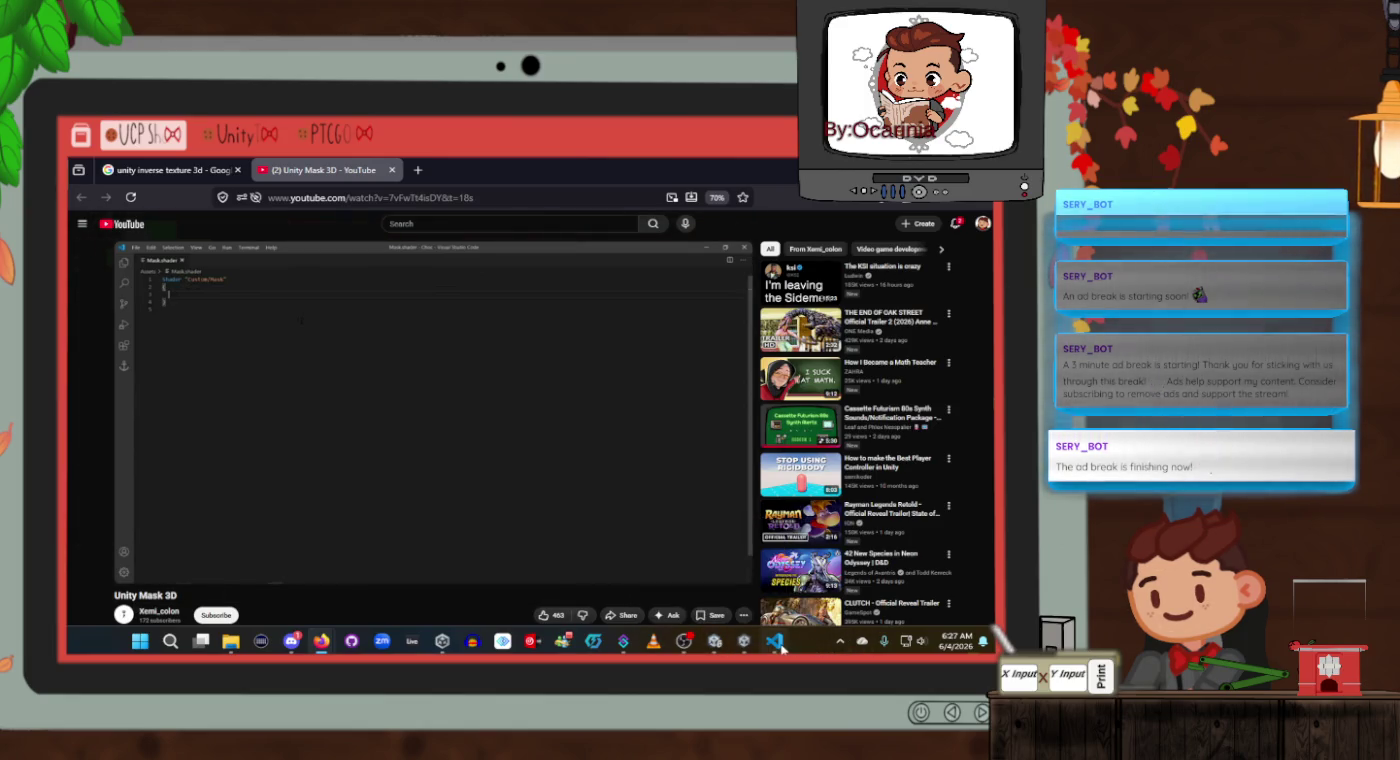
click(714, 643)
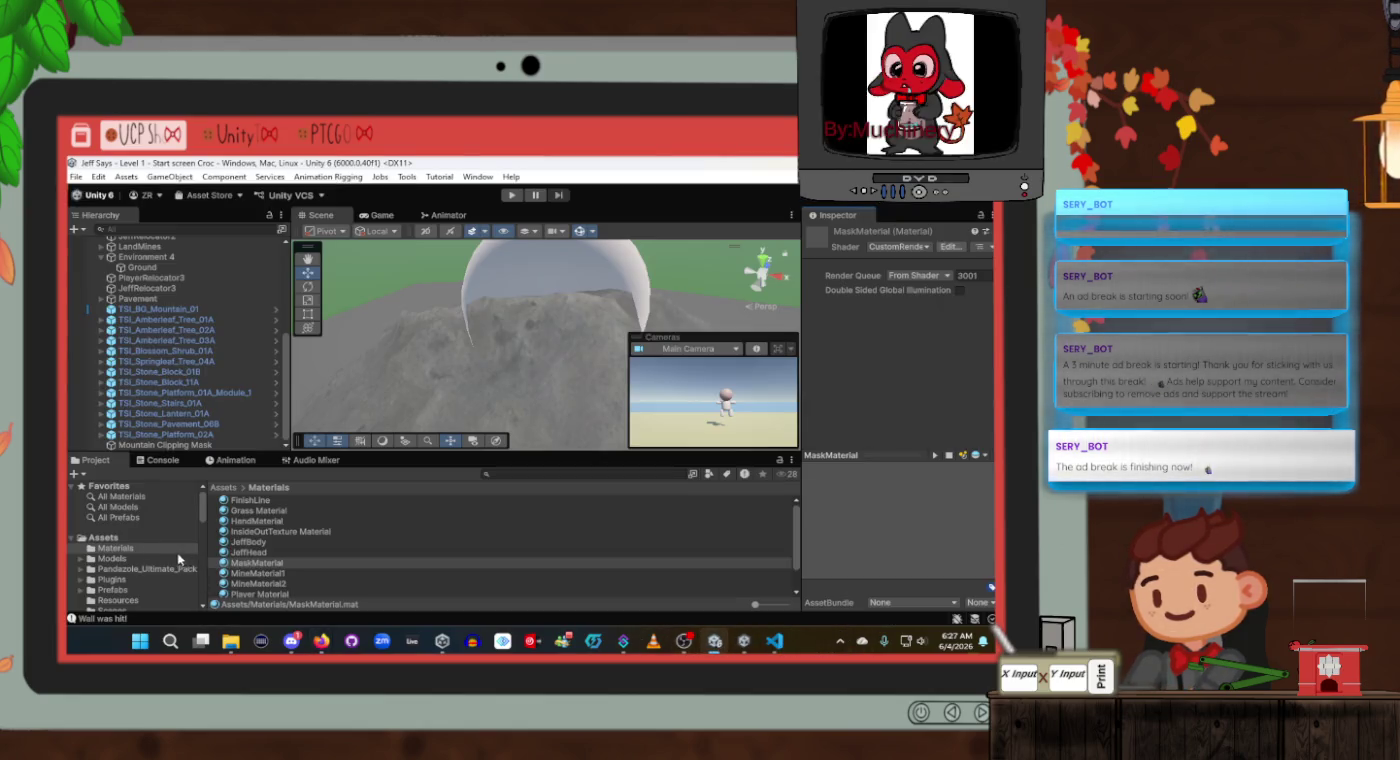
Open the MaskShader asset from the Shader folder in VS Code.
scroll(143, 571, down, 2)
scroll(141, 574, down, 2)
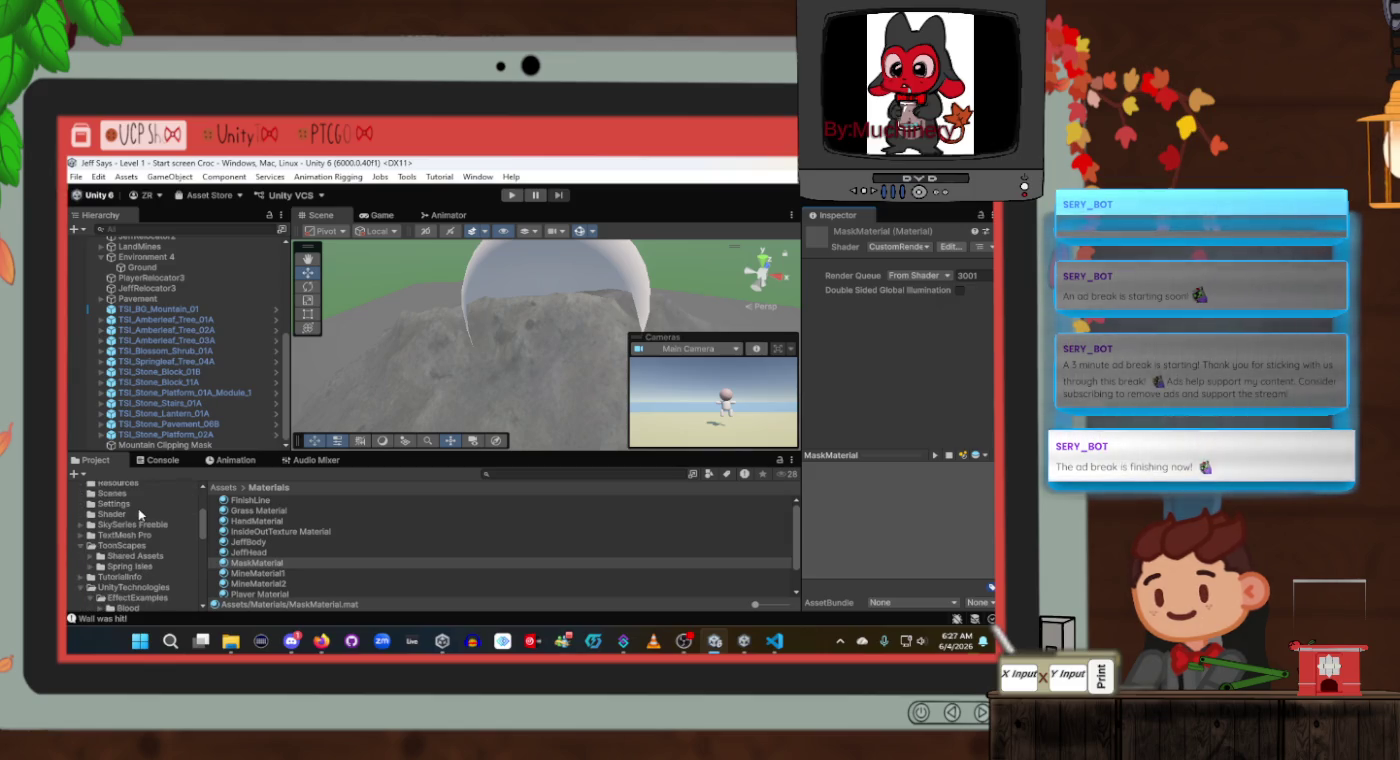
click(112, 515)
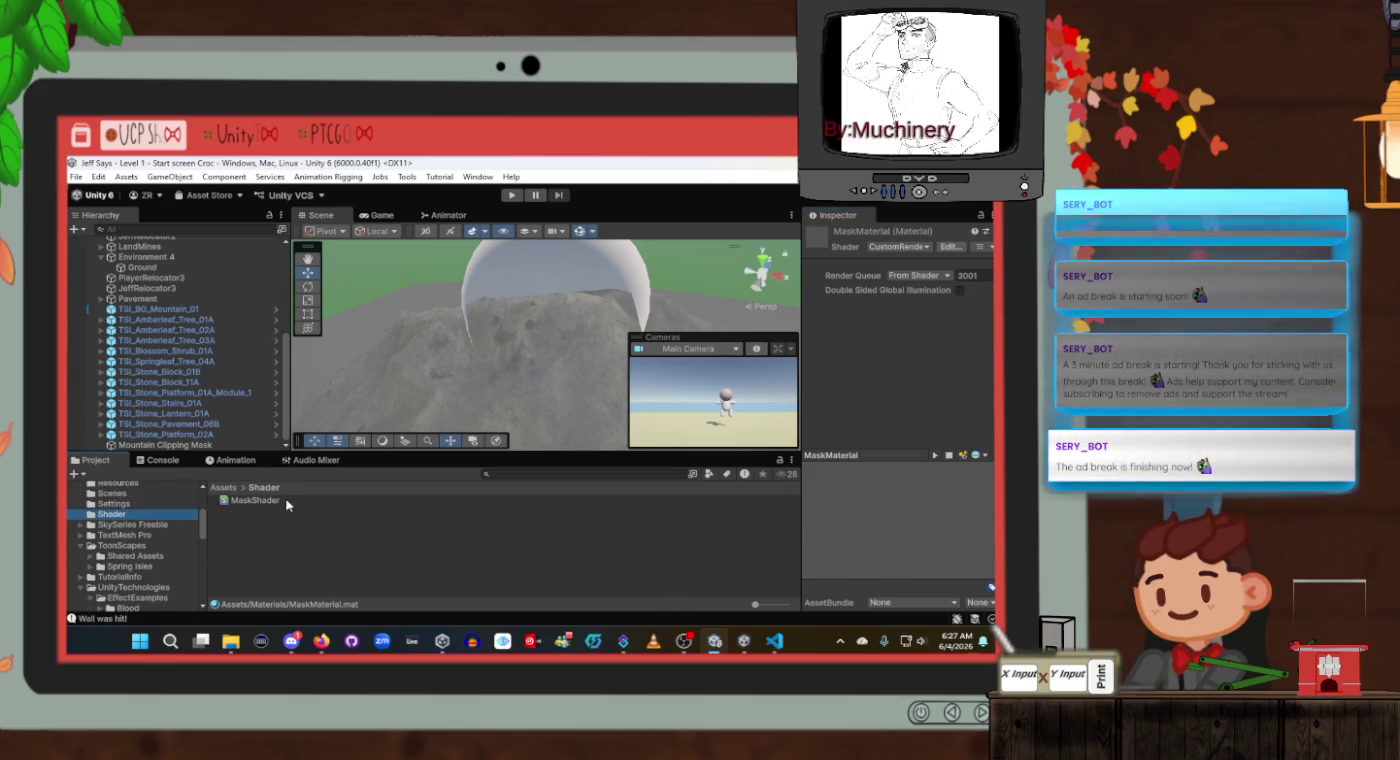
click(256, 500)
double_click(285, 503)
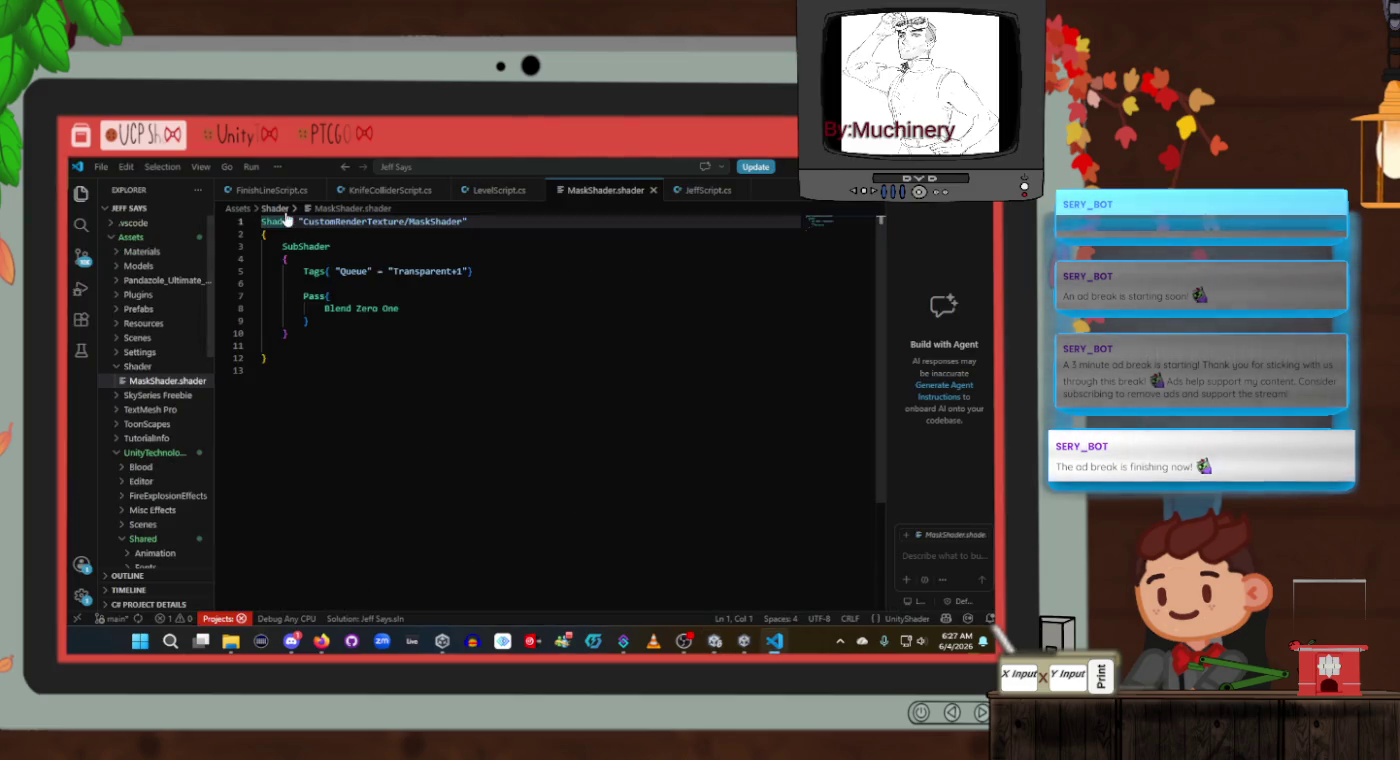
Remove 'RenderTexture' from the line 1 shader name so it reads Custom/MaskShader.
double_click(398, 220)
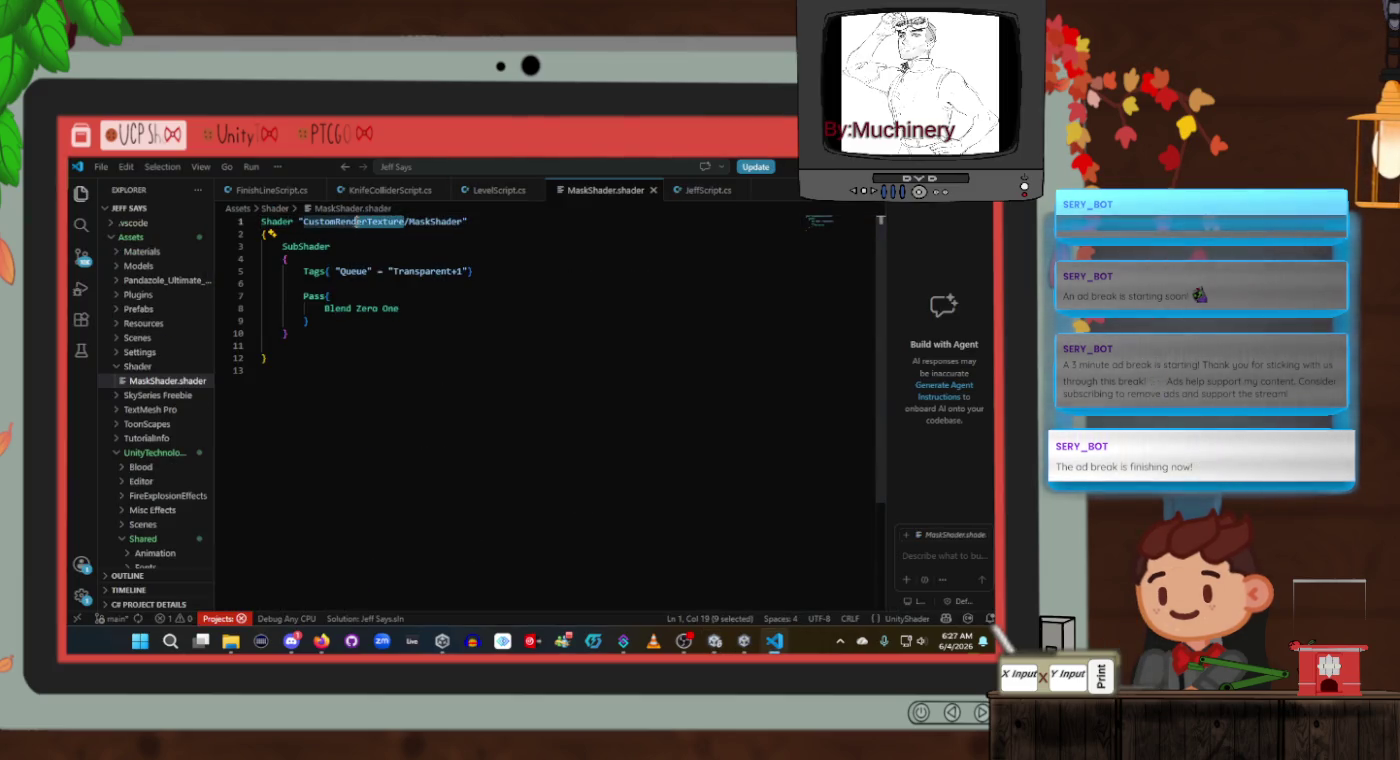
click(338, 221)
drag(403, 221, 336, 221)
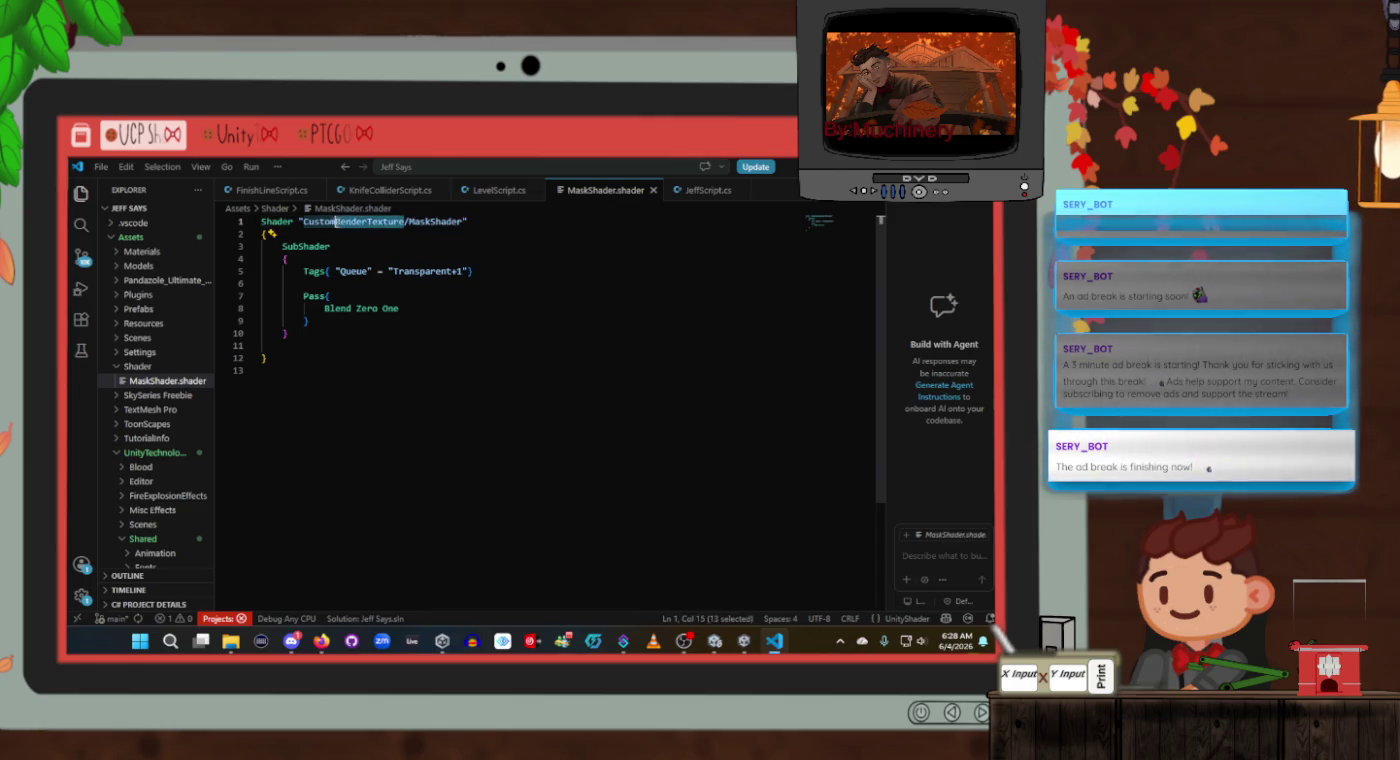
click(337, 221)
double_click(385, 221)
click(400, 221)
drag(404, 221, 336, 224)
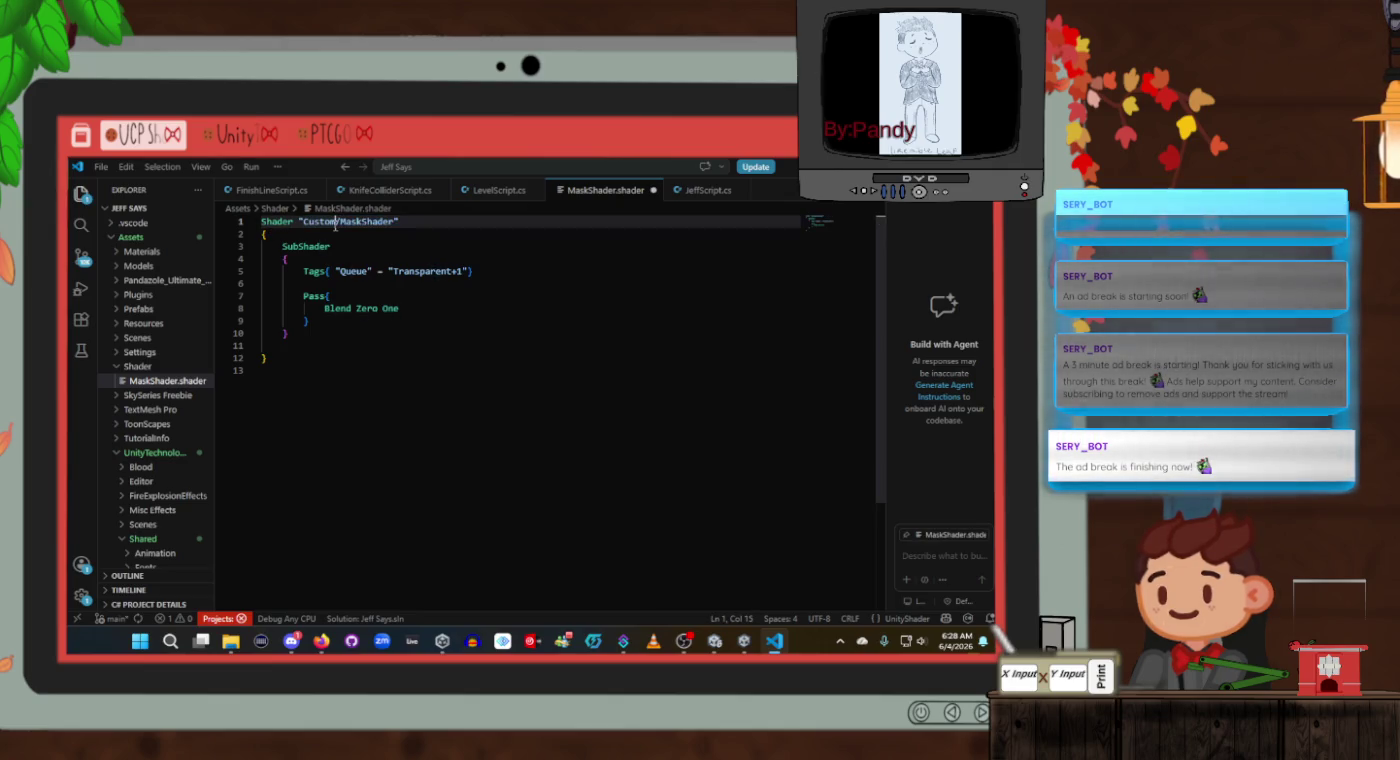
key(alt+Tab)
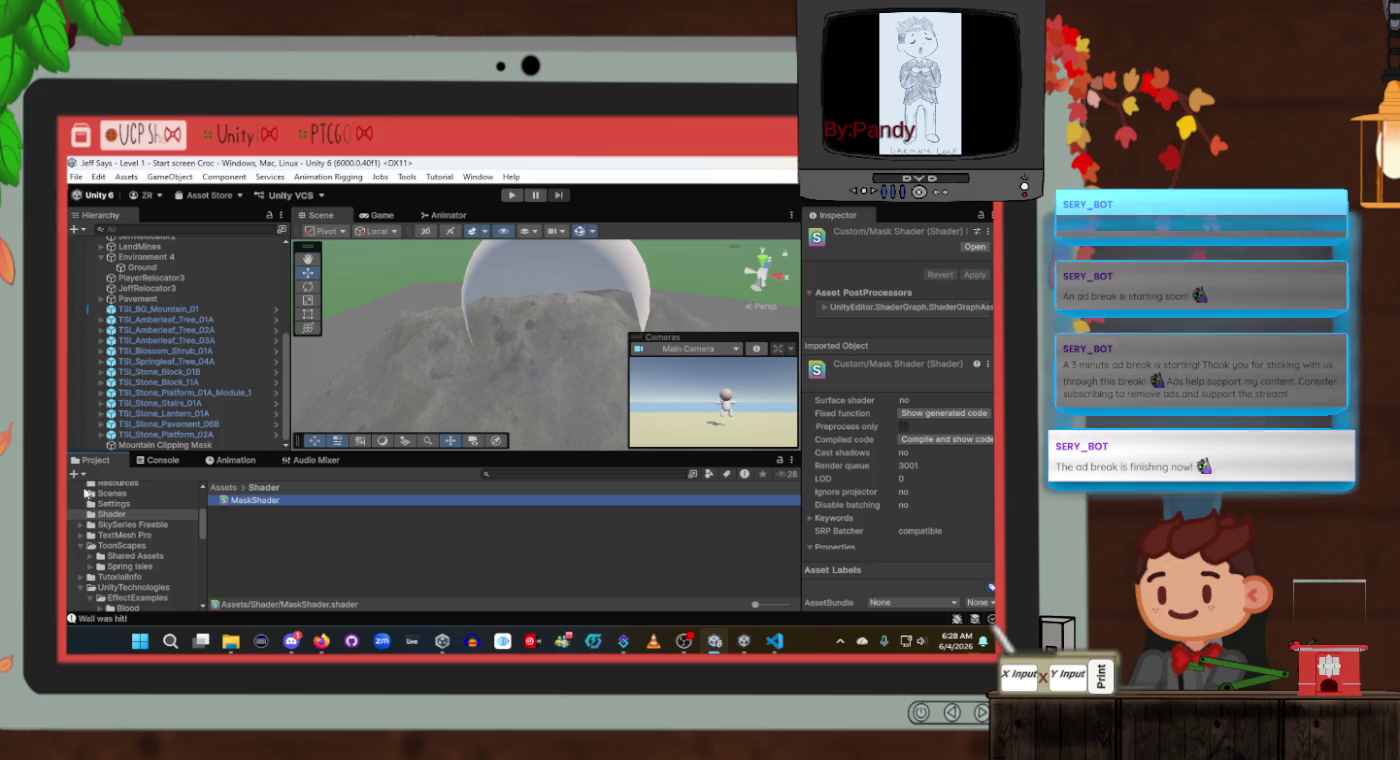
Check the Console for shader errors, then select MaskMaterial in Assets/Materials.
click(163, 460)
click(99, 461)
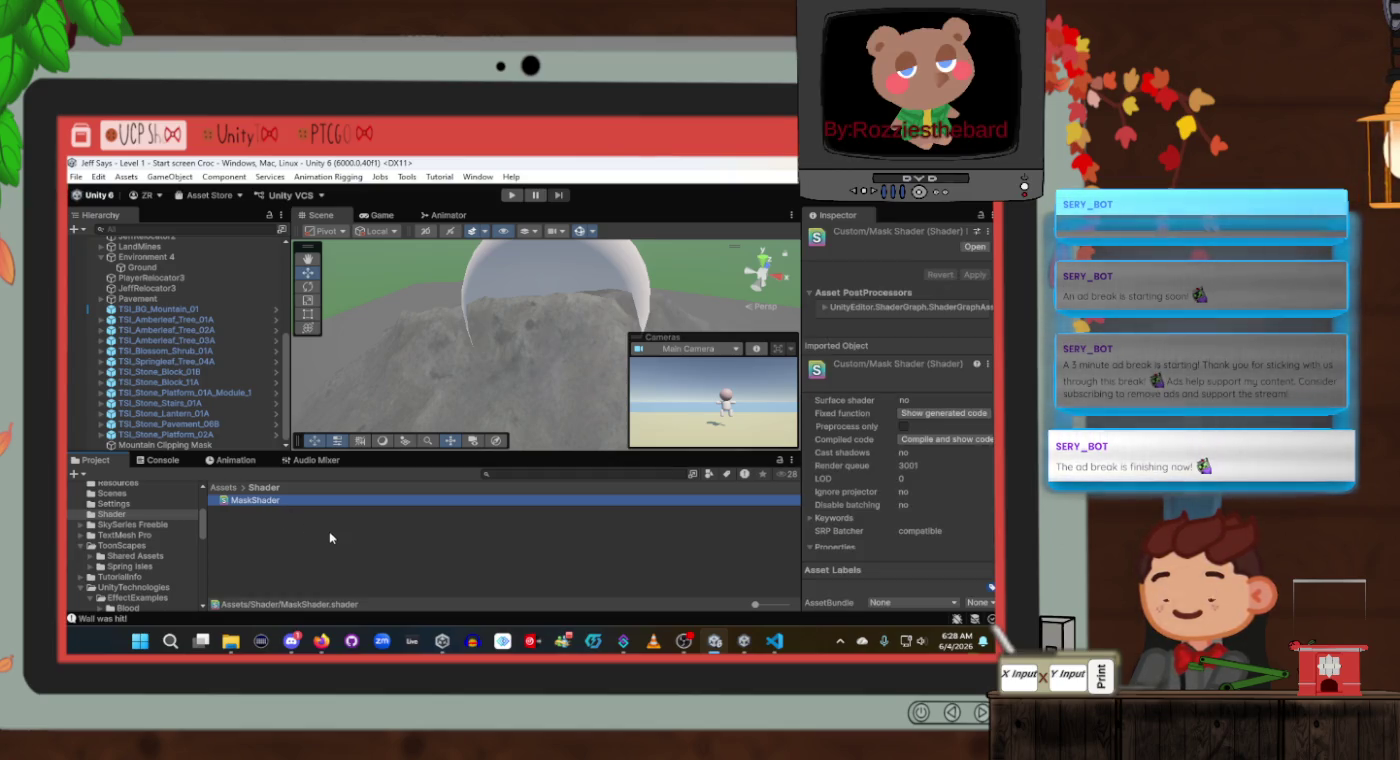
scroll(124, 513, up, 3)
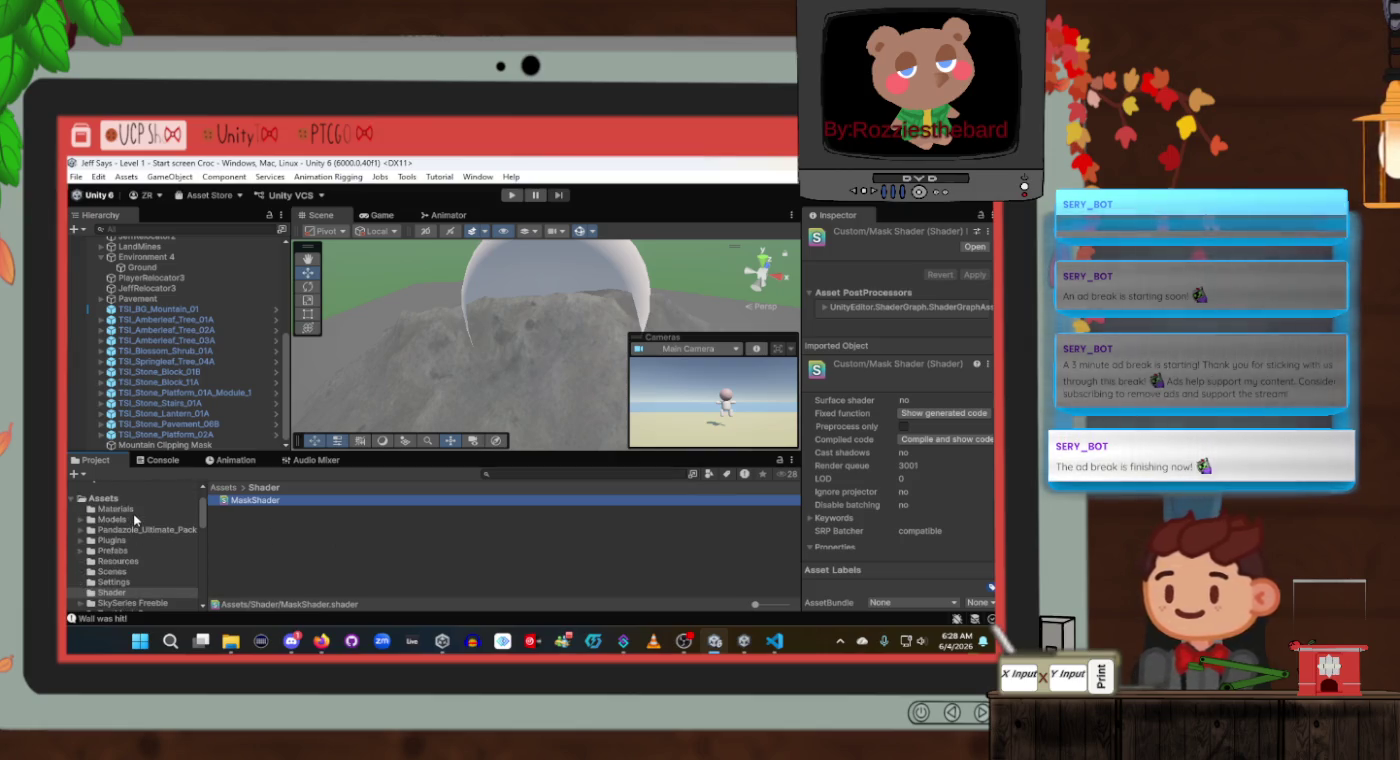
click(135, 508)
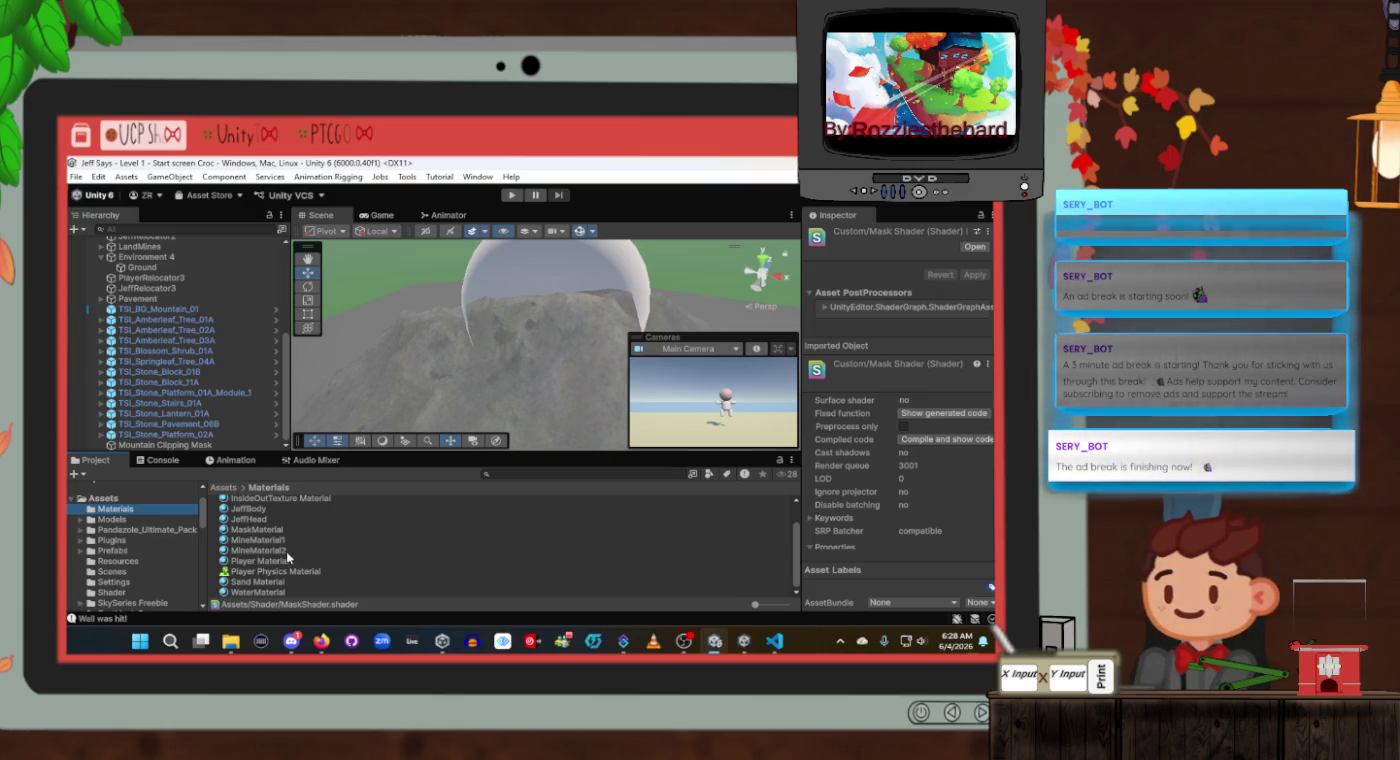
scroll(287, 560, up, 1)
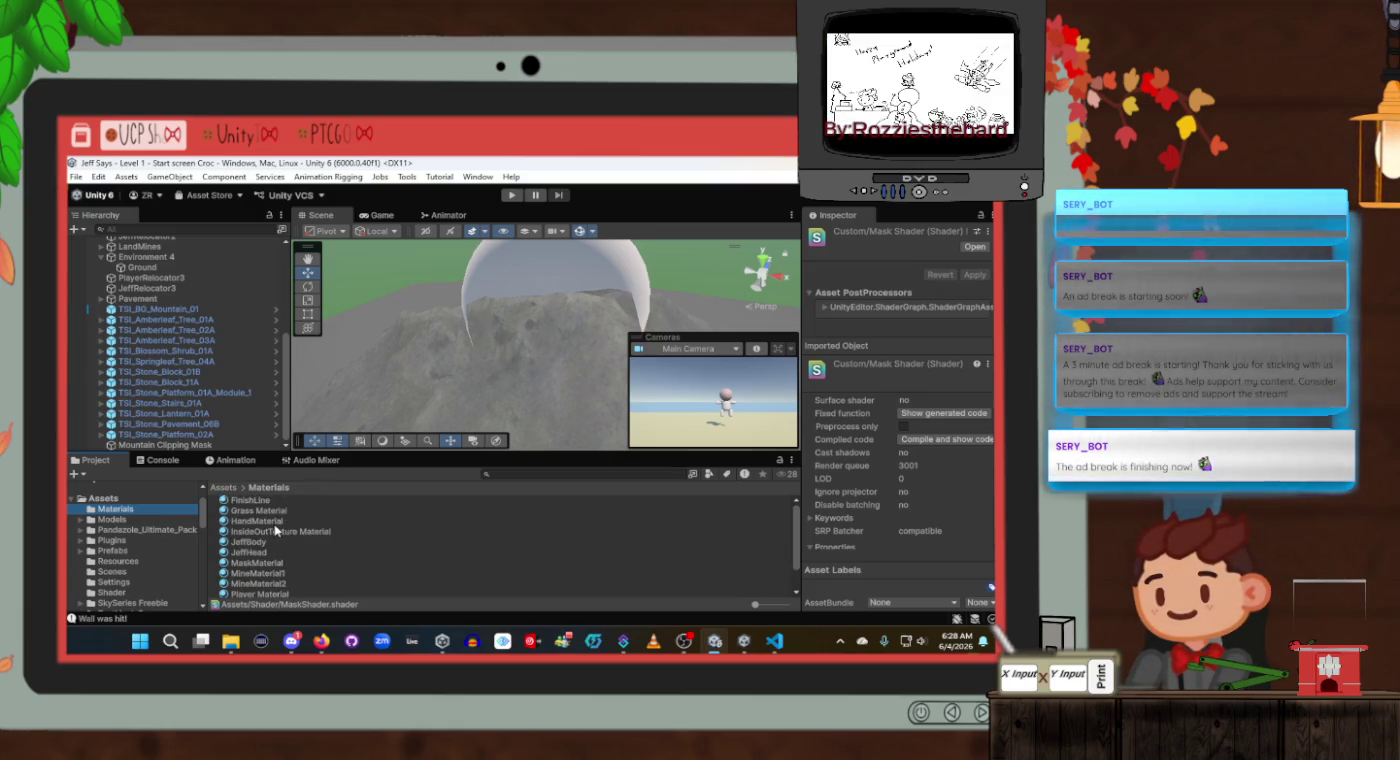
click(274, 520)
click(274, 564)
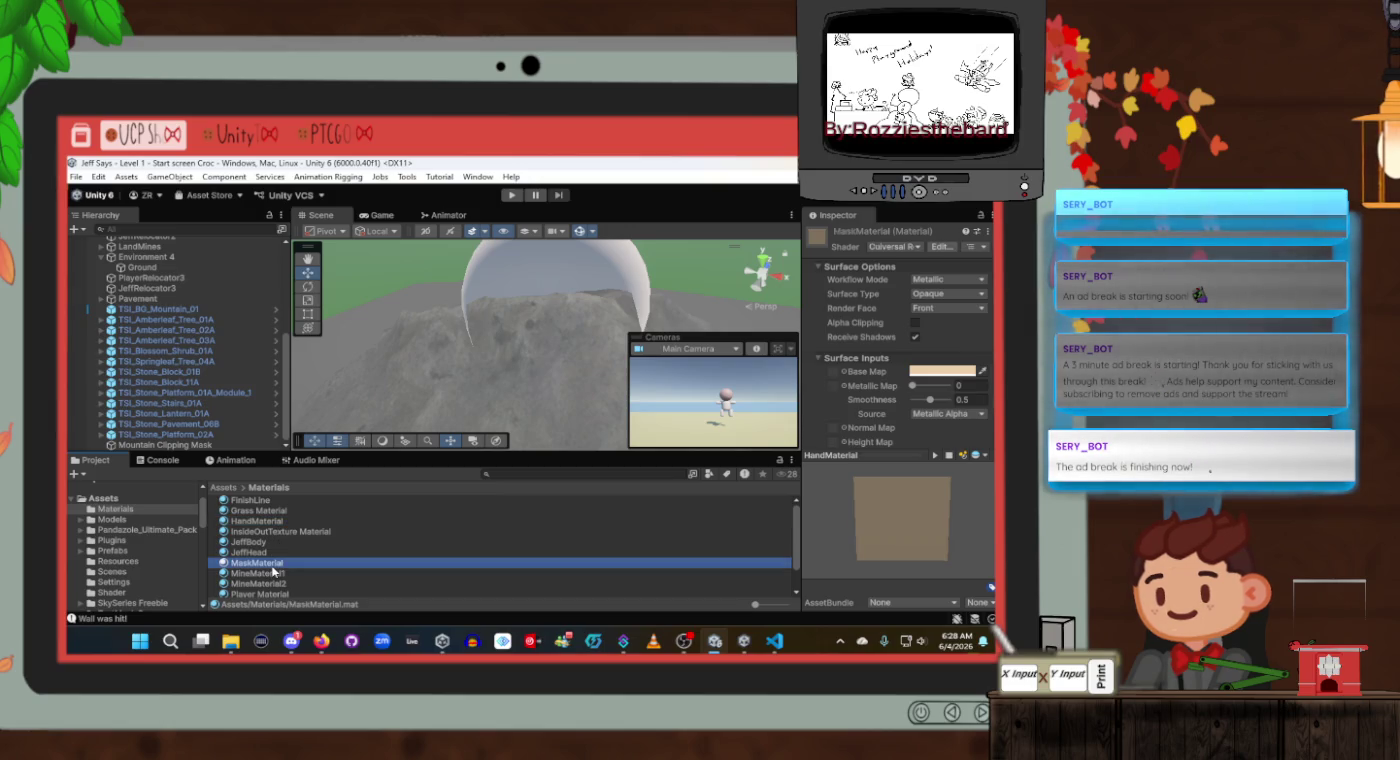
Keep Custom/MaskShader as MaskMaterial's shader, with render queue 3001.
click(916, 247)
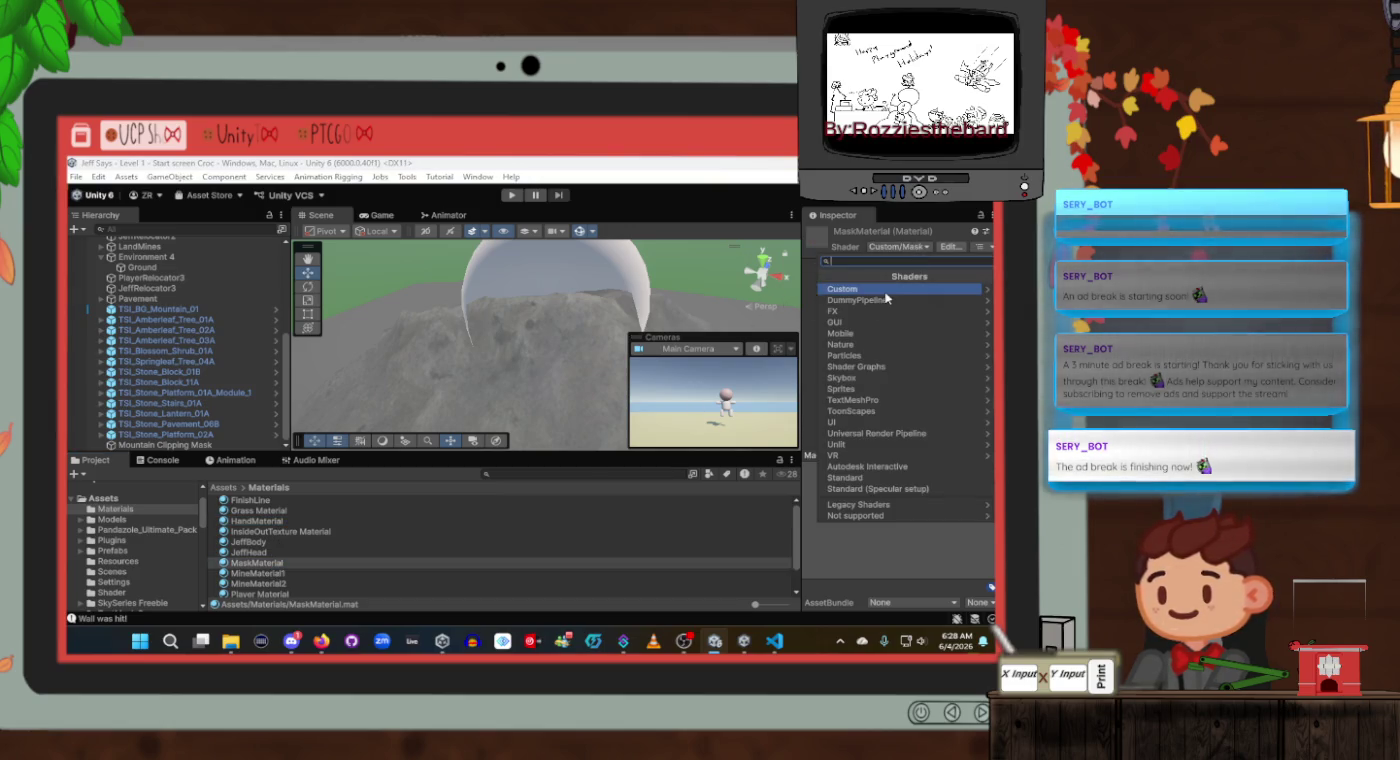
click(882, 292)
click(886, 290)
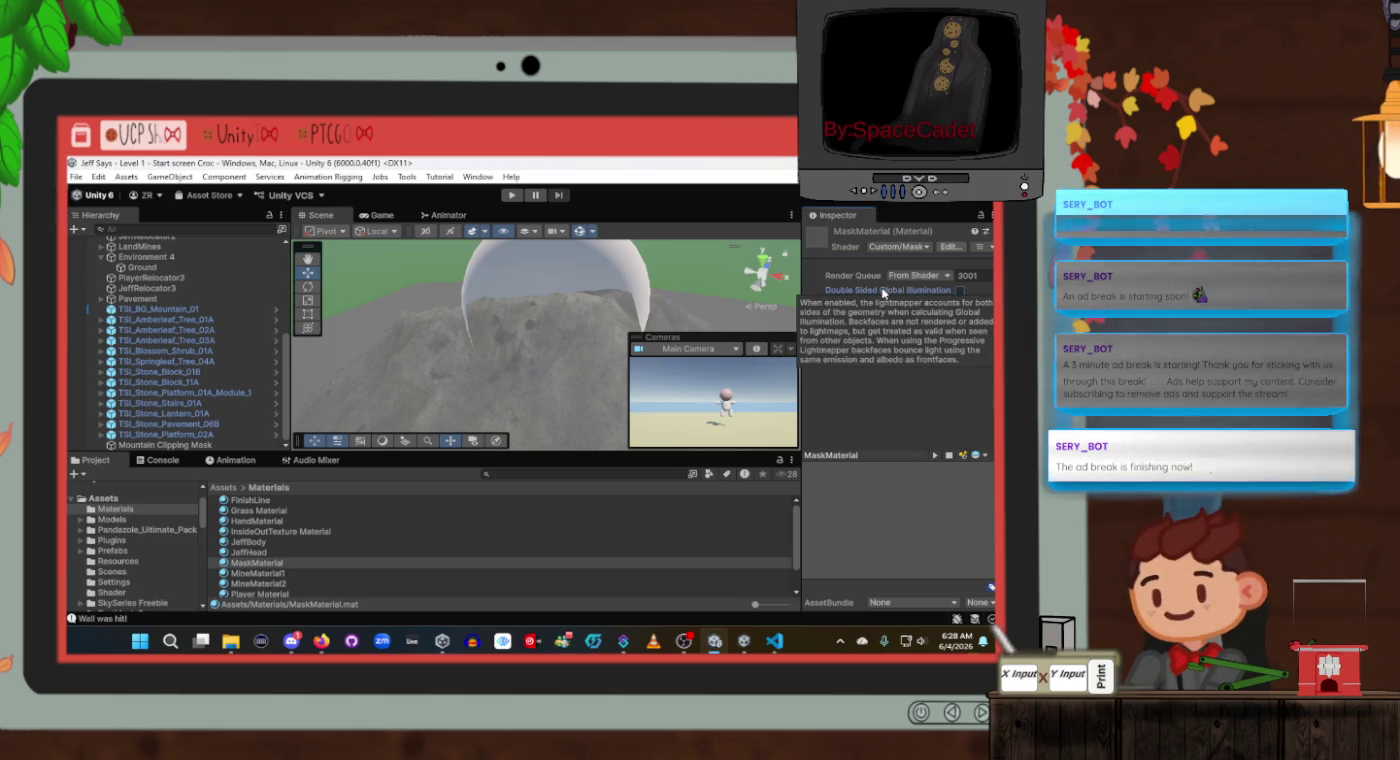
key(alt+Tab)
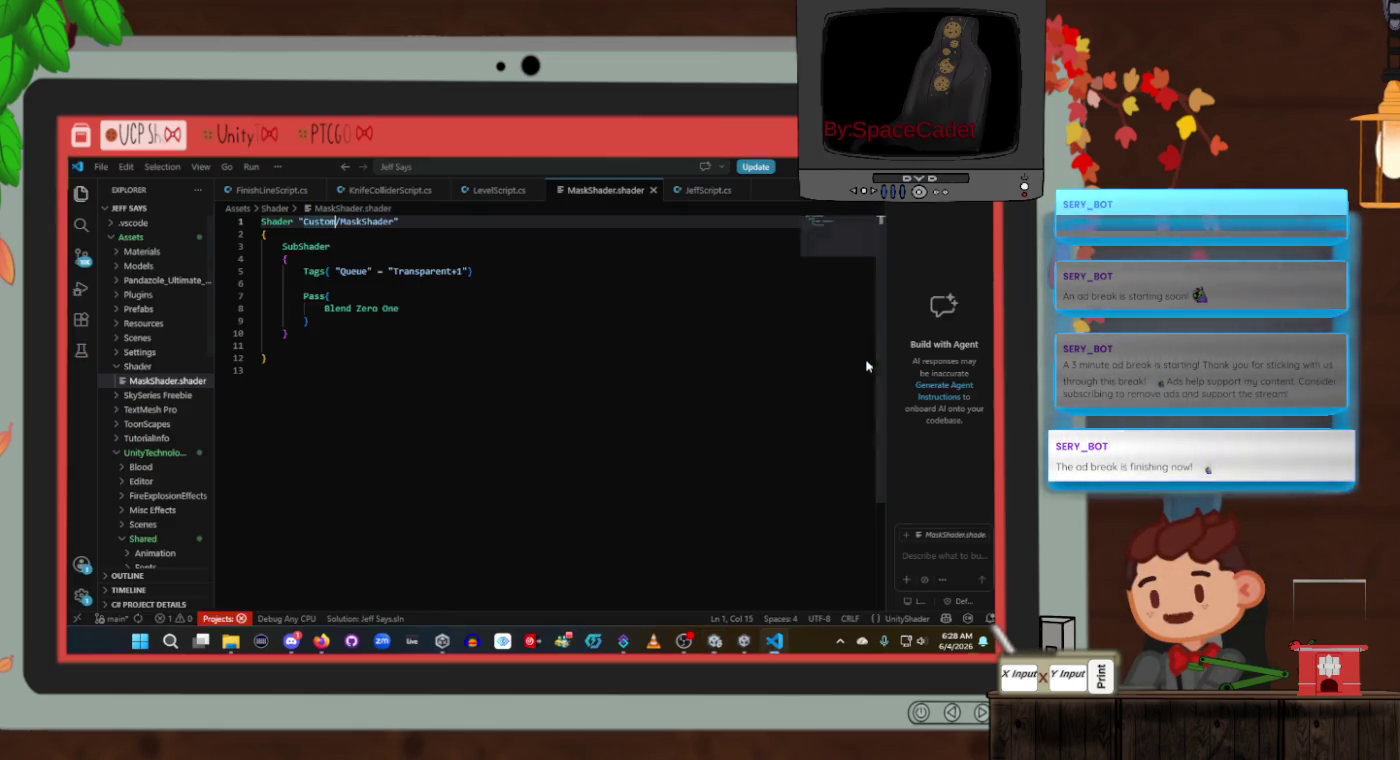
Resume the Unity Mask 3D video, jump to 2:08 then 2:23, and pause it.
key(alt+Tab)
key(Tab)
click(438, 409)
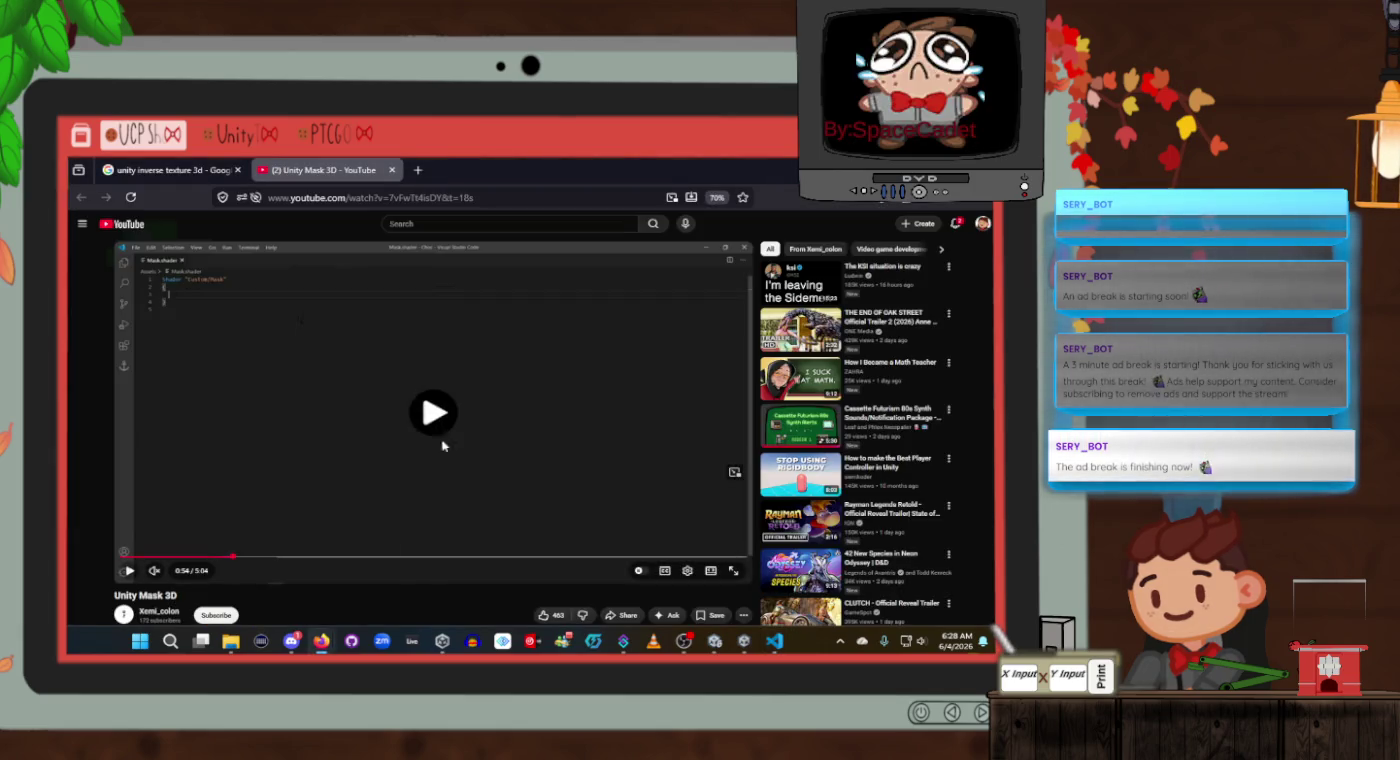
click(388, 557)
click(414, 557)
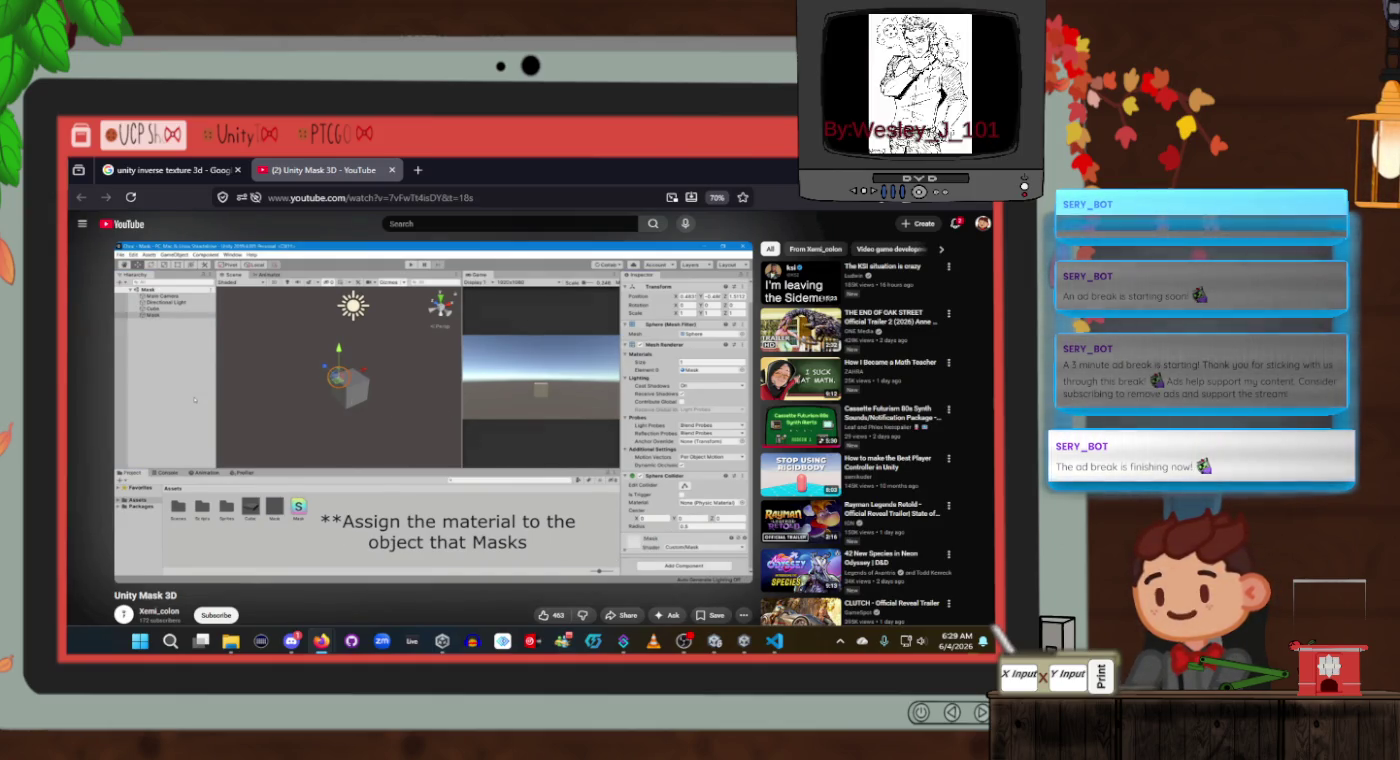
click(445, 484)
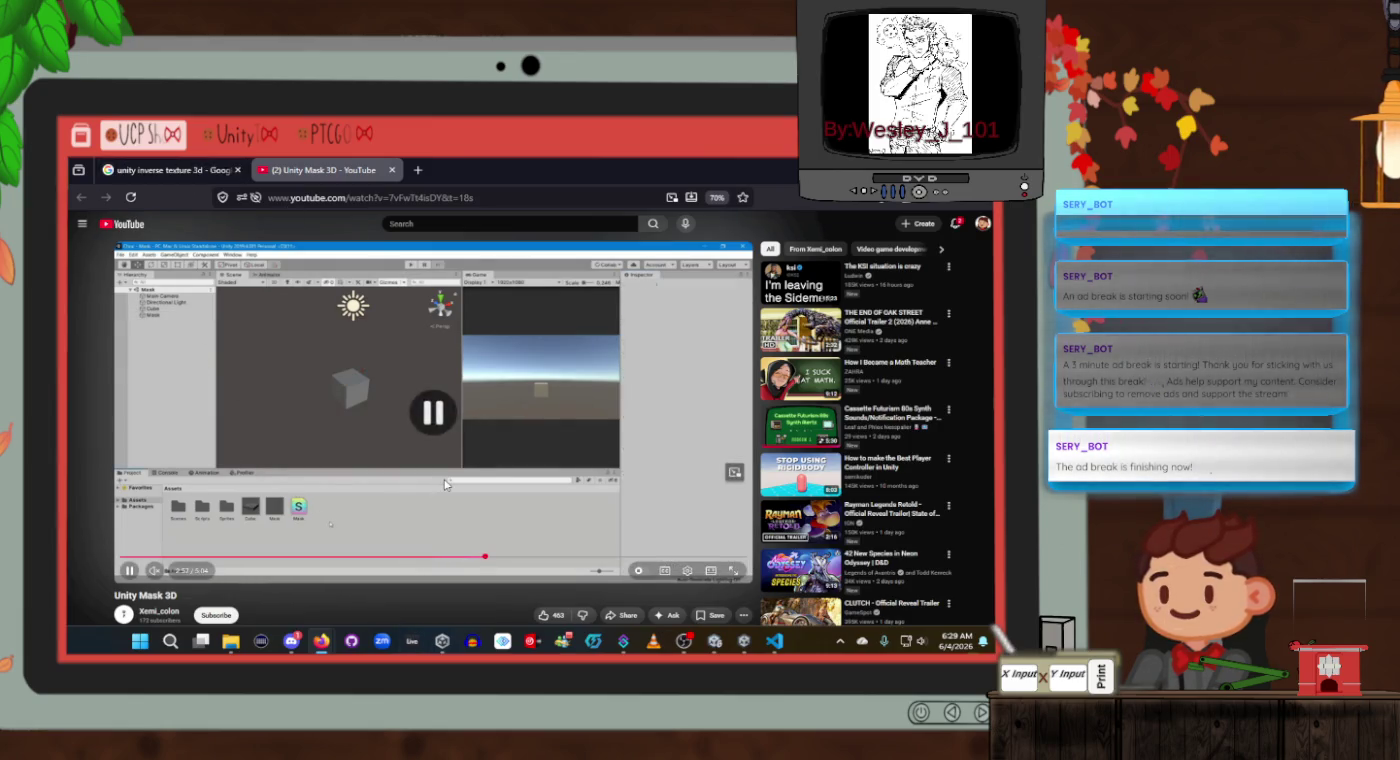
key(alt+Tab)
key(alt+Tab)
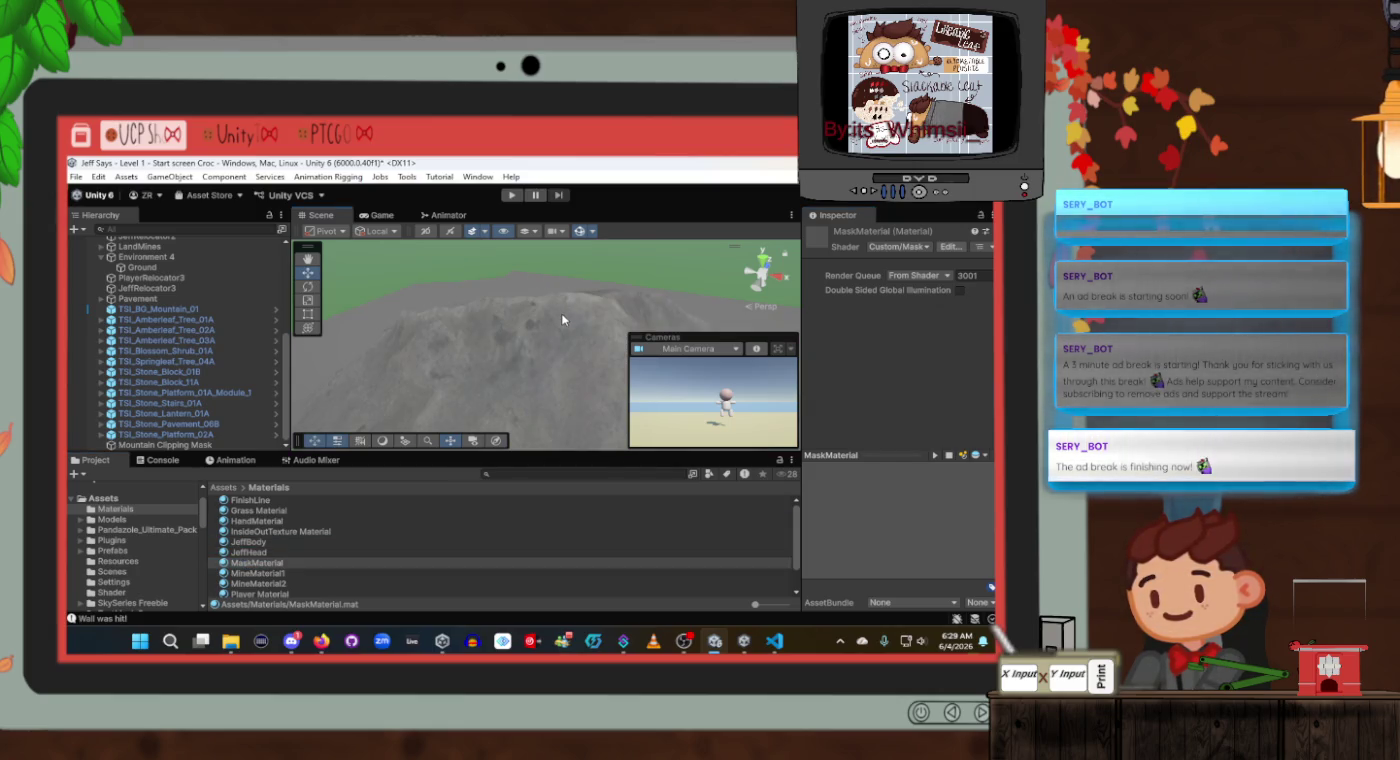
Select the Mountain Clipping Mask object and open its Add Component search list.
key(alt+Tab)
key(alt+Tab)
key(alt+Tab)
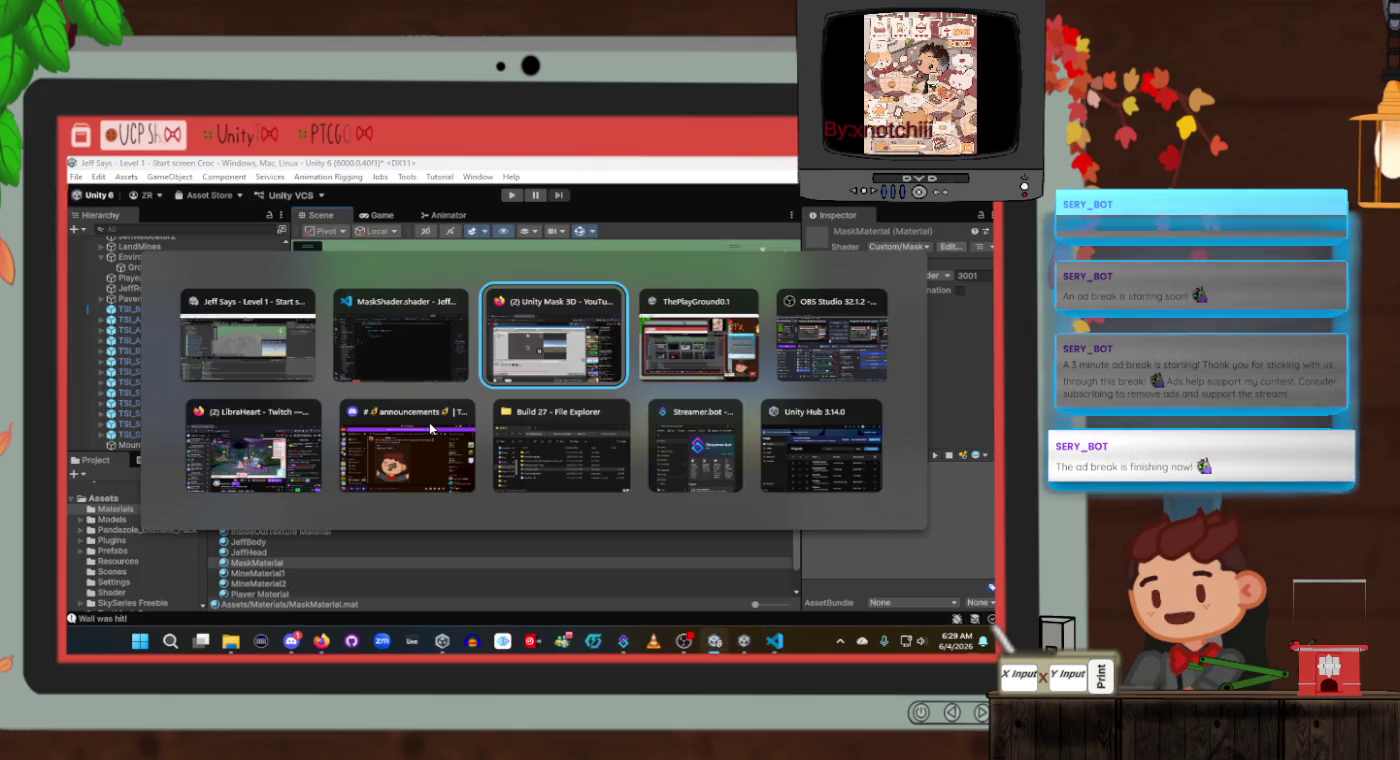
click(448, 412)
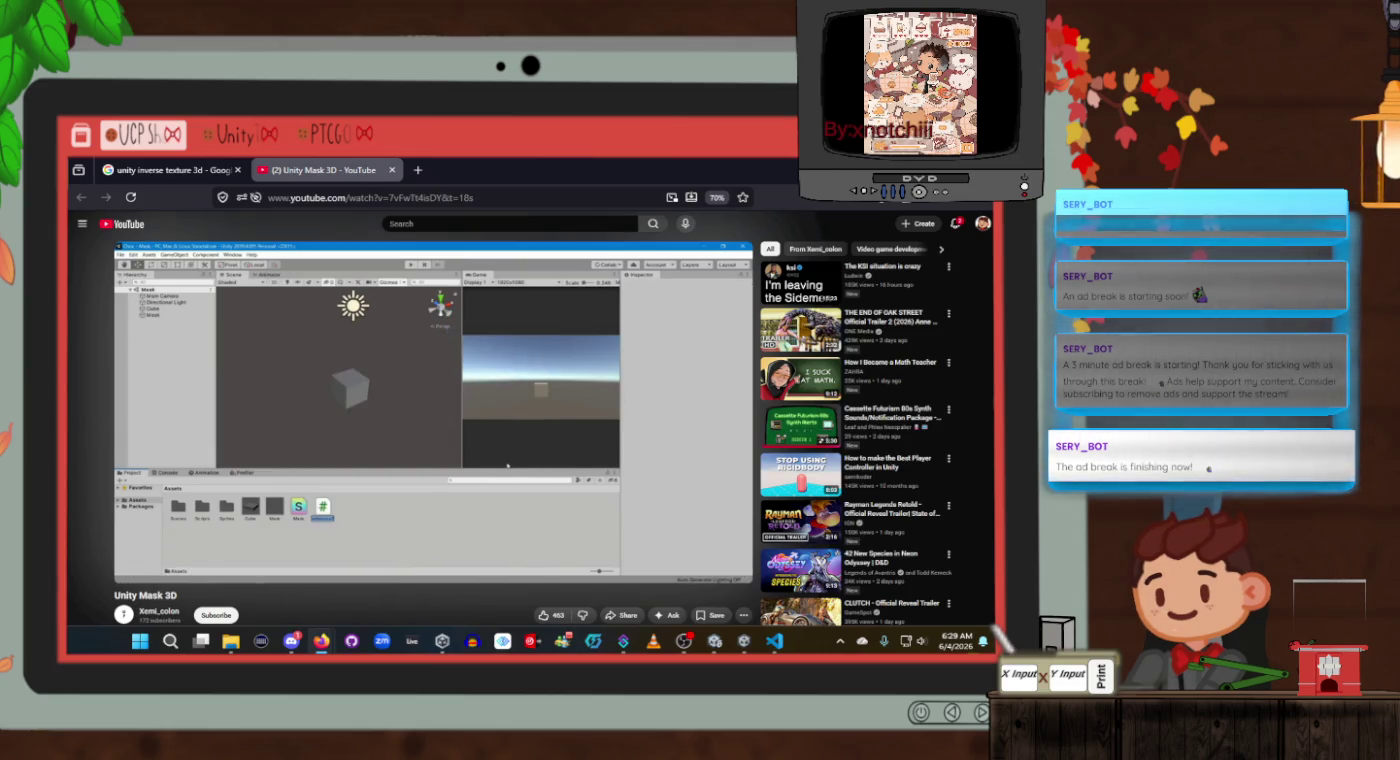
key(alt+Tab)
click(178, 446)
scroll(897, 420, down, 3)
click(874, 561)
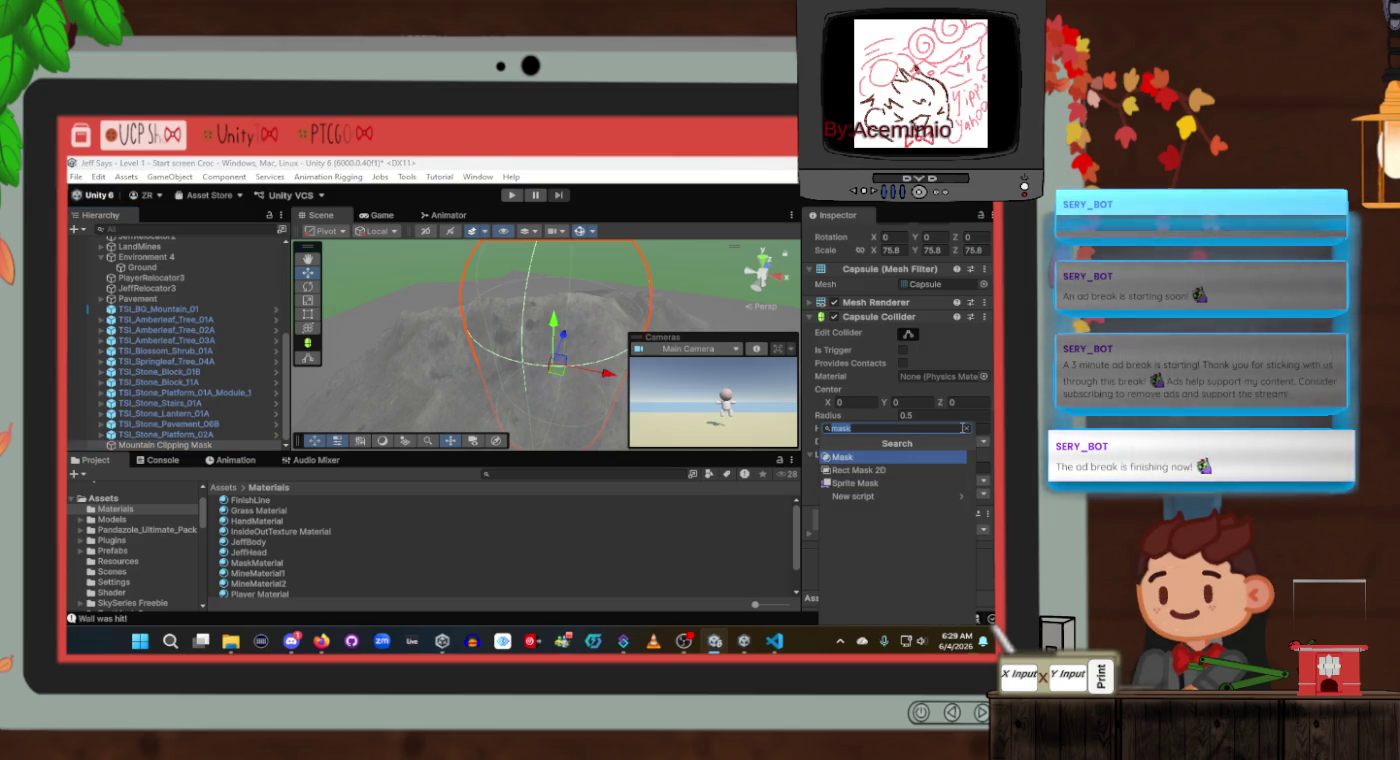
click(967, 429)
Play and replay the tutorial's step on adding the mask script, then pause it.
key(alt+Tab)
click(595, 449)
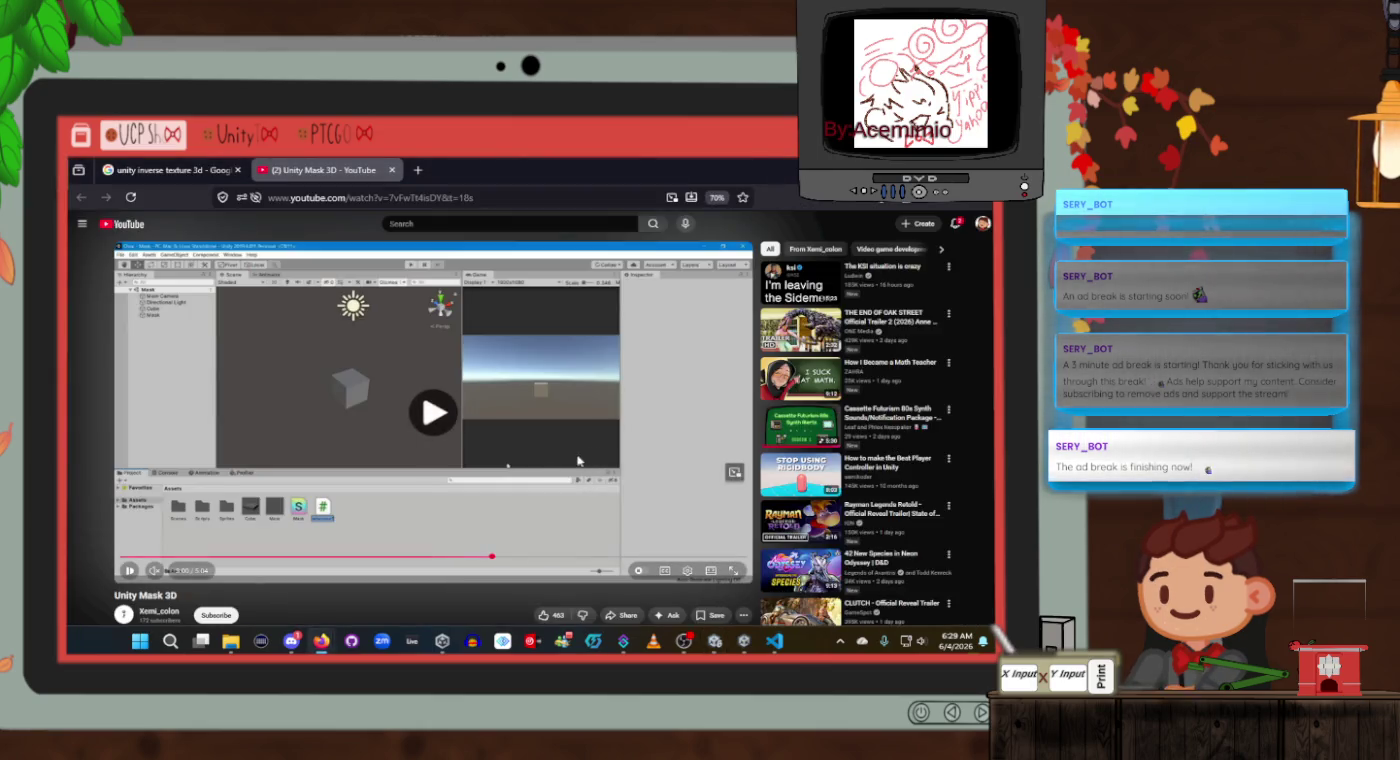
click(519, 467)
click(481, 467)
click(481, 467)
key(alt+Tab)
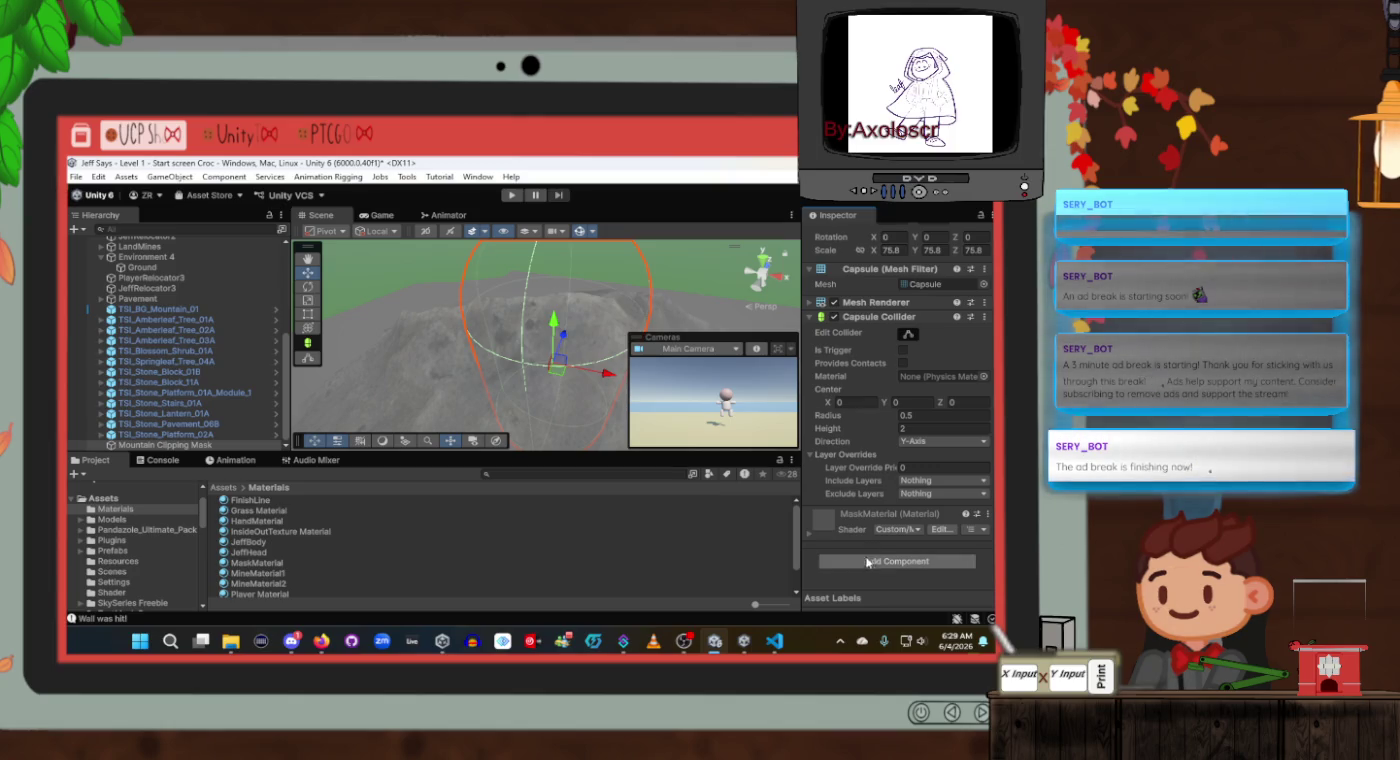
Create and add a new MaskObjectScript component, then open it in VS Code.
click(870, 558)
text(MaskCl)
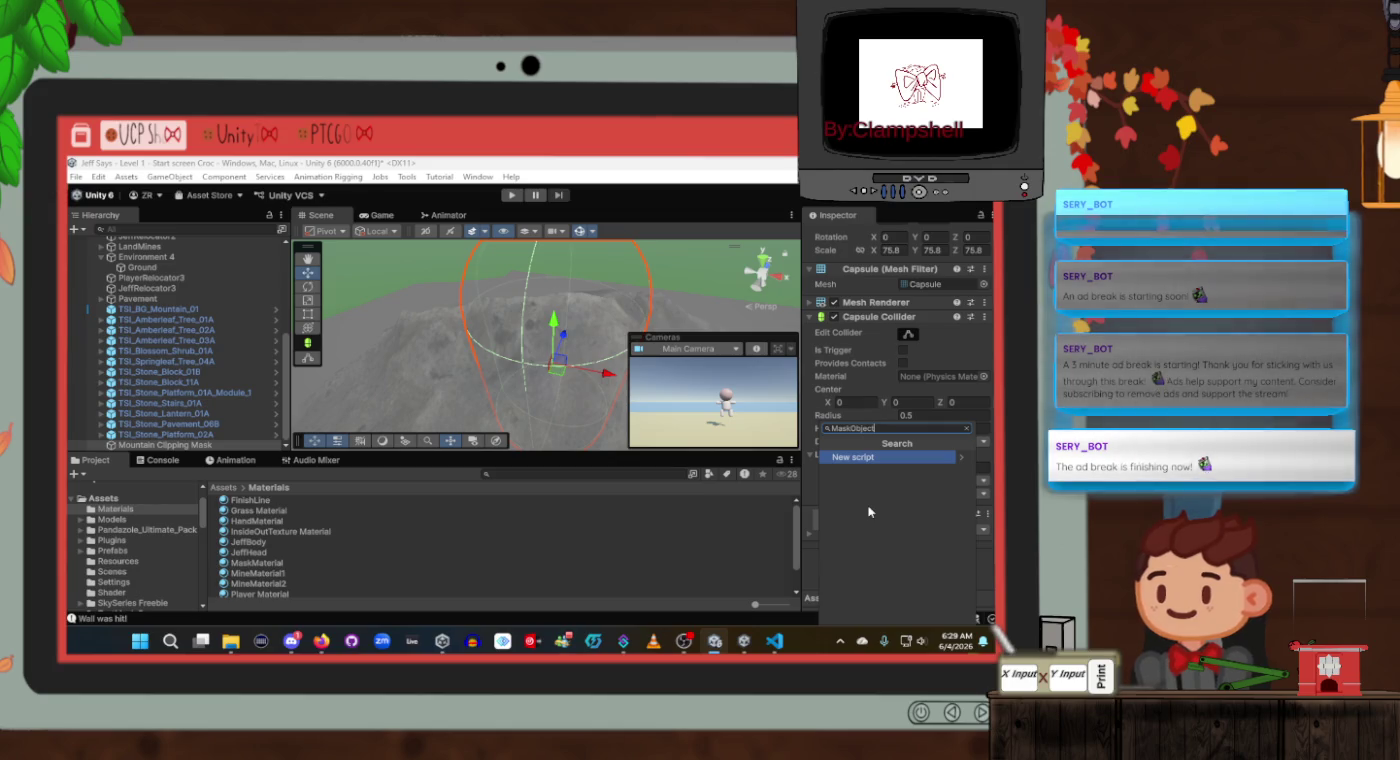
text(ript)
key(Return)
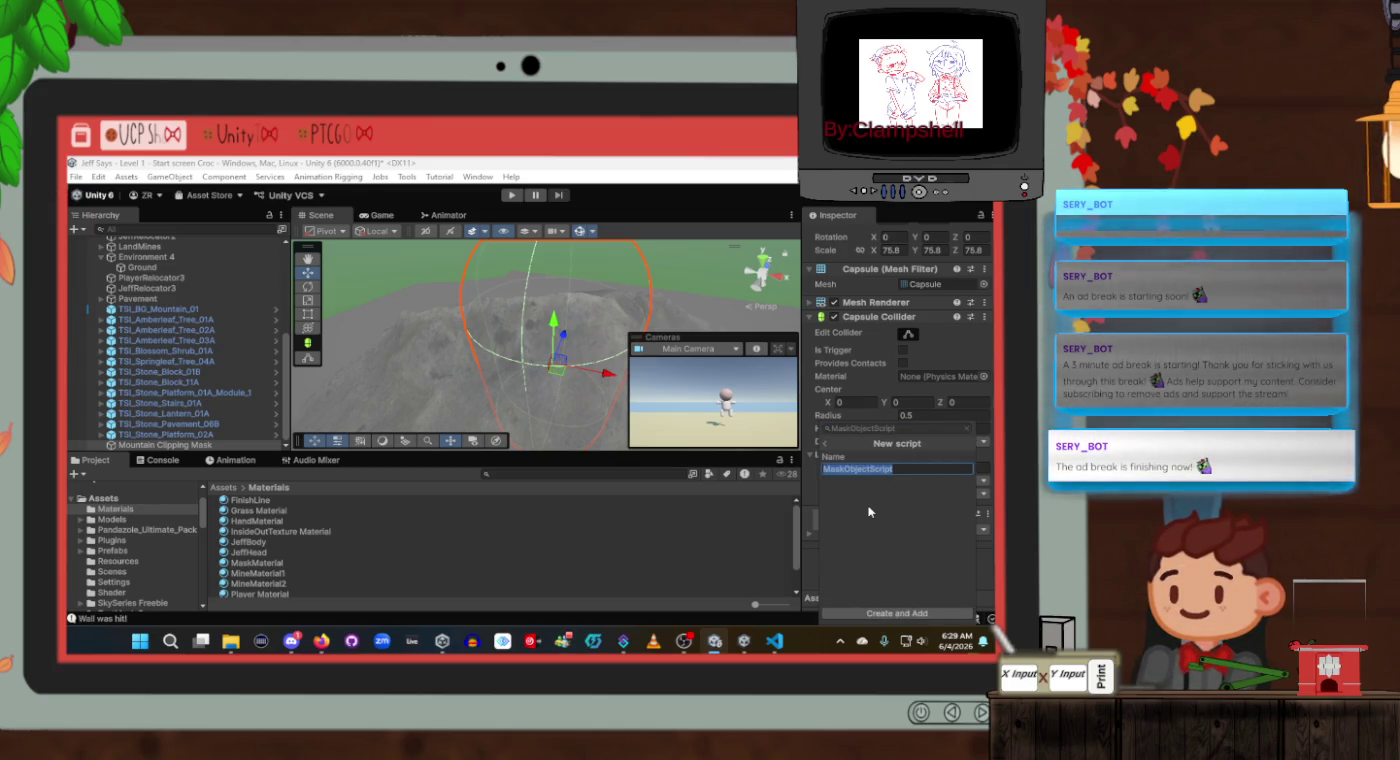
click(883, 613)
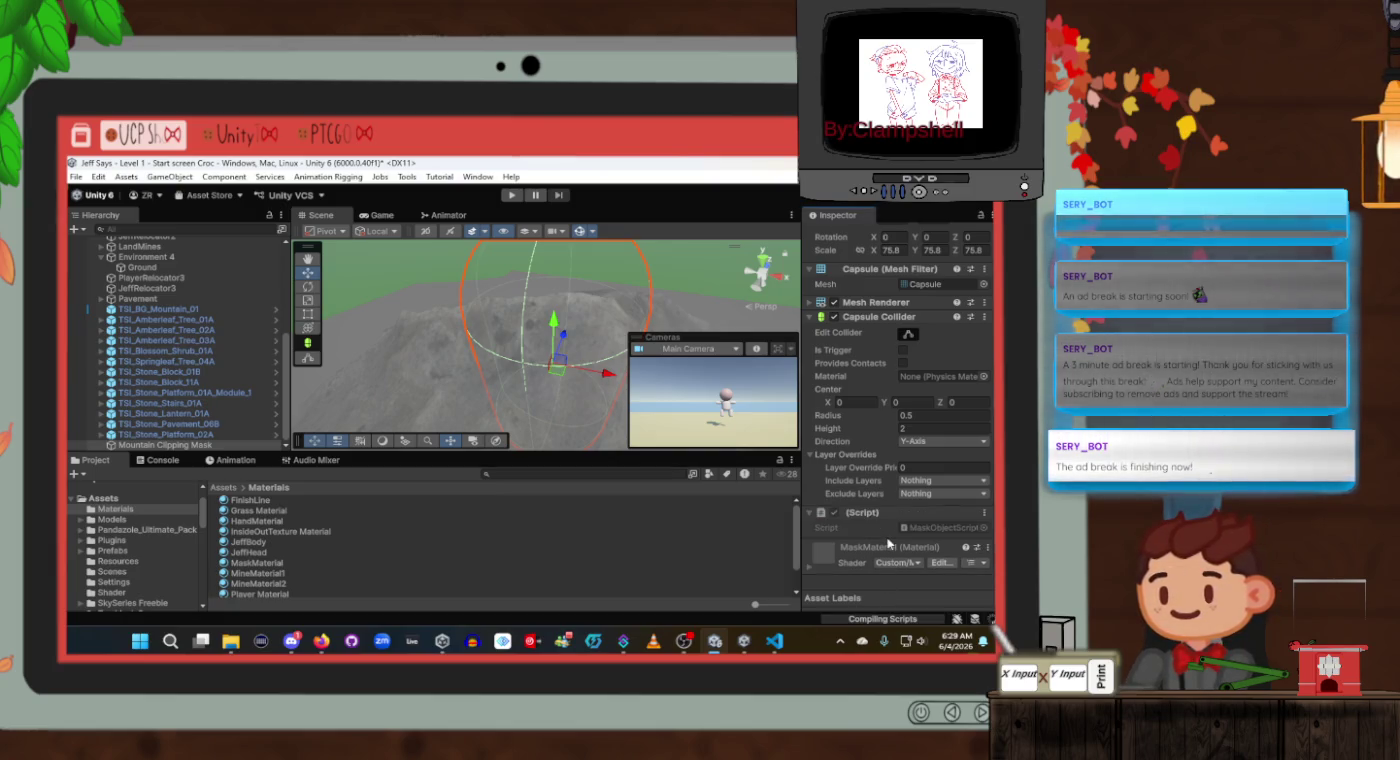
double_click(922, 495)
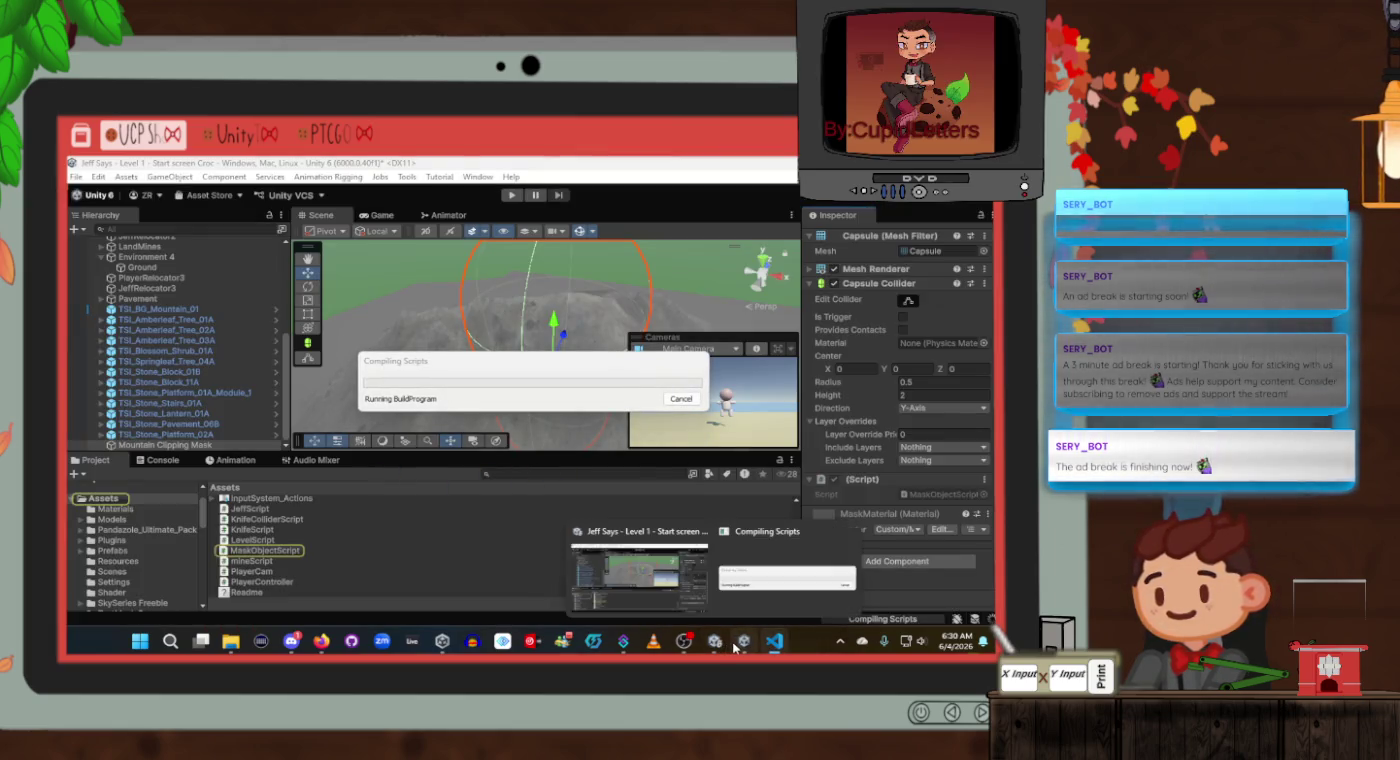
mouse_move(673, 648)
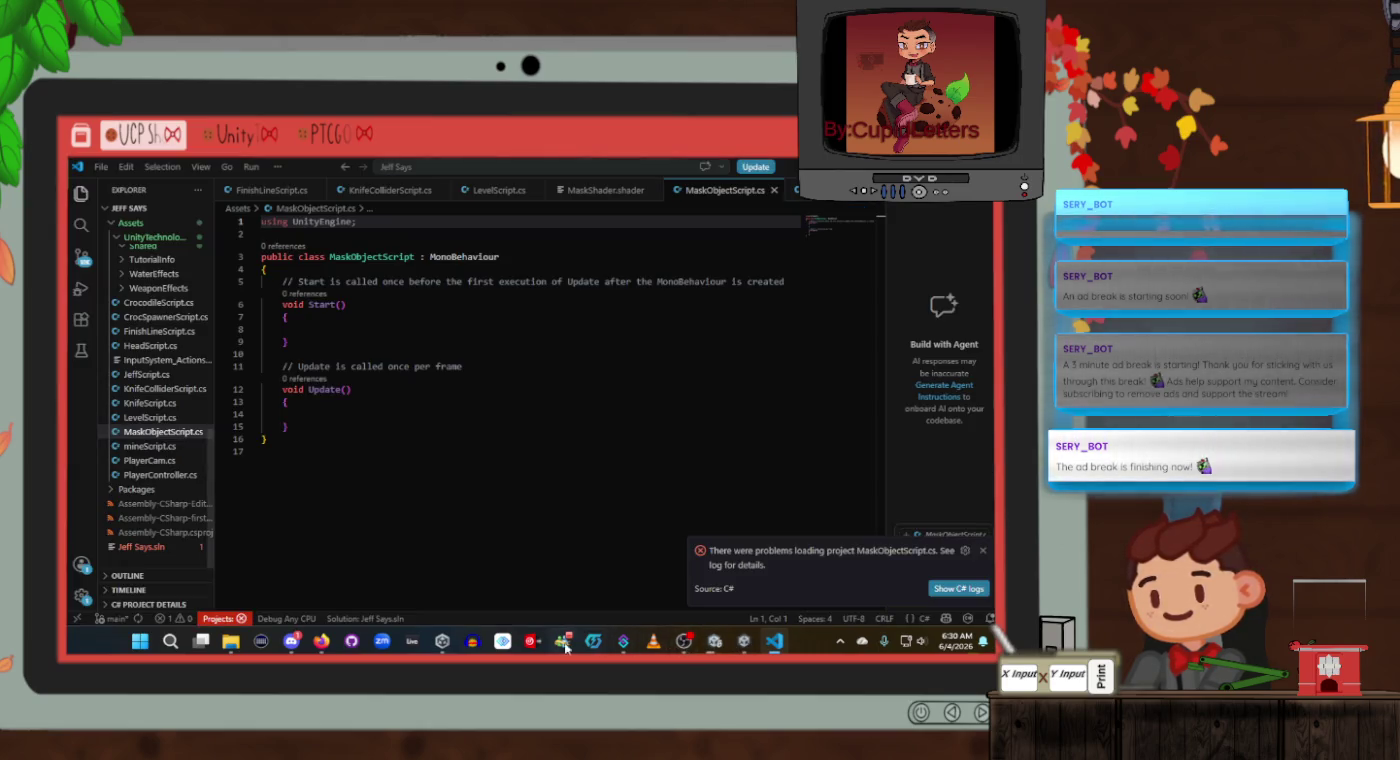
Skip the tutorial ahead to its renderQueue 3002 line, pause, and return to MaskObjectScript's Start().
mouse_move(321, 640)
click(386, 565)
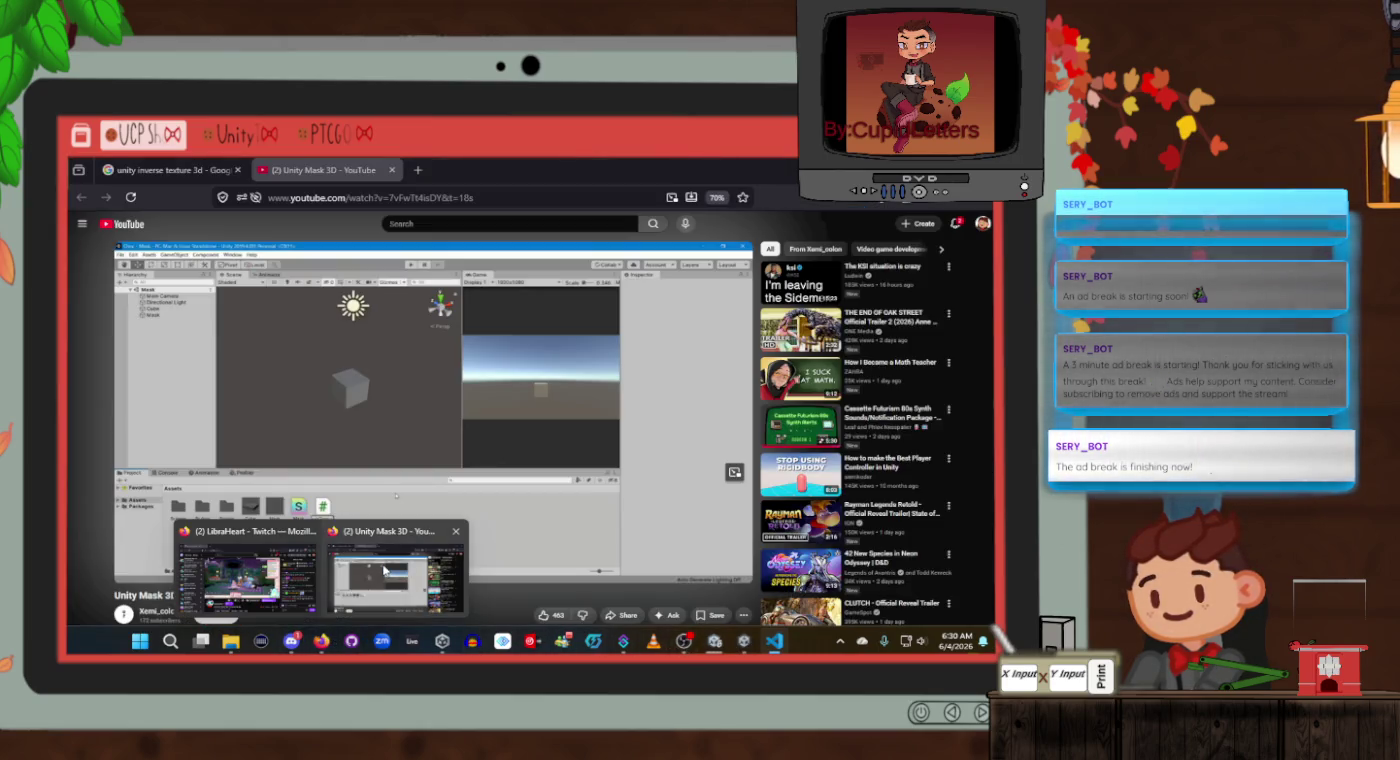
click(420, 402)
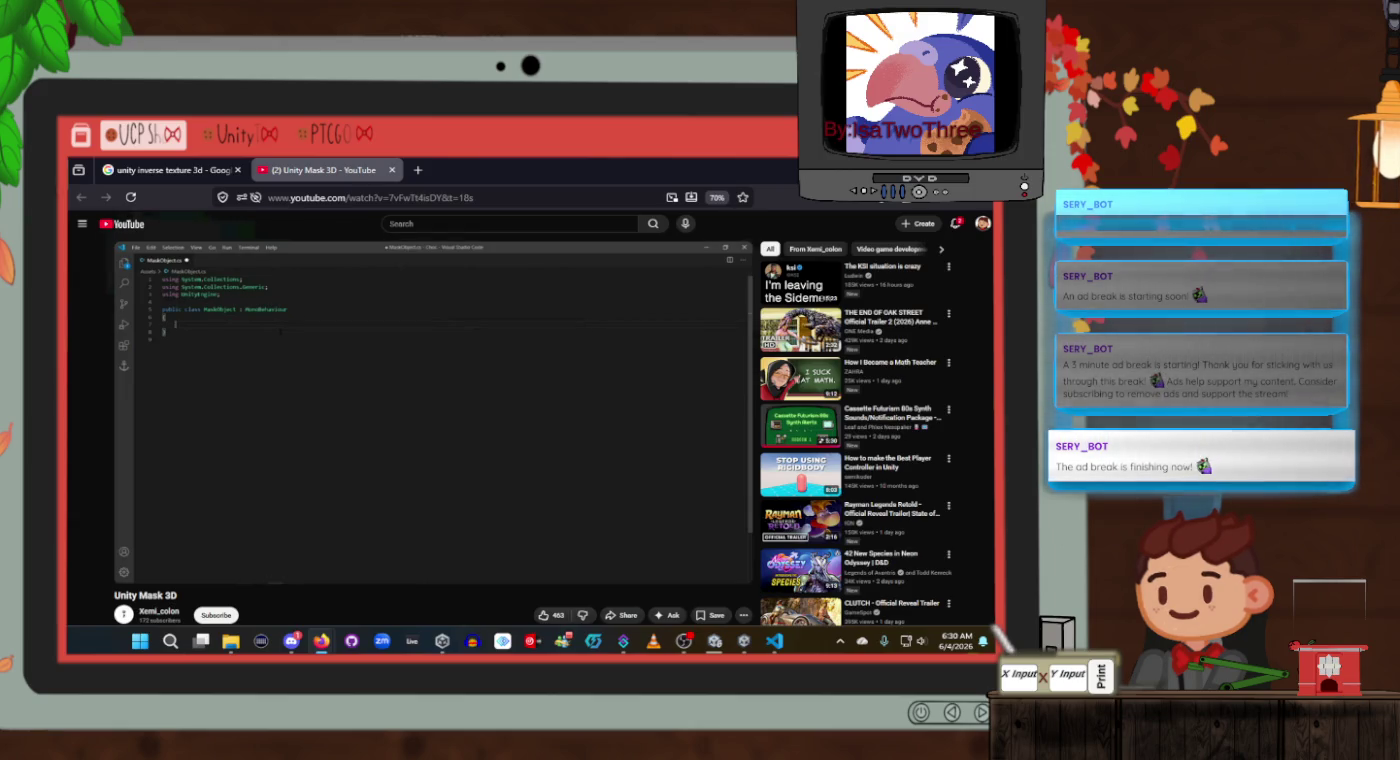
key(Right)
key(Right)
key(Right)
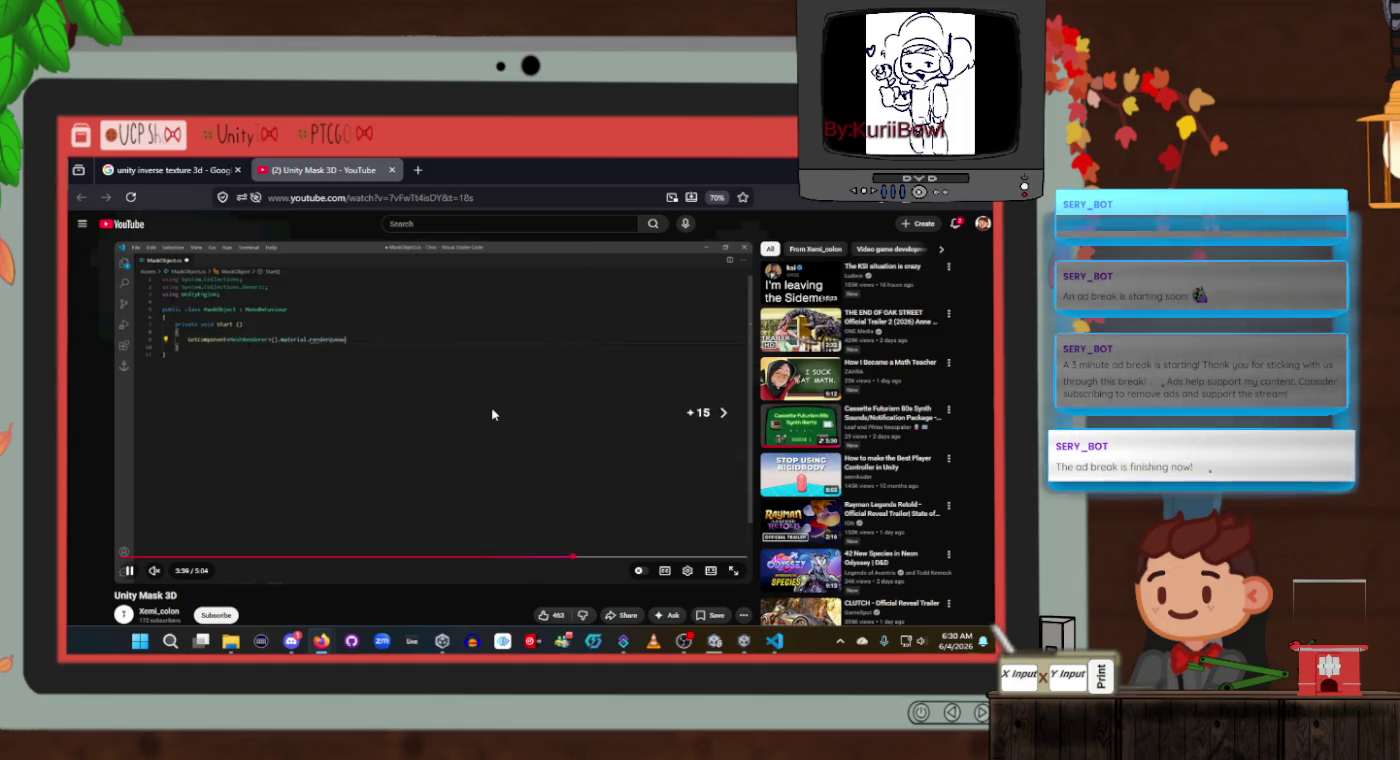
key(Right)
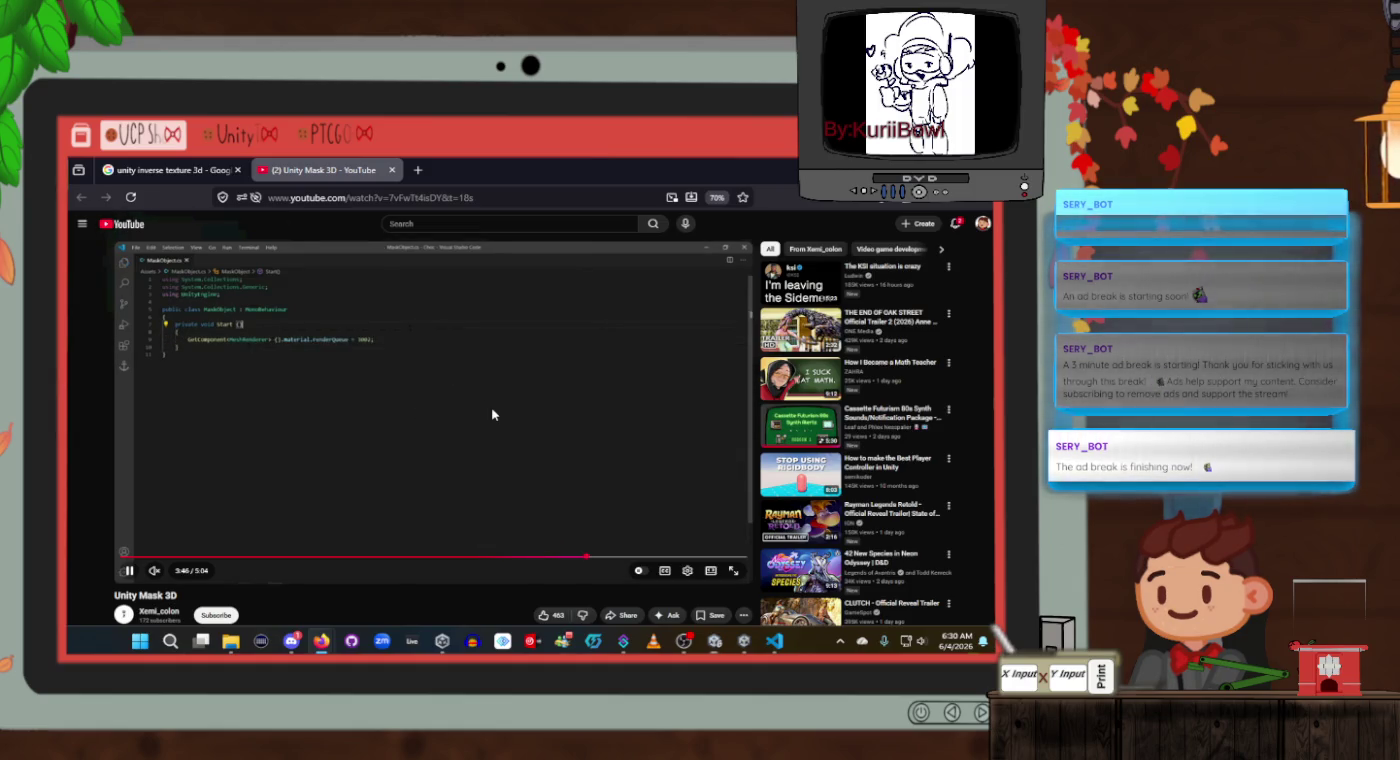
key(space)
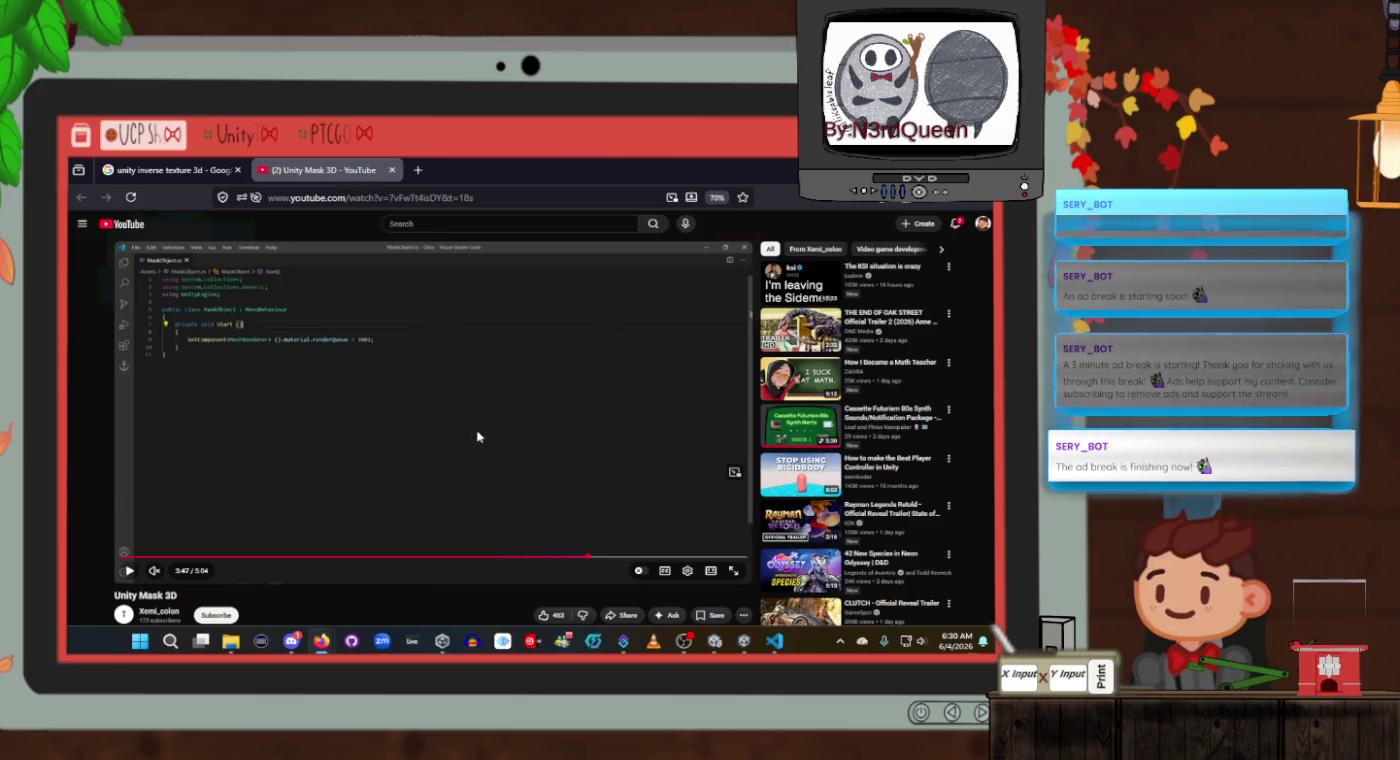
key(alt+Tab)
click(380, 316)
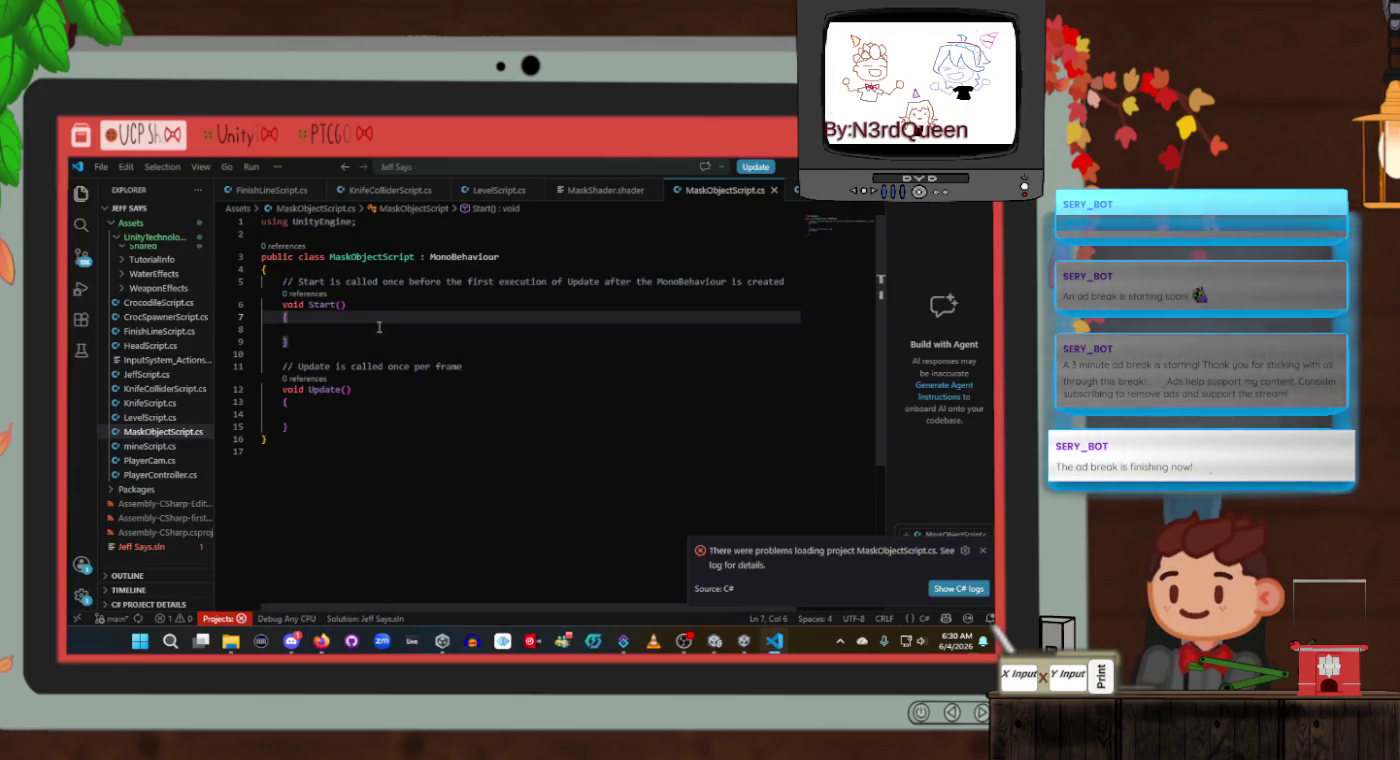
In Start(), type GetComponent<MeshRenderer>().material while checking the tutorial's code.
click(379, 328)
key(alt+Tab)
key(alt+Tab)
text(G)
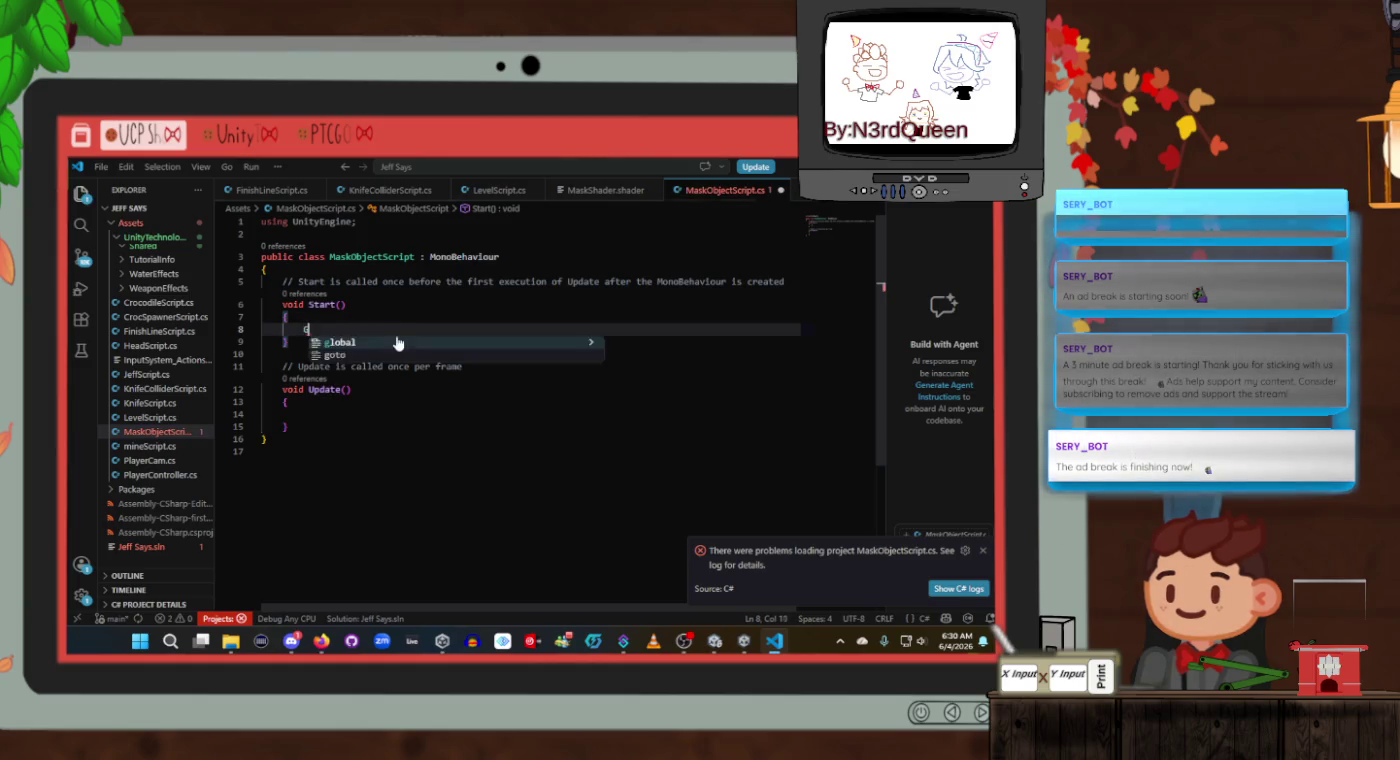
text(etComponent)
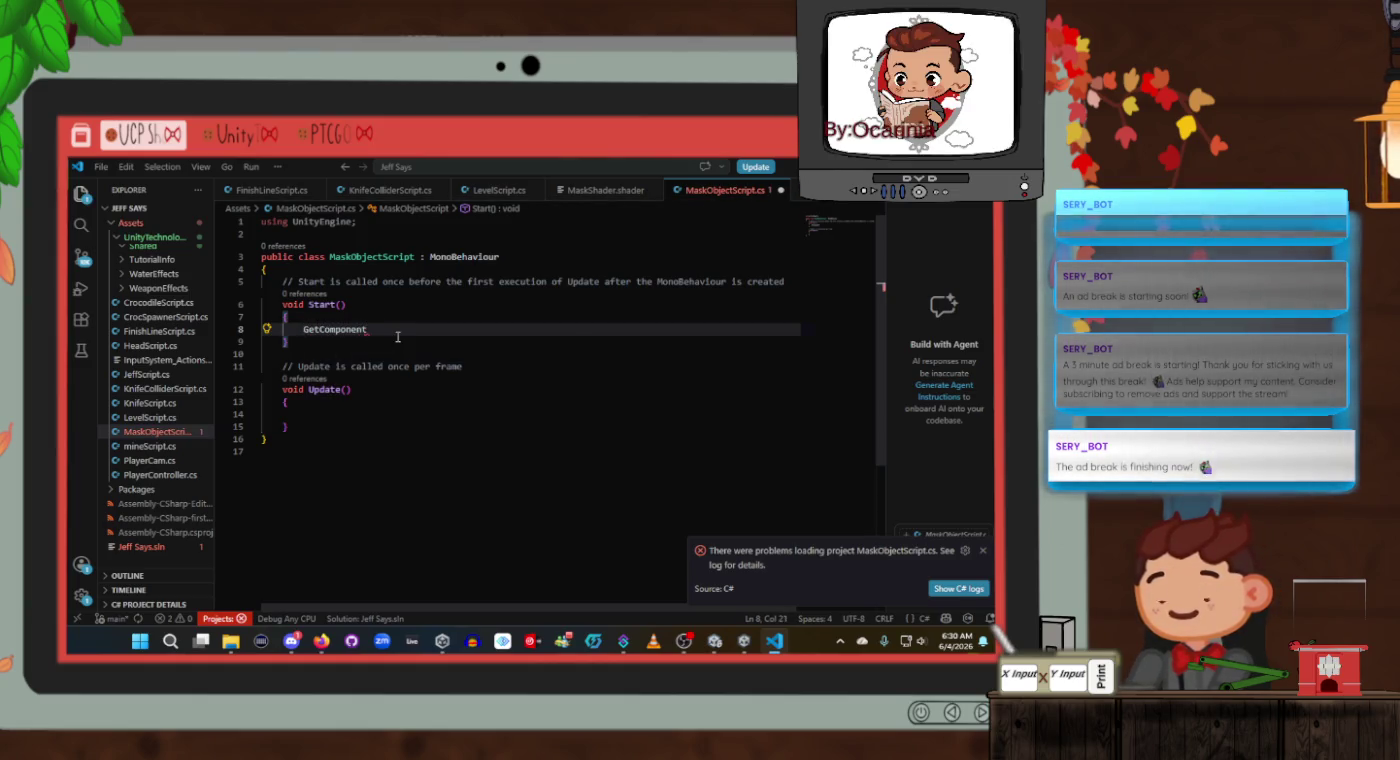
key(alt+Tab)
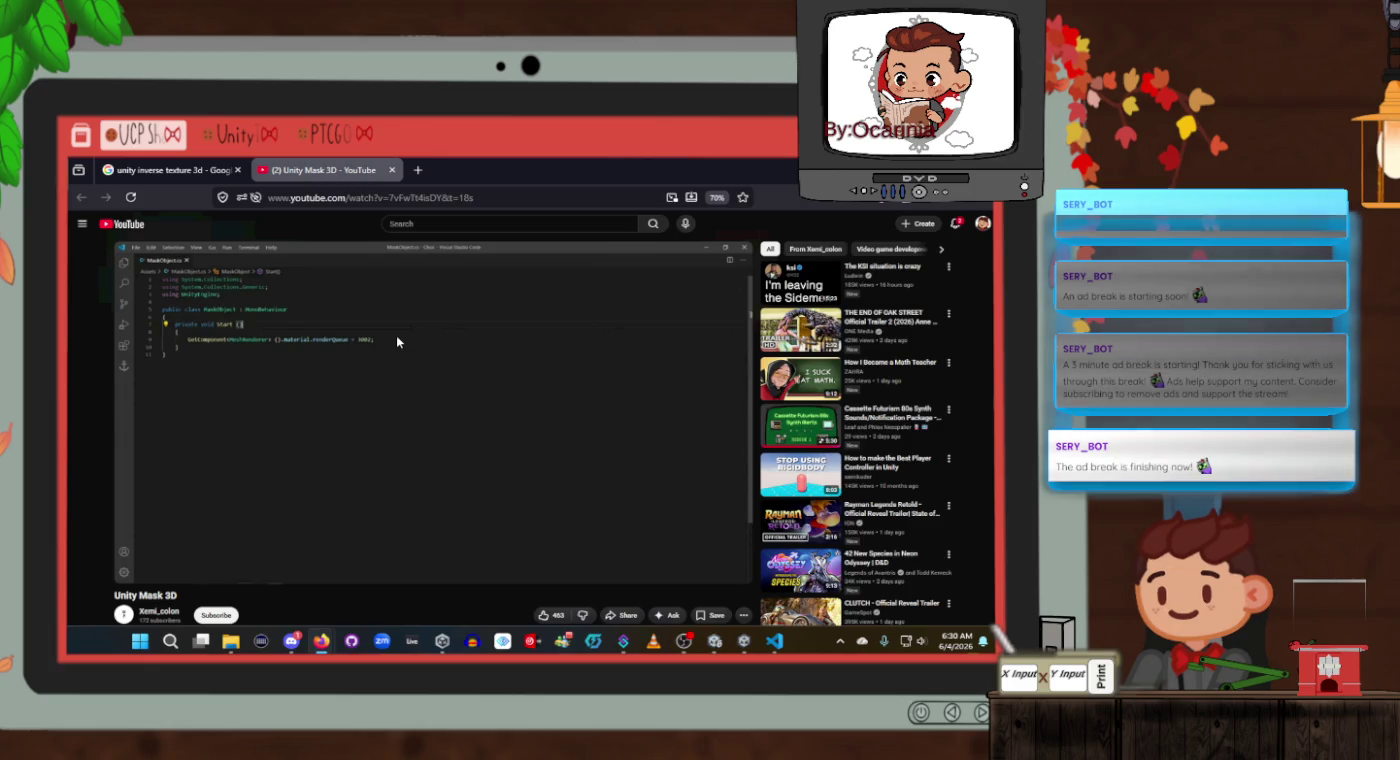
key(alt+Tab)
text(<M)
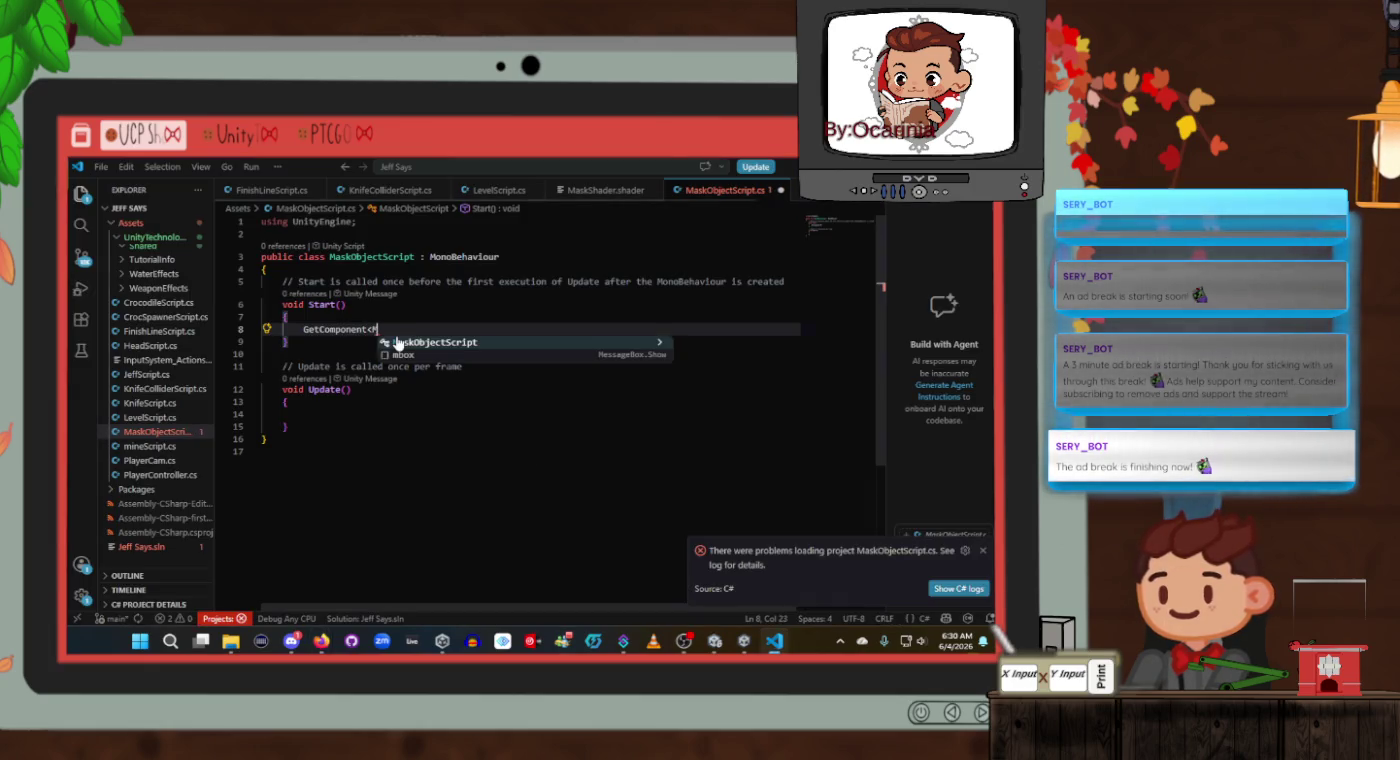
text(esh)
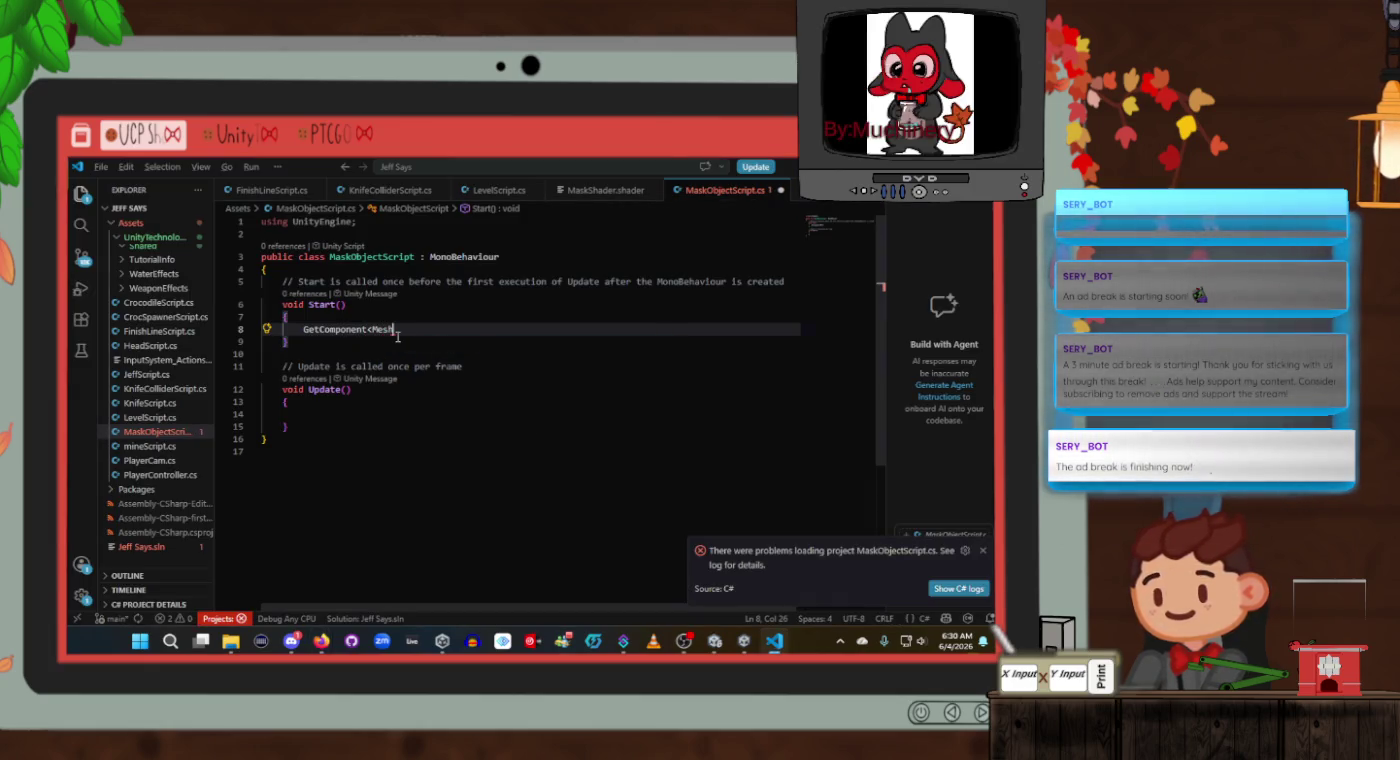
key(alt+Tab)
key(alt+Tab)
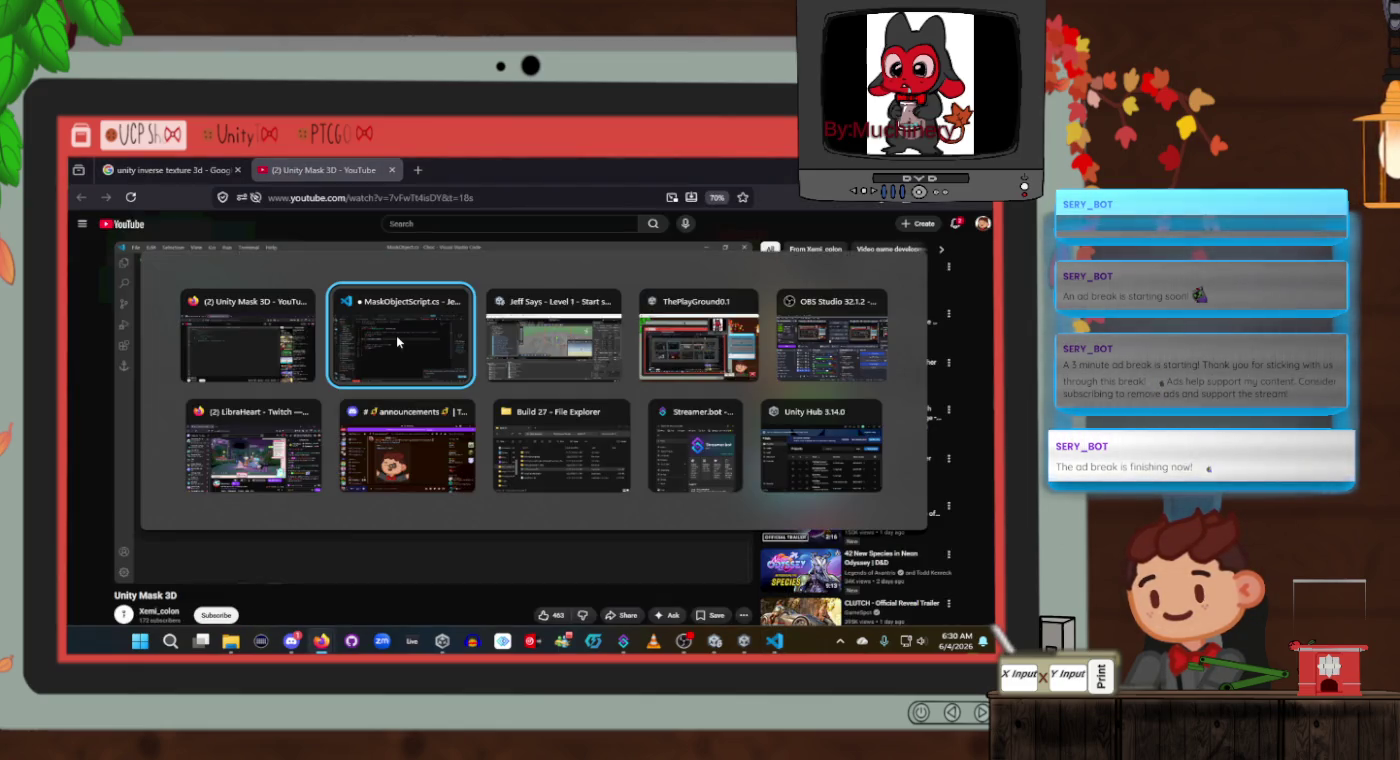
text(Ren)
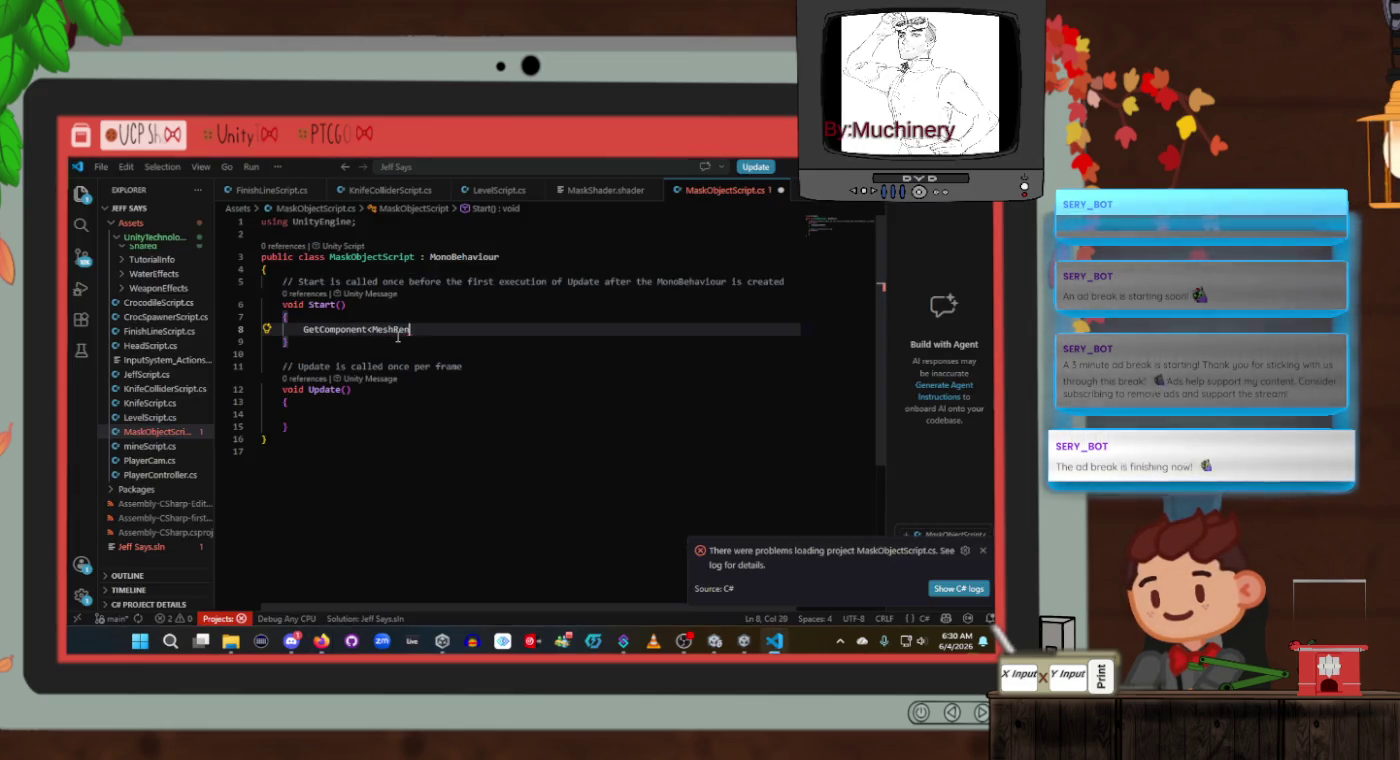
text(derer>().m)
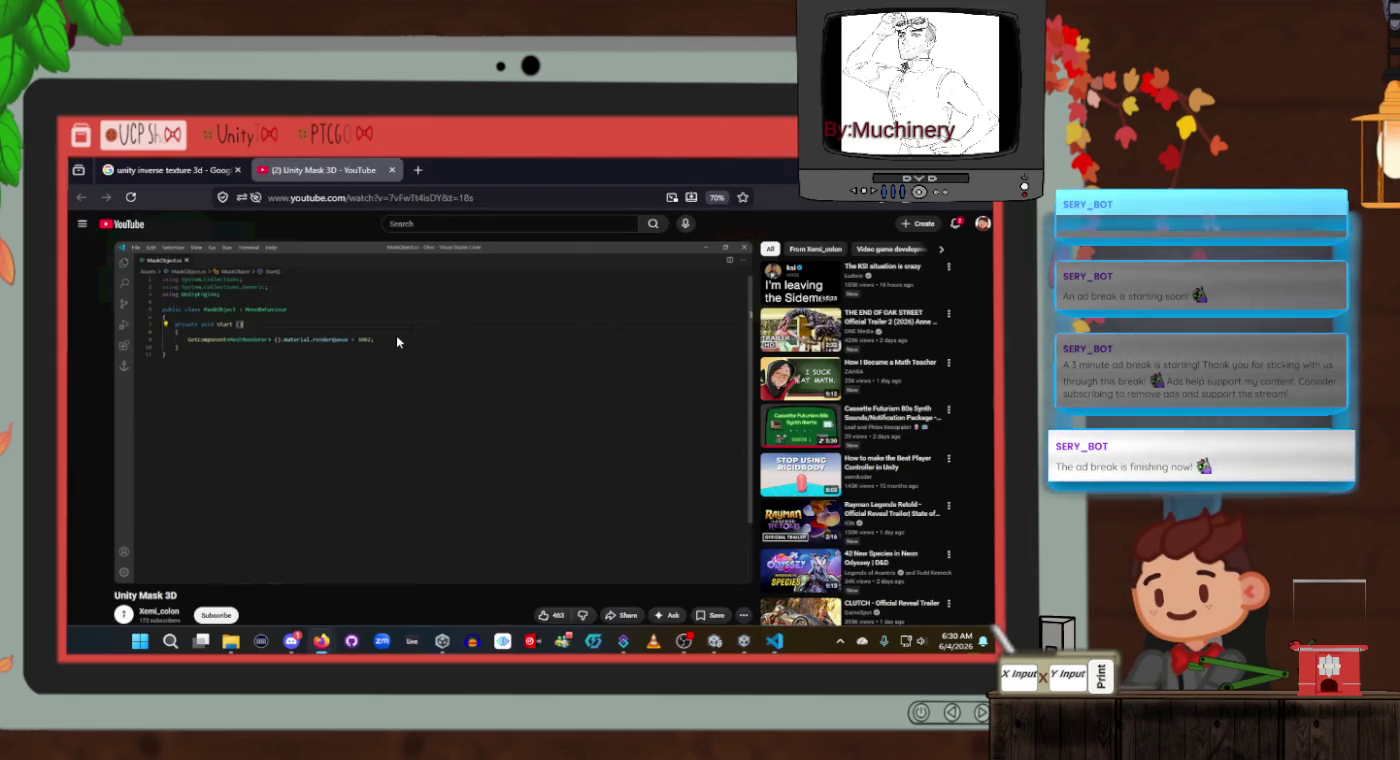
text(aterial)
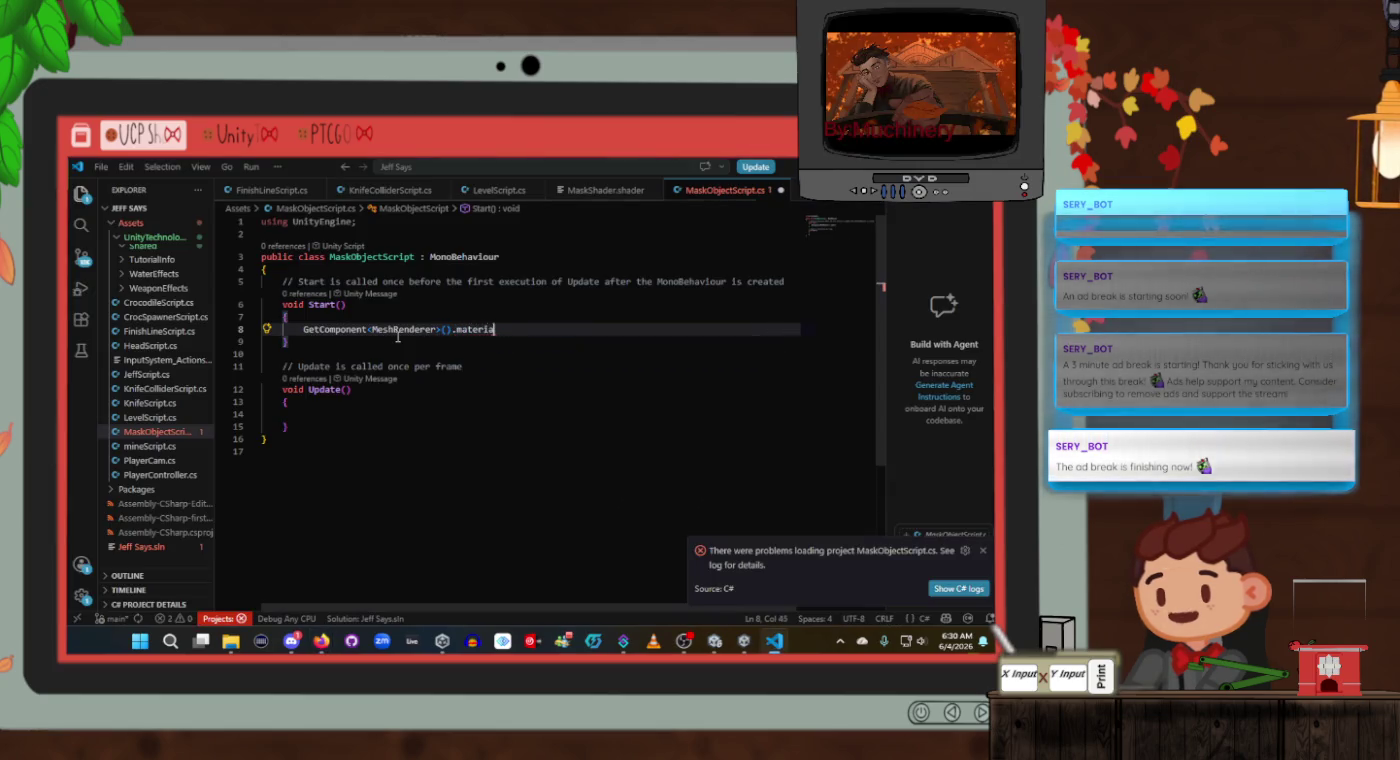
Finish the line with .rendererQueue = 3002, save the script, and pause the tutorial.
key(alt+Tab)
key(alt+Tab)
text(.render)
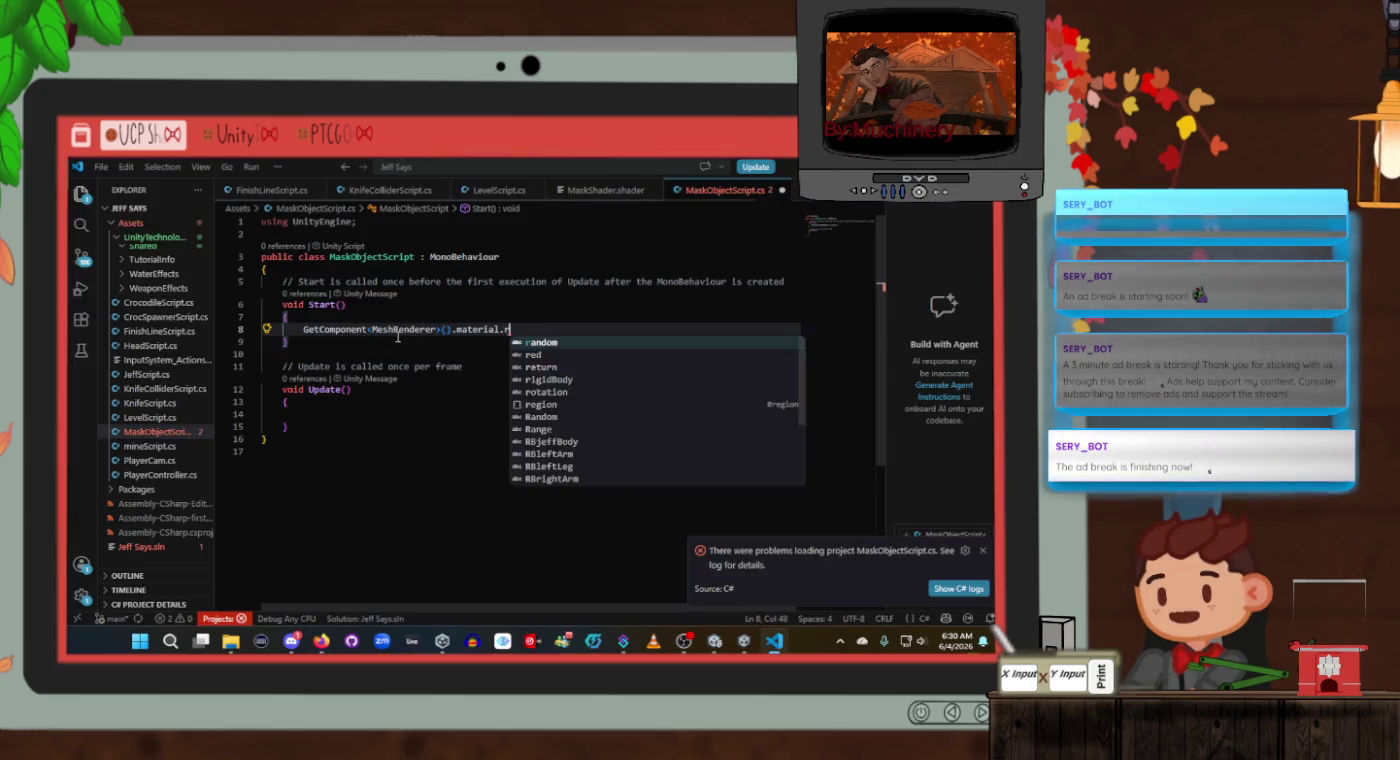
text(er()
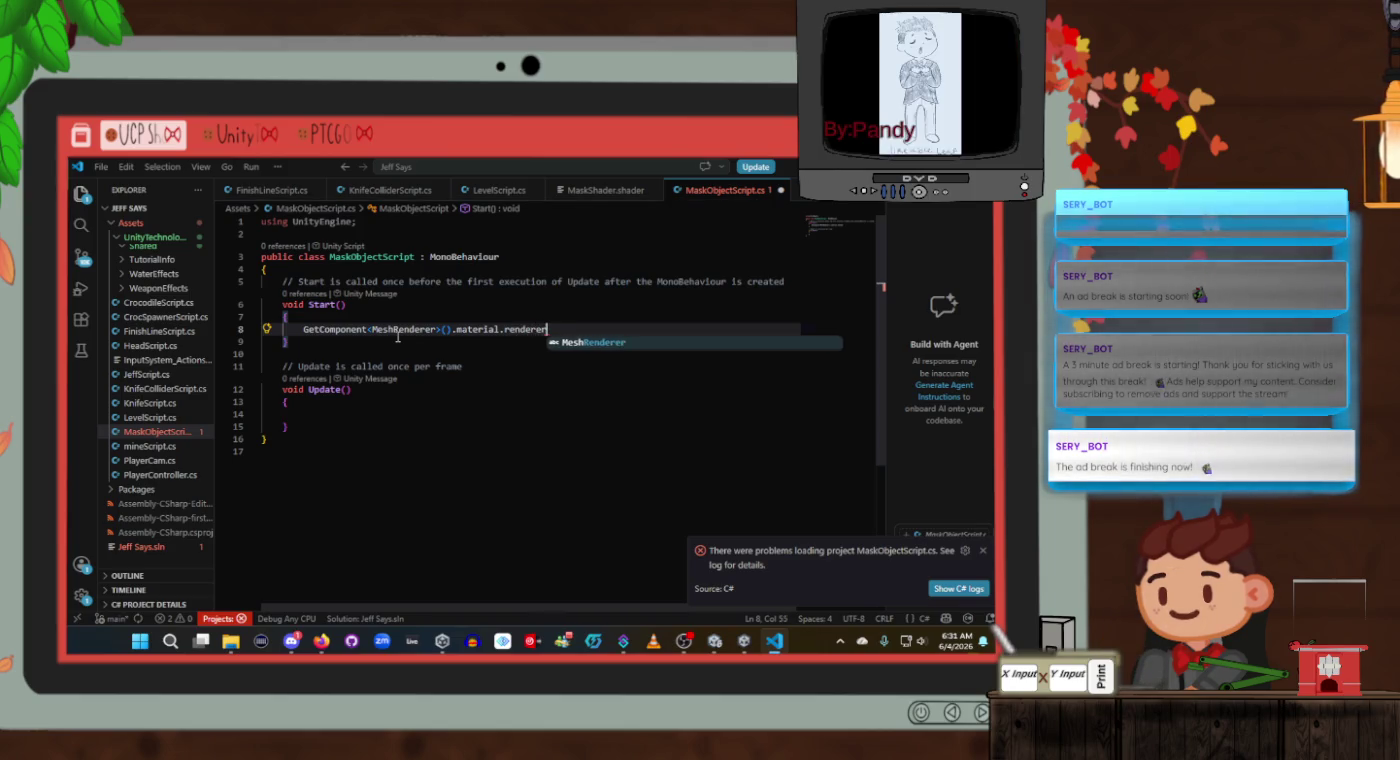
key(alt+Tab)
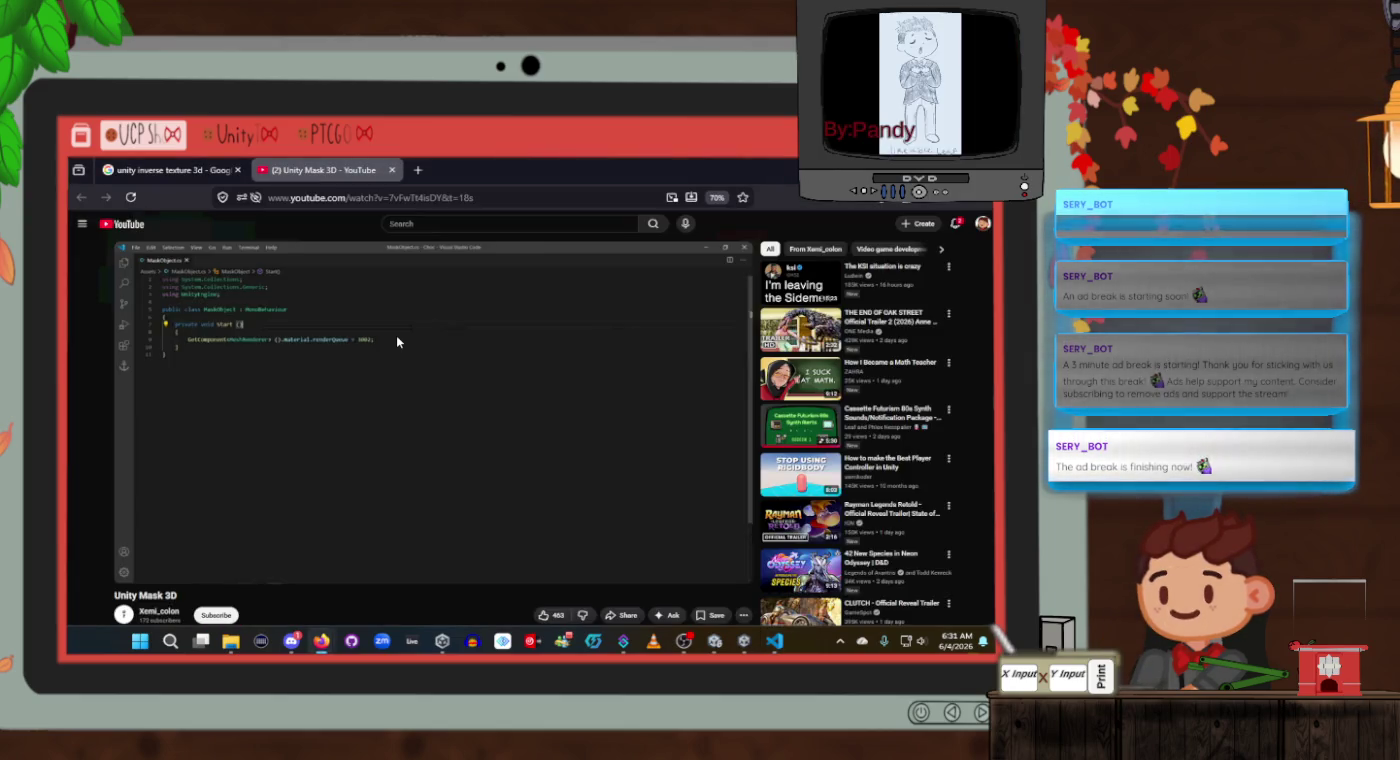
key(alt+Tab)
text(u)
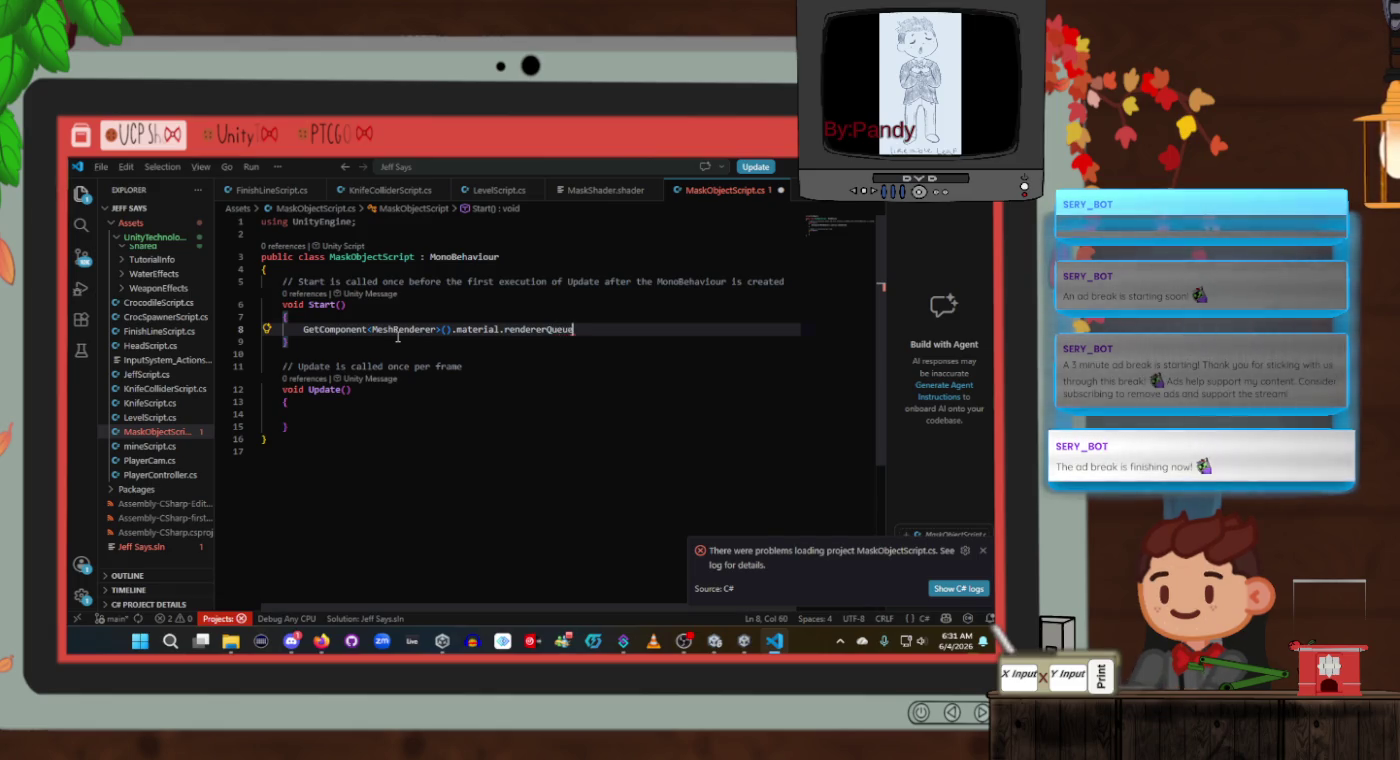
key(alt+Tab)
key(alt+Tab)
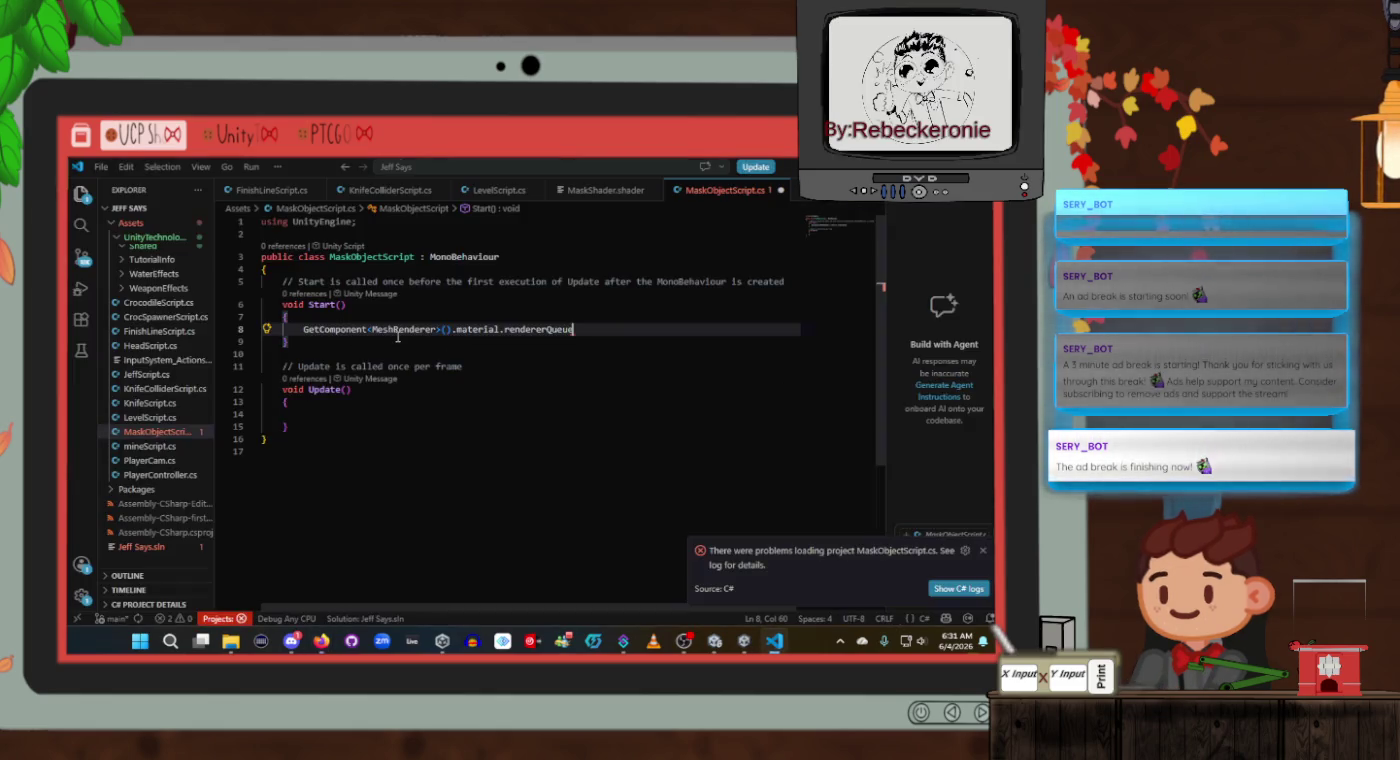
text( = )
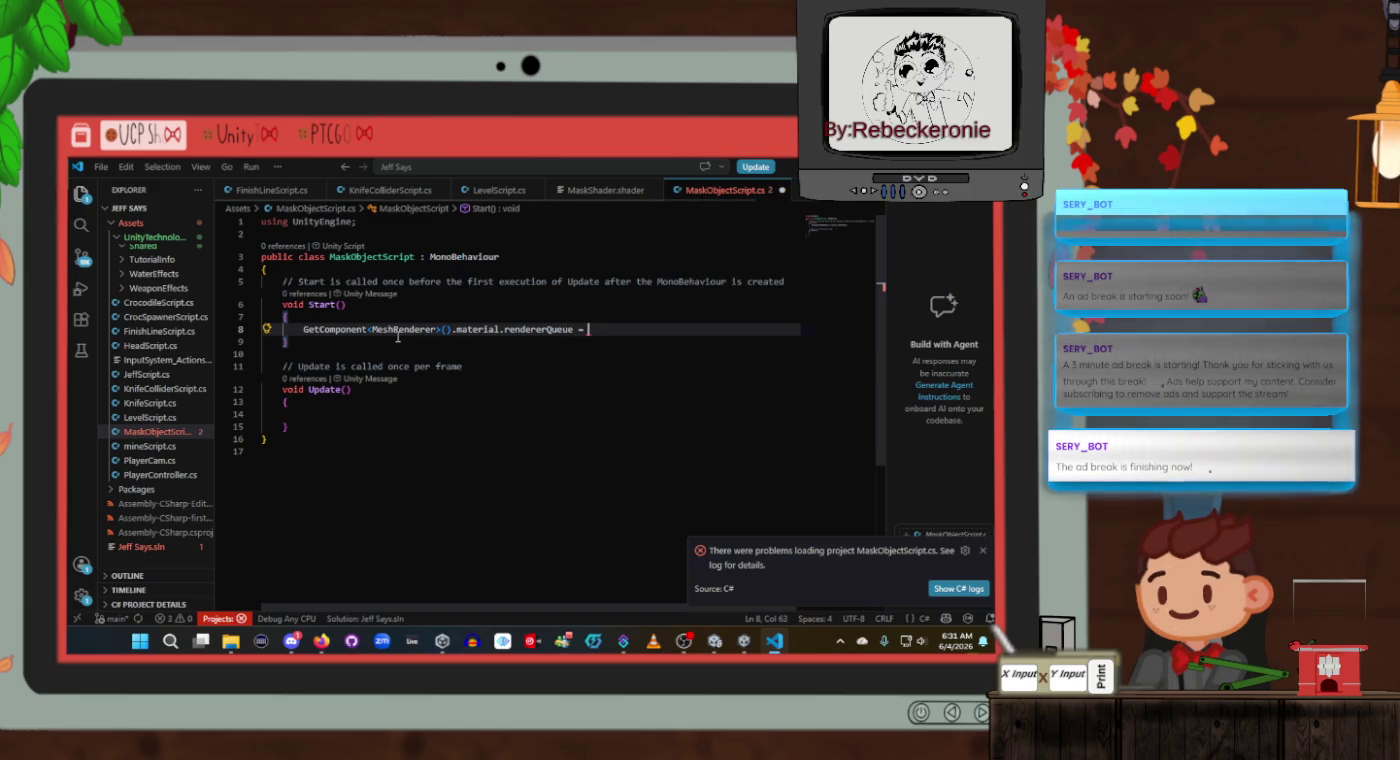
text(3002;)
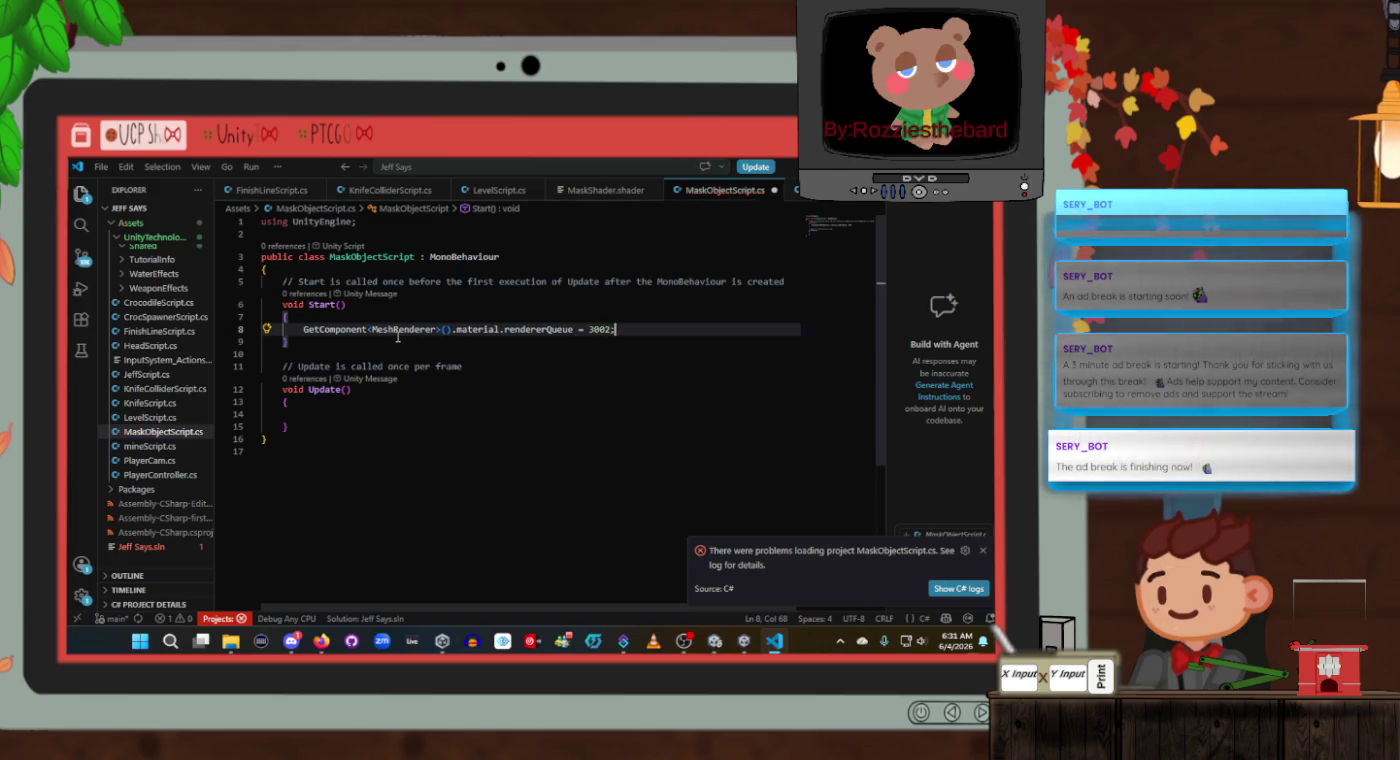
key(ctrl+s)
key(alt+Tab)
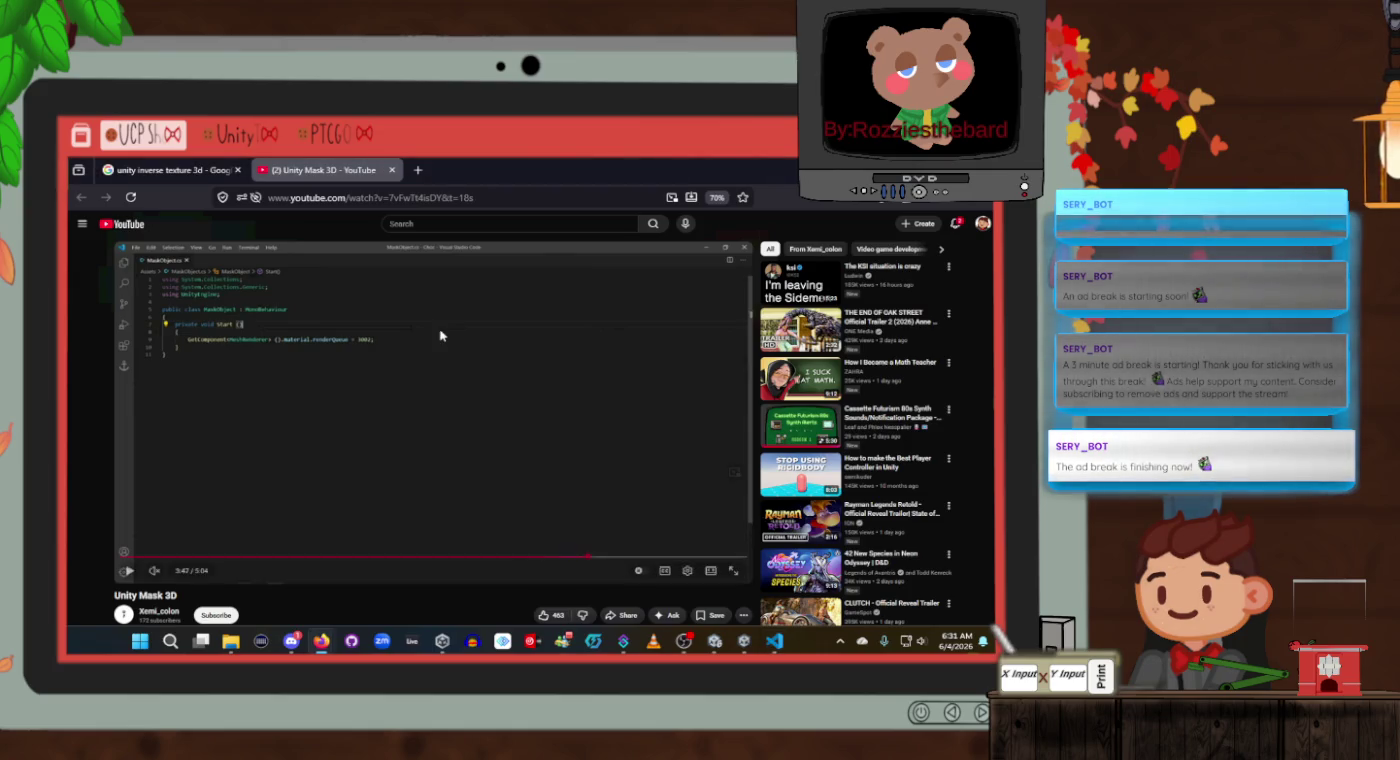
key(alt+Tab)
key(alt+Tab)
click(434, 325)
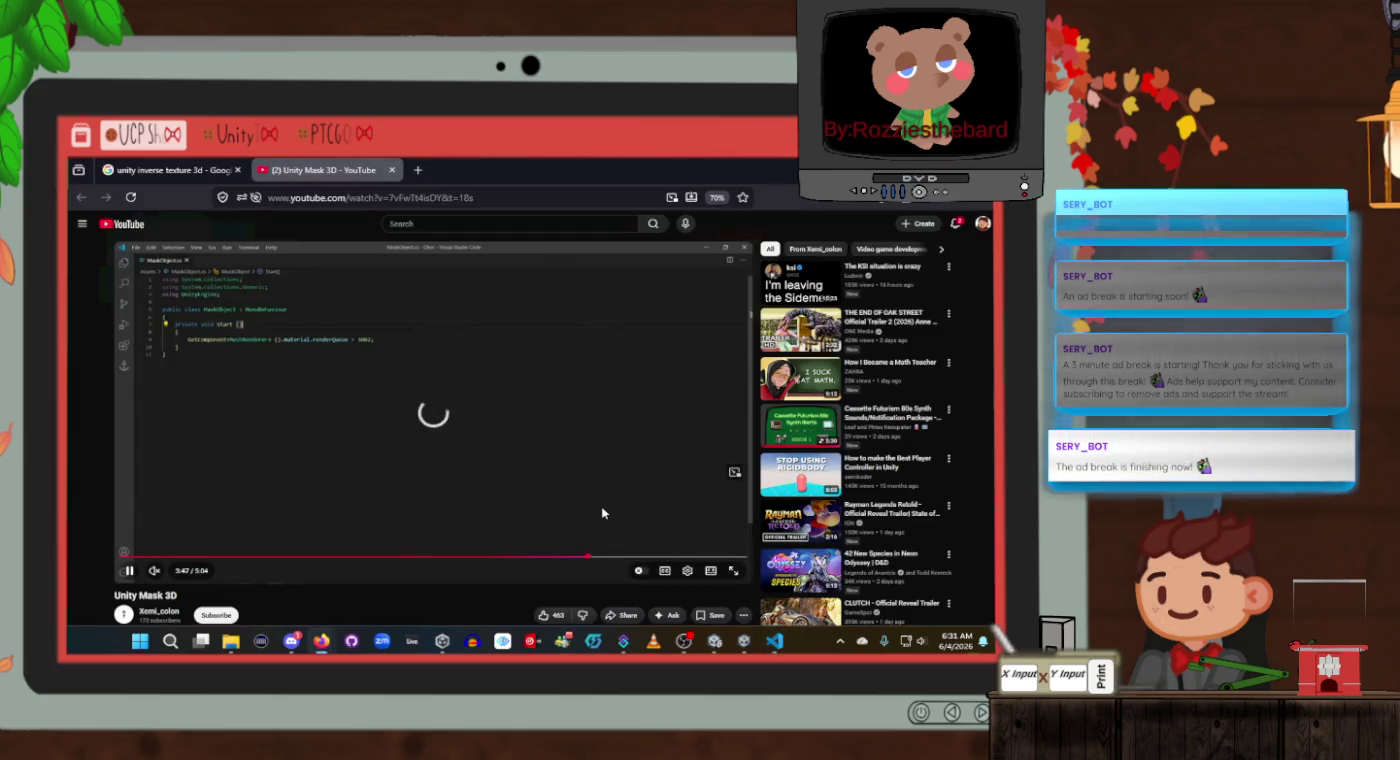
Jump the tutorial ahead to 3:56 and pause it.
click(607, 551)
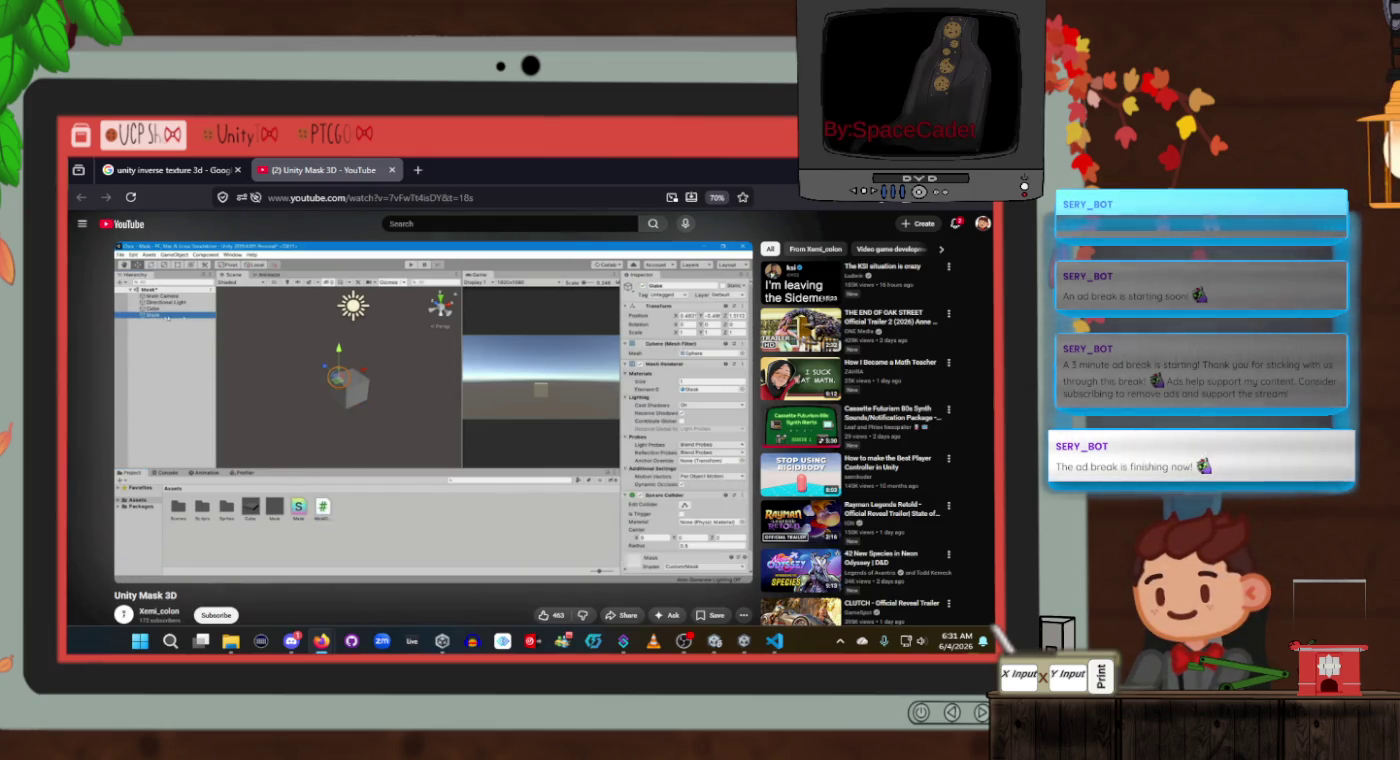
click(494, 413)
key(alt+Tab)
key(alt+Tab)
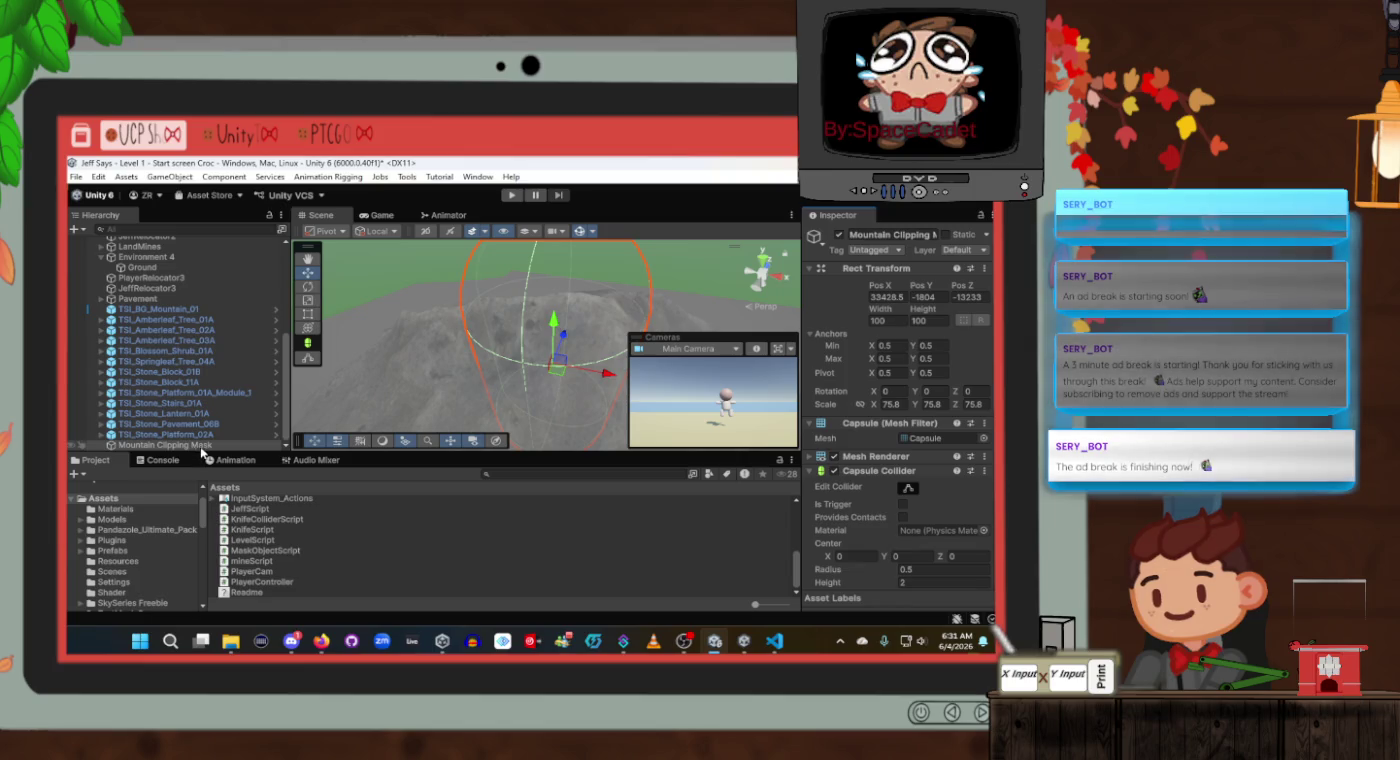
Open the MaskObjectScript.cs Console error, change .material to .Material, and save.
click(184, 460)
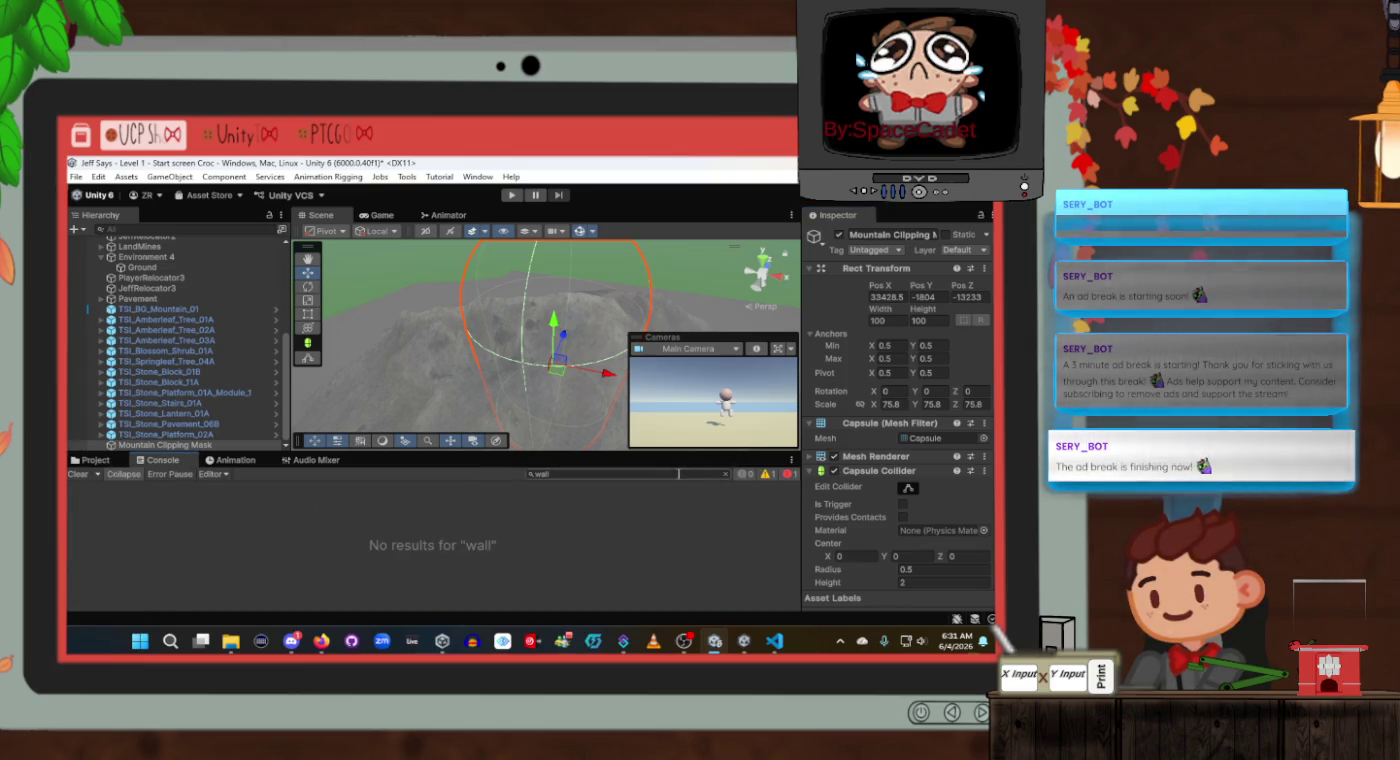
click(725, 473)
click(346, 516)
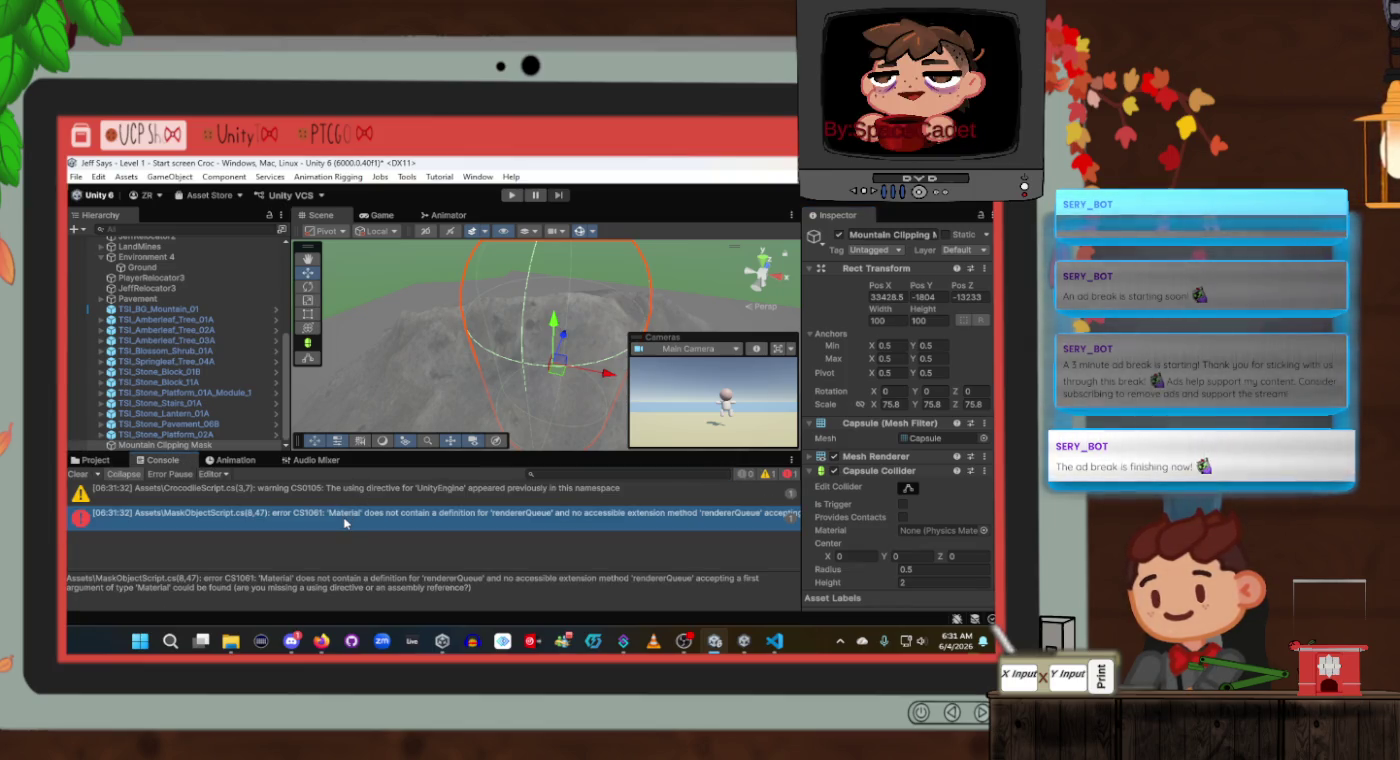
double_click(346, 517)
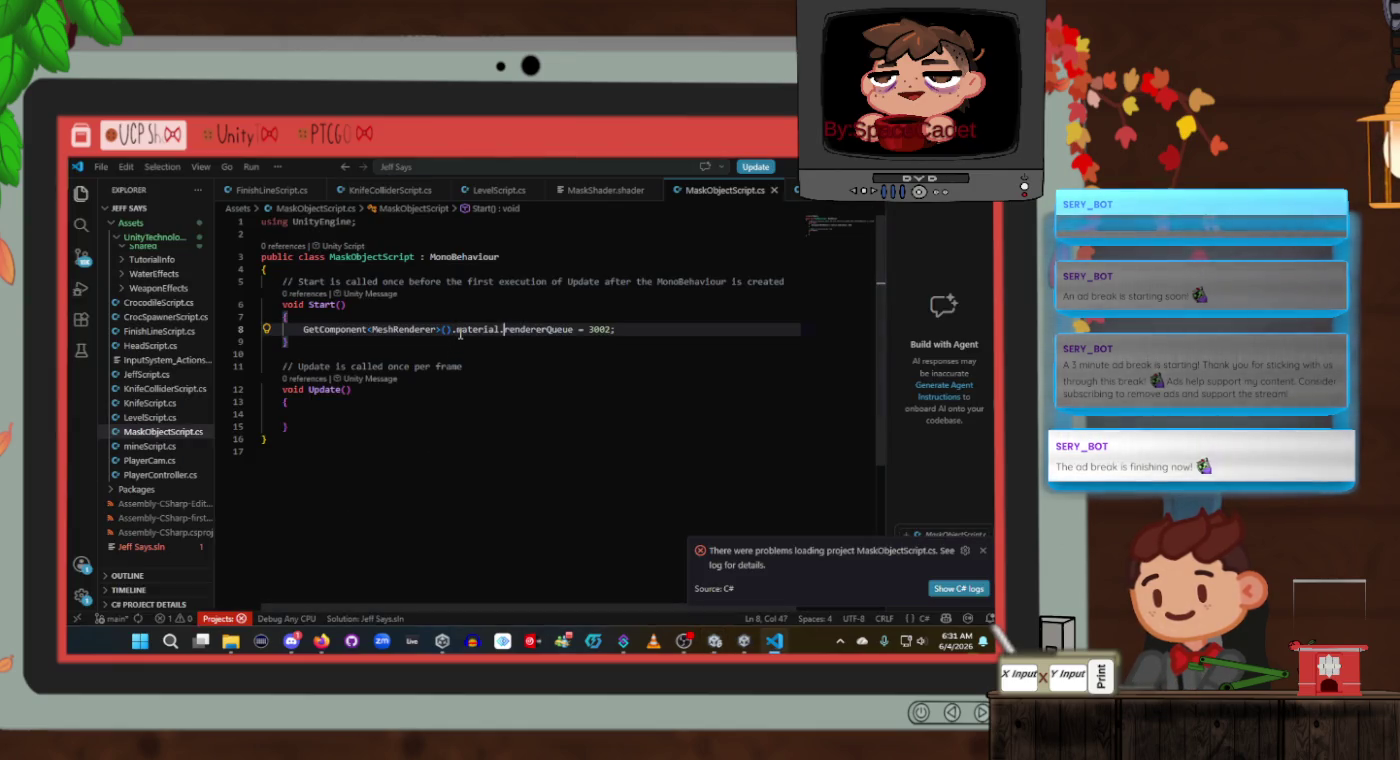
text(M)
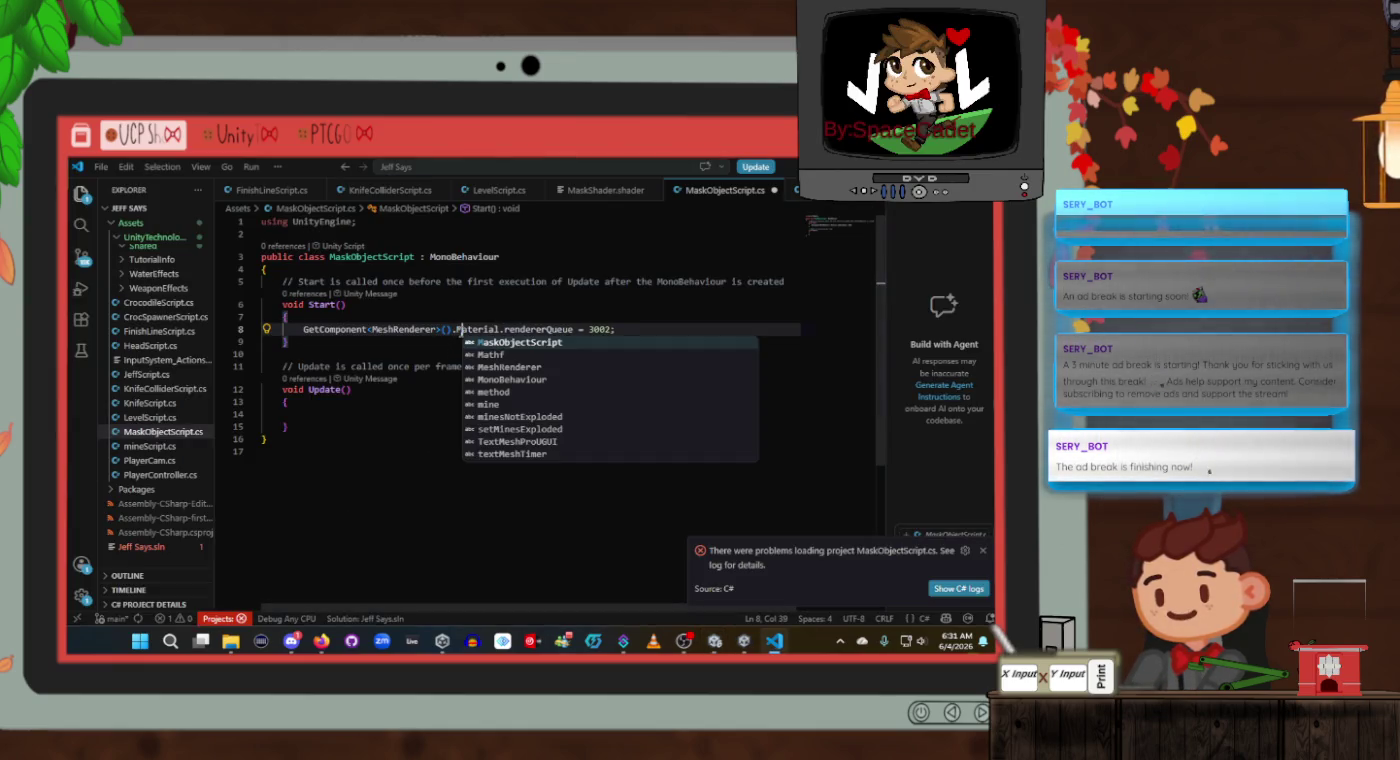
key(ctrl+s)
key(alt+Tab)
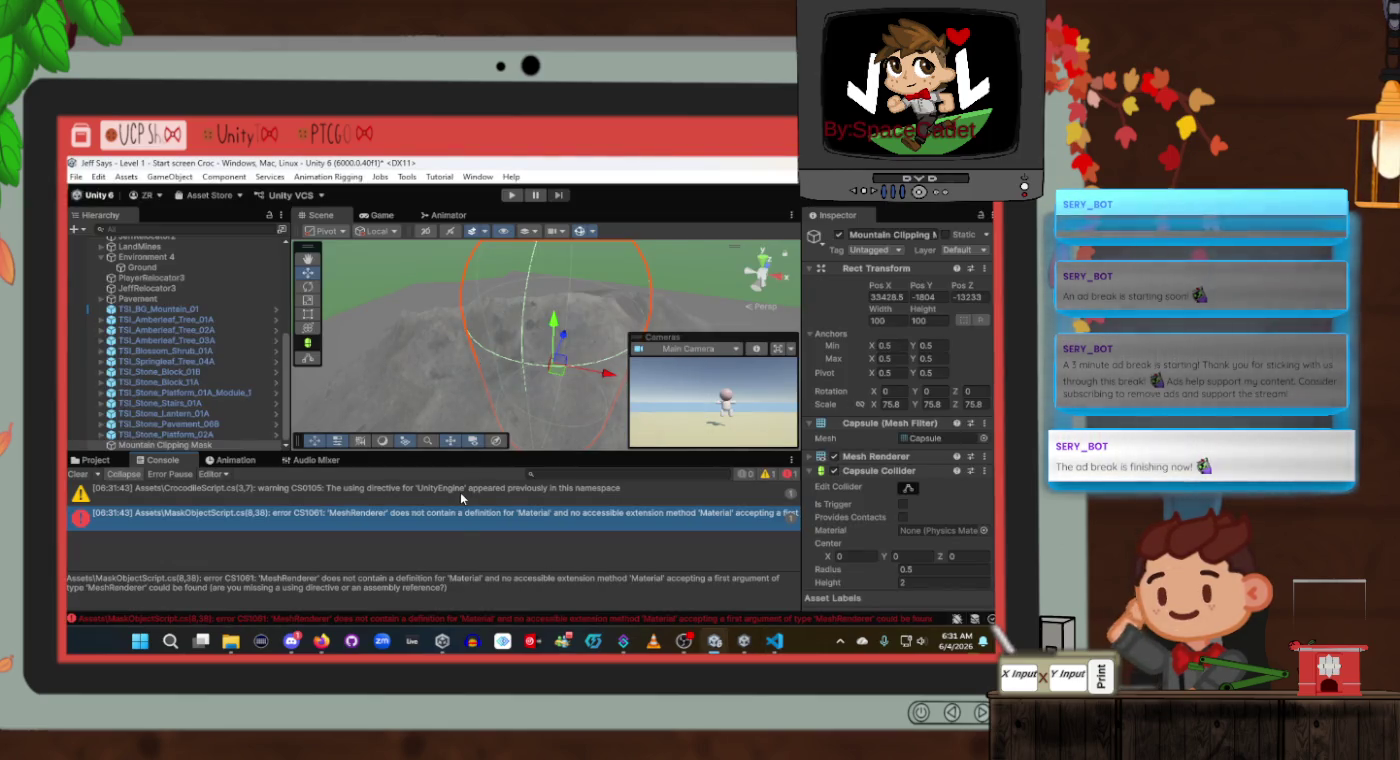
Rewind the Unity Mask 3D video about 15 seconds to its MaskObjectScript code and pause.
mouse_move(320, 641)
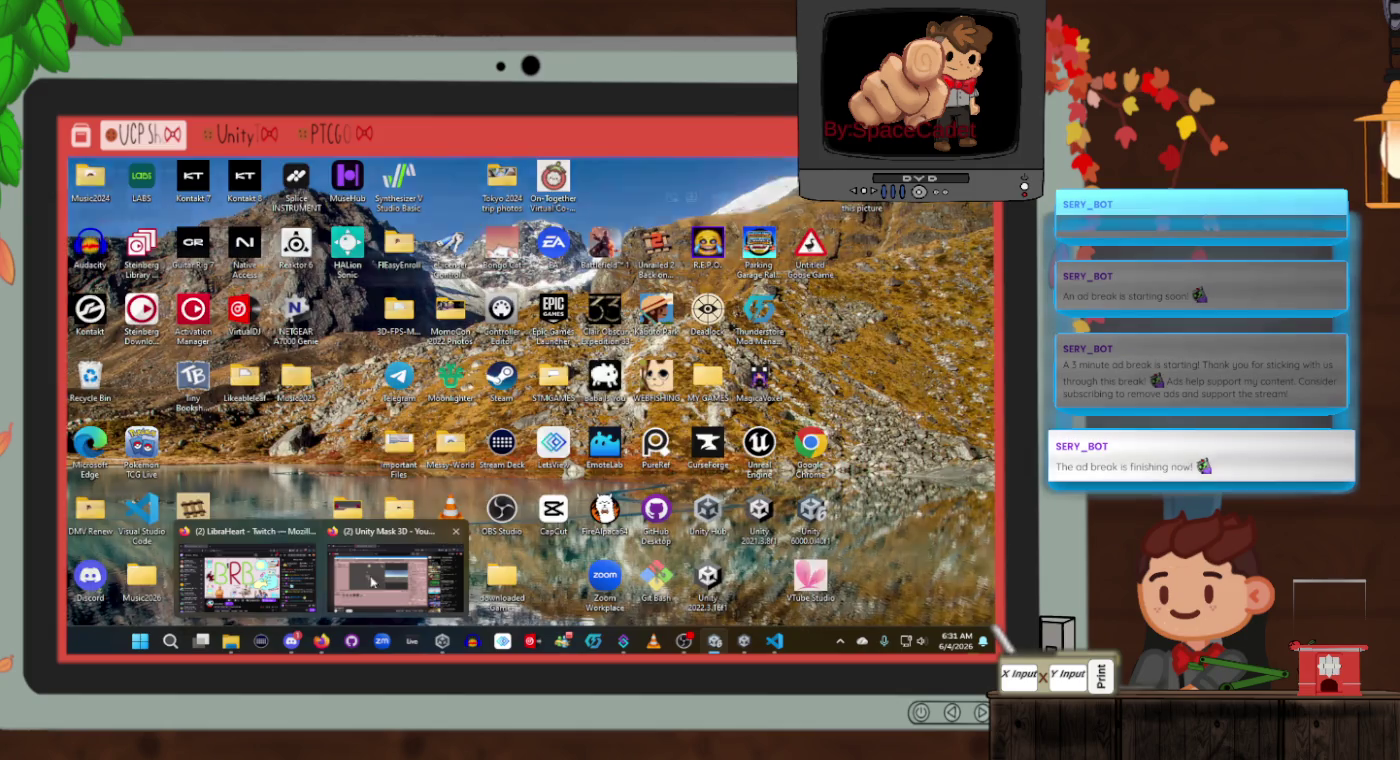
click(397, 582)
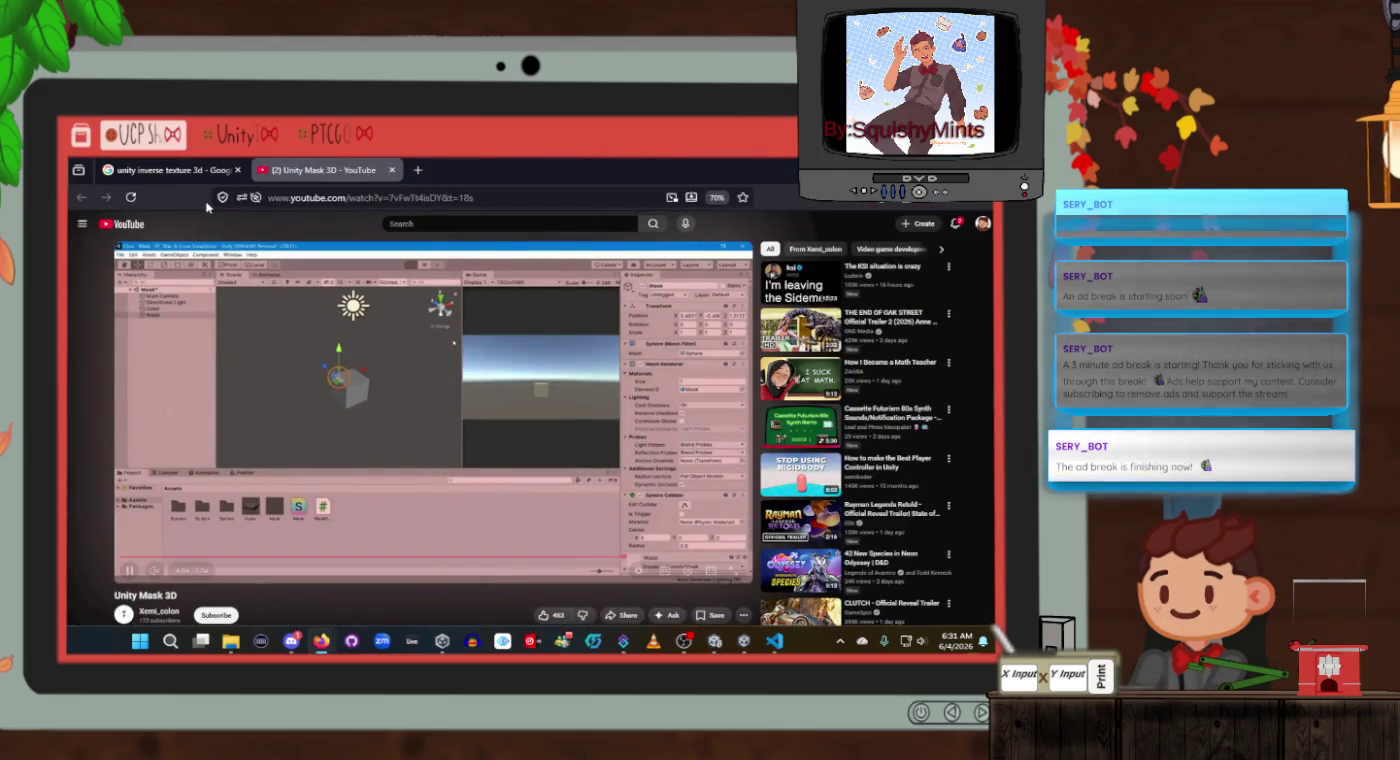
key(Left)
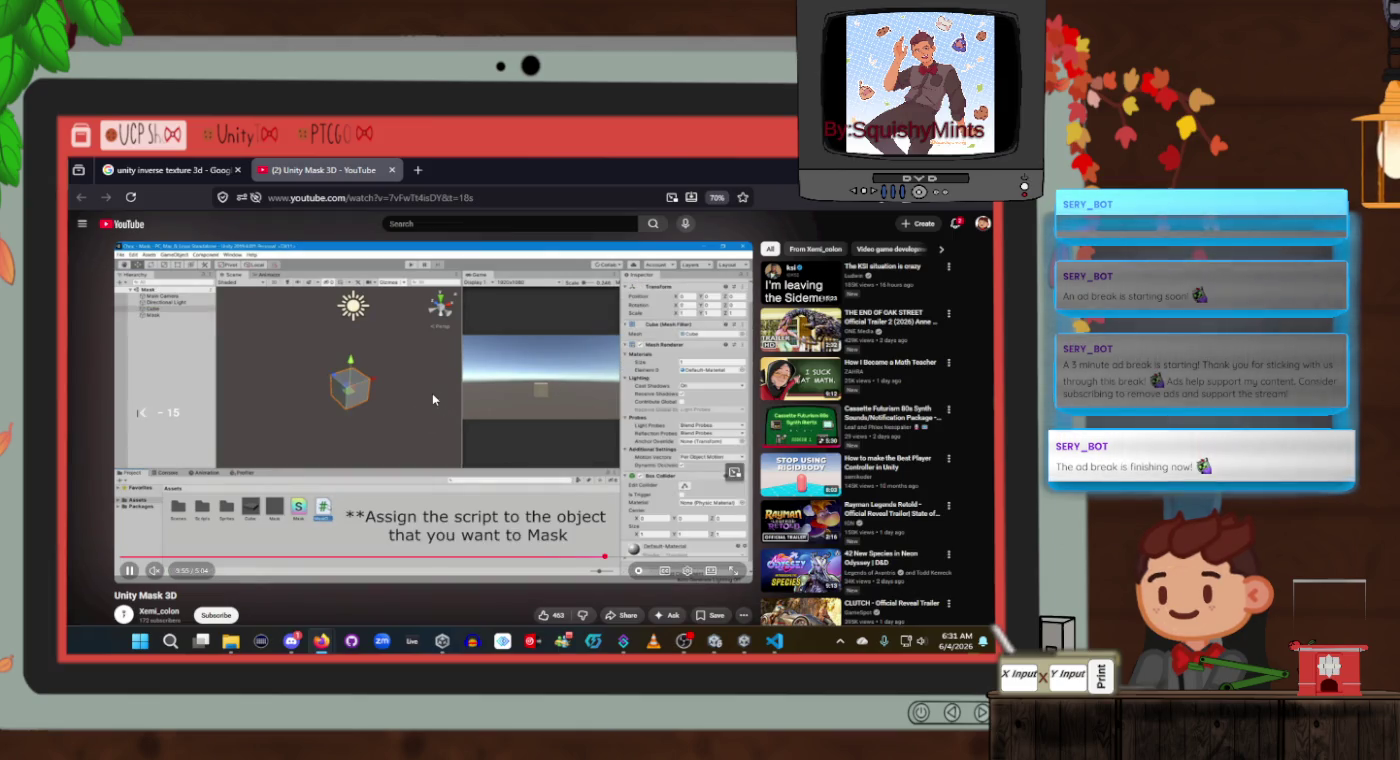
key(Left)
key(Left)
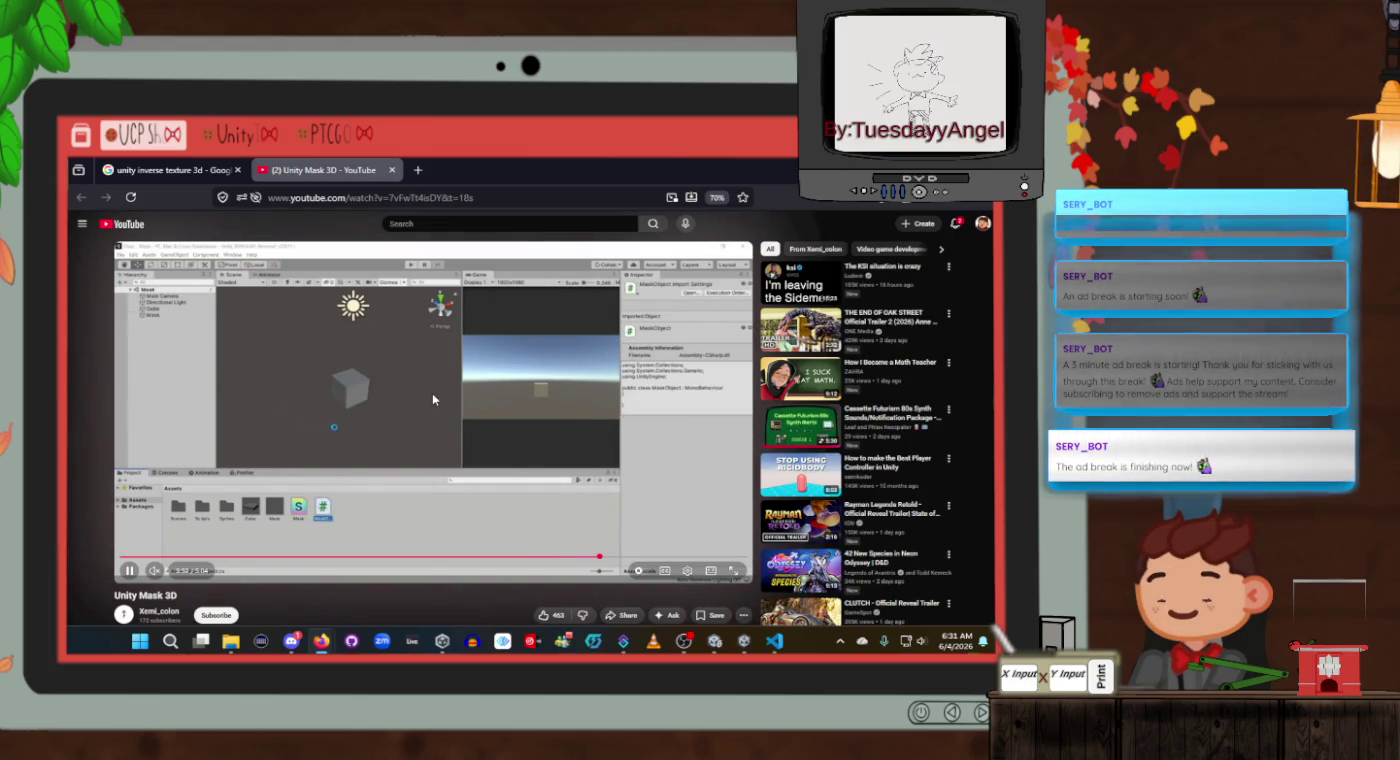
key(Left)
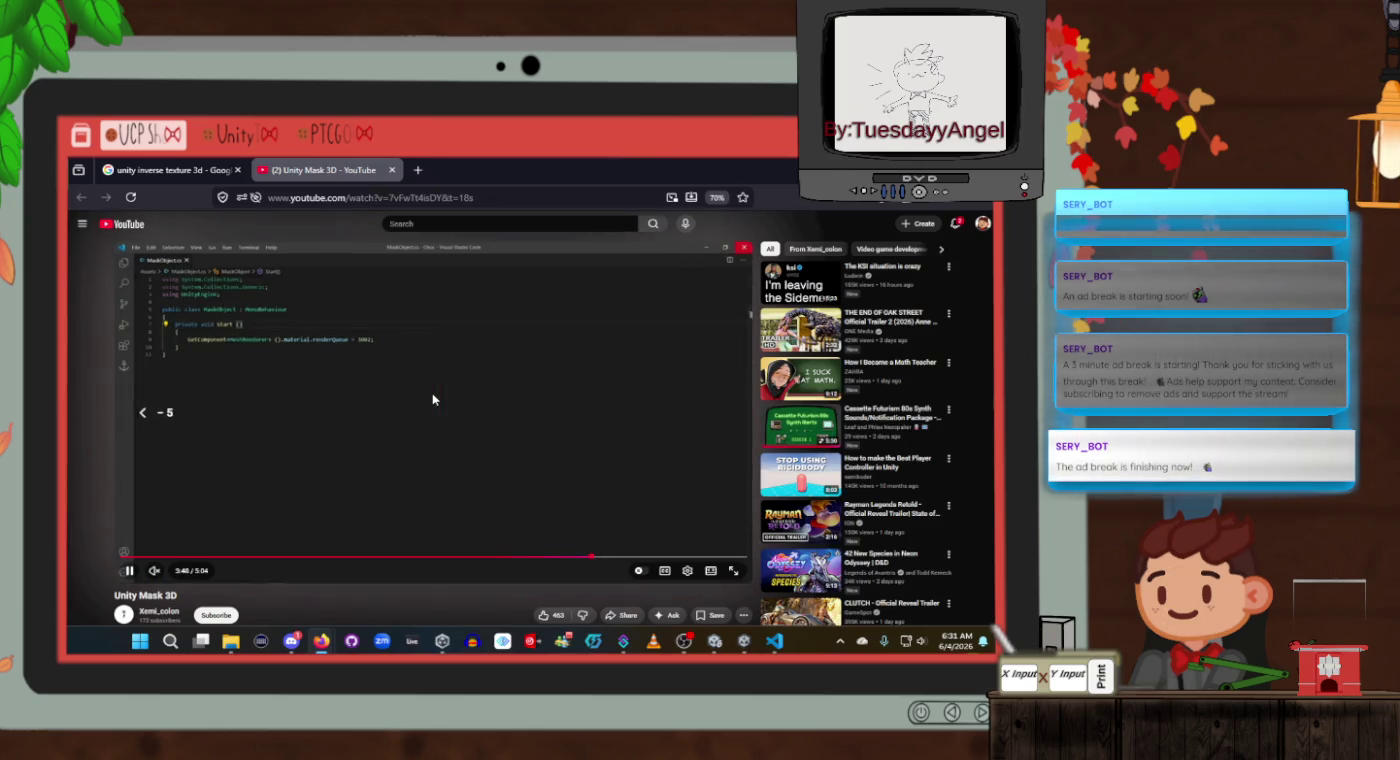
key(space)
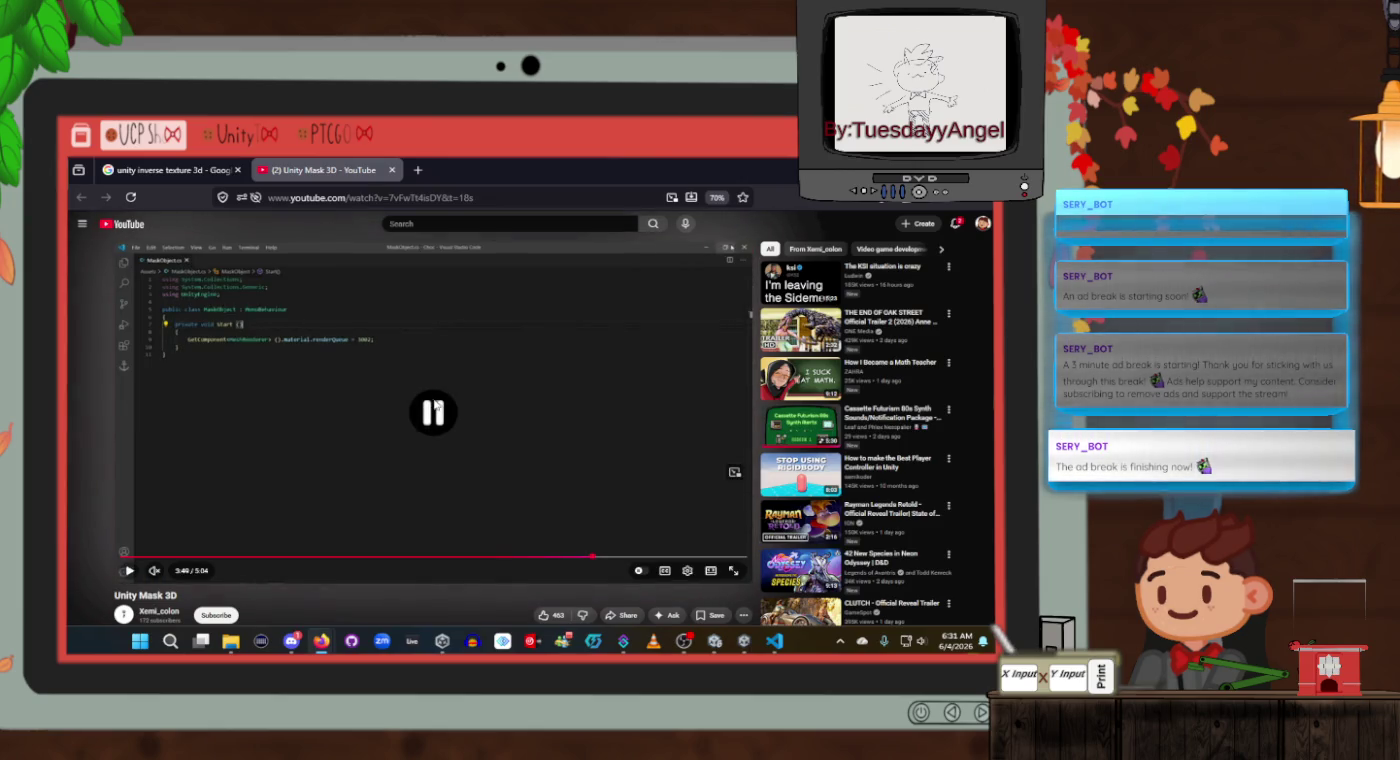
key(alt+Tab)
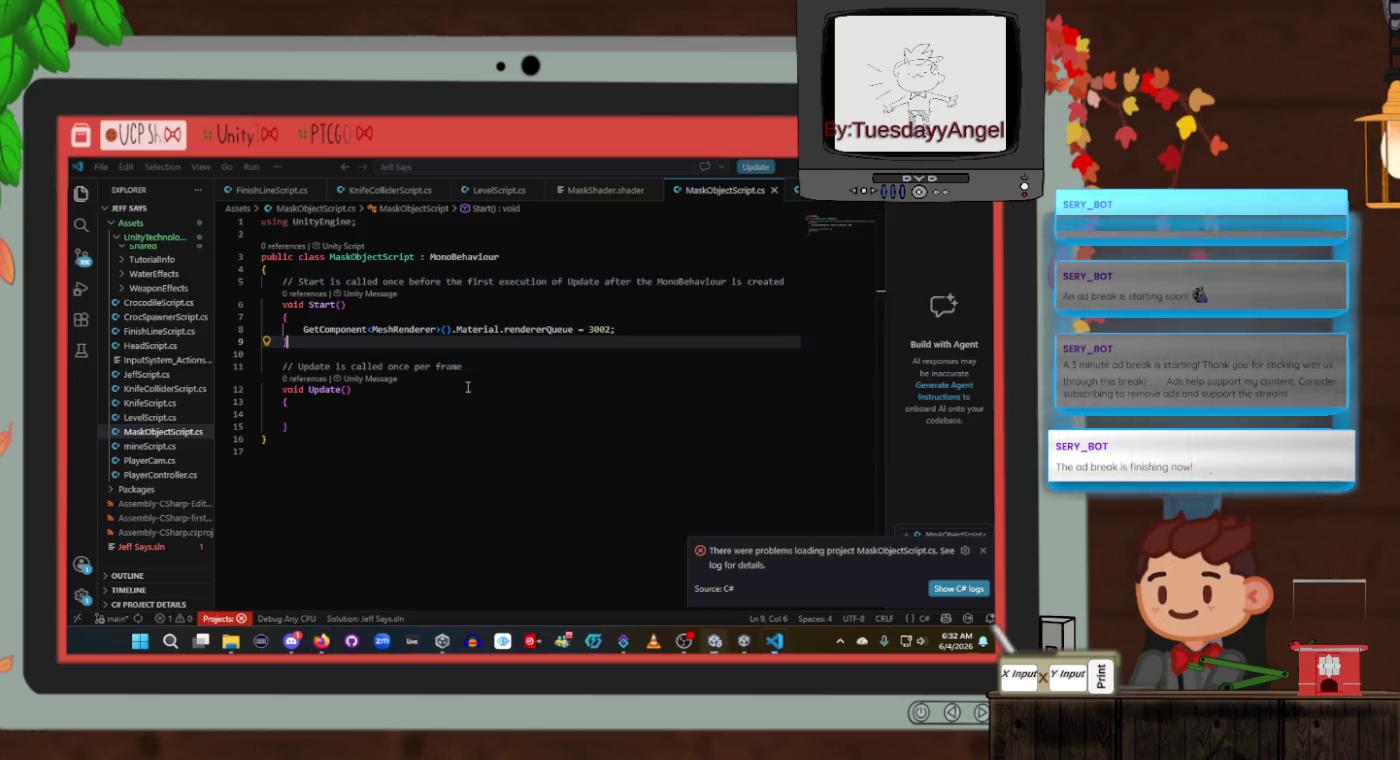
Check the tutorial and change line 8's Material to lowercase material, keeping renderQueue 3002.
key(alt+Tab)
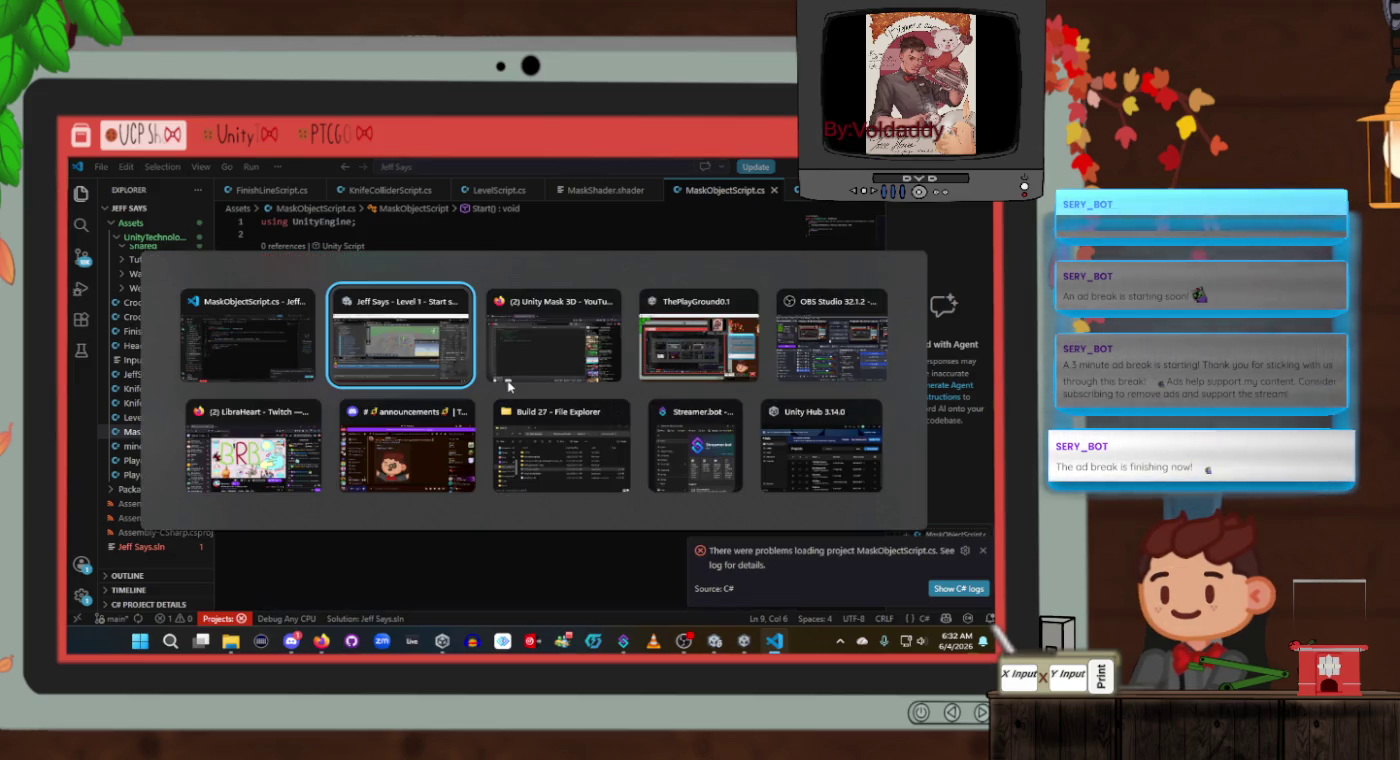
key(alt+Tab)
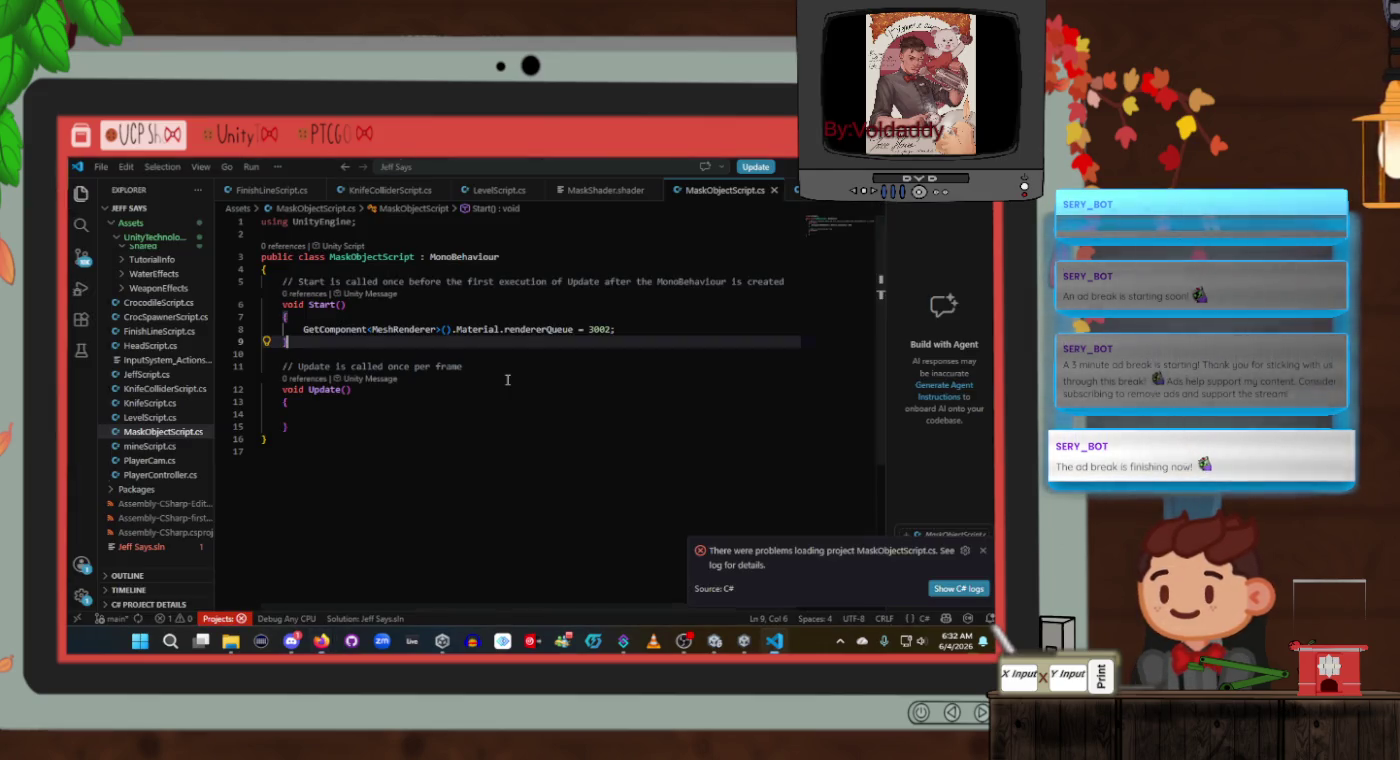
key(alt+Tab)
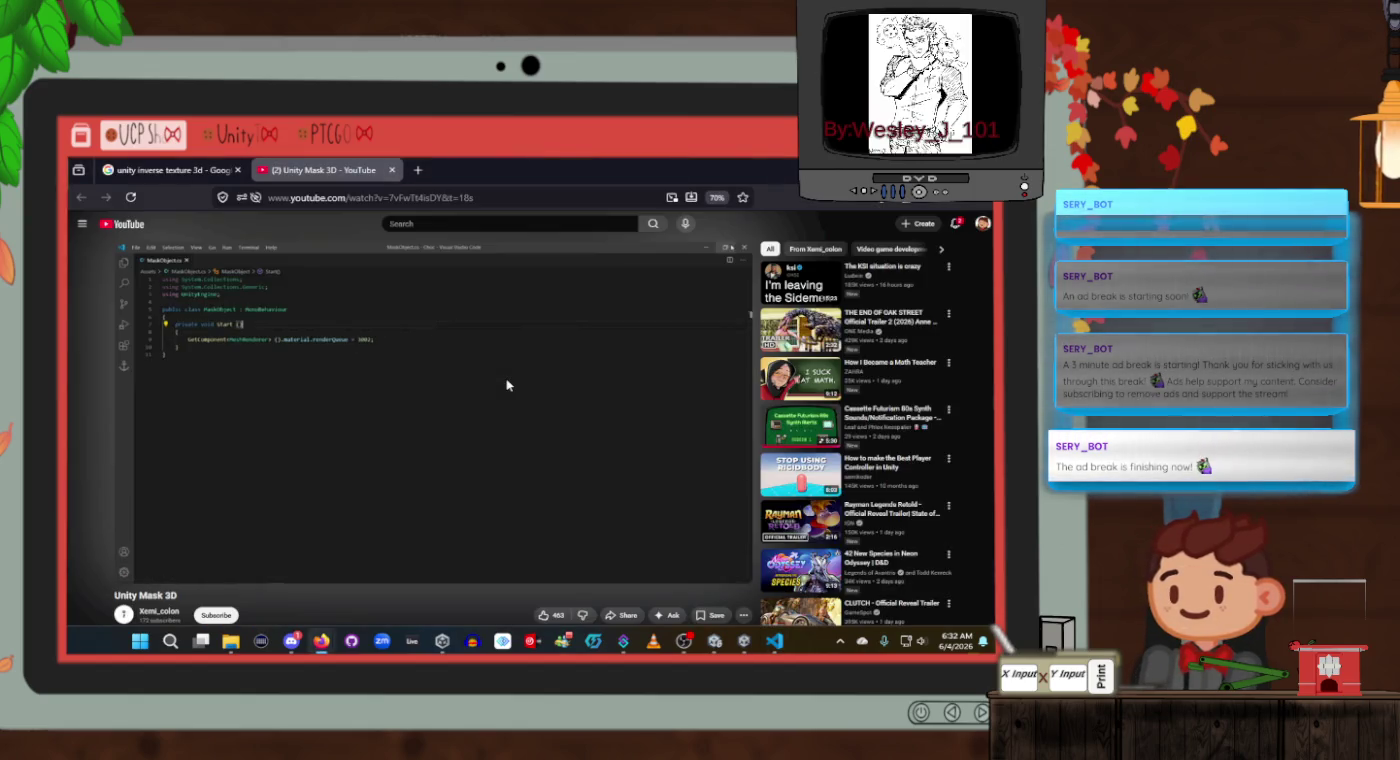
key(alt+Tab)
key(alt+Tab)
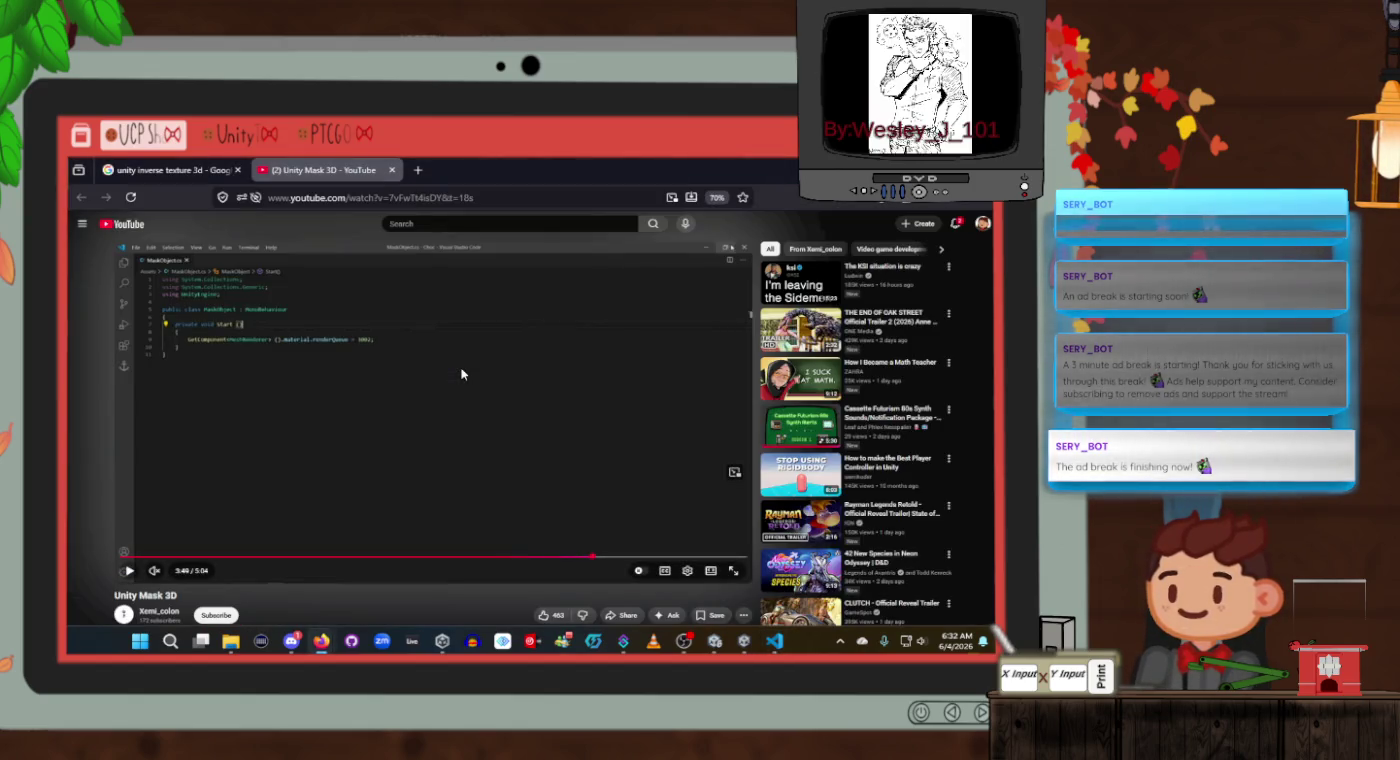
key(alt+Tab)
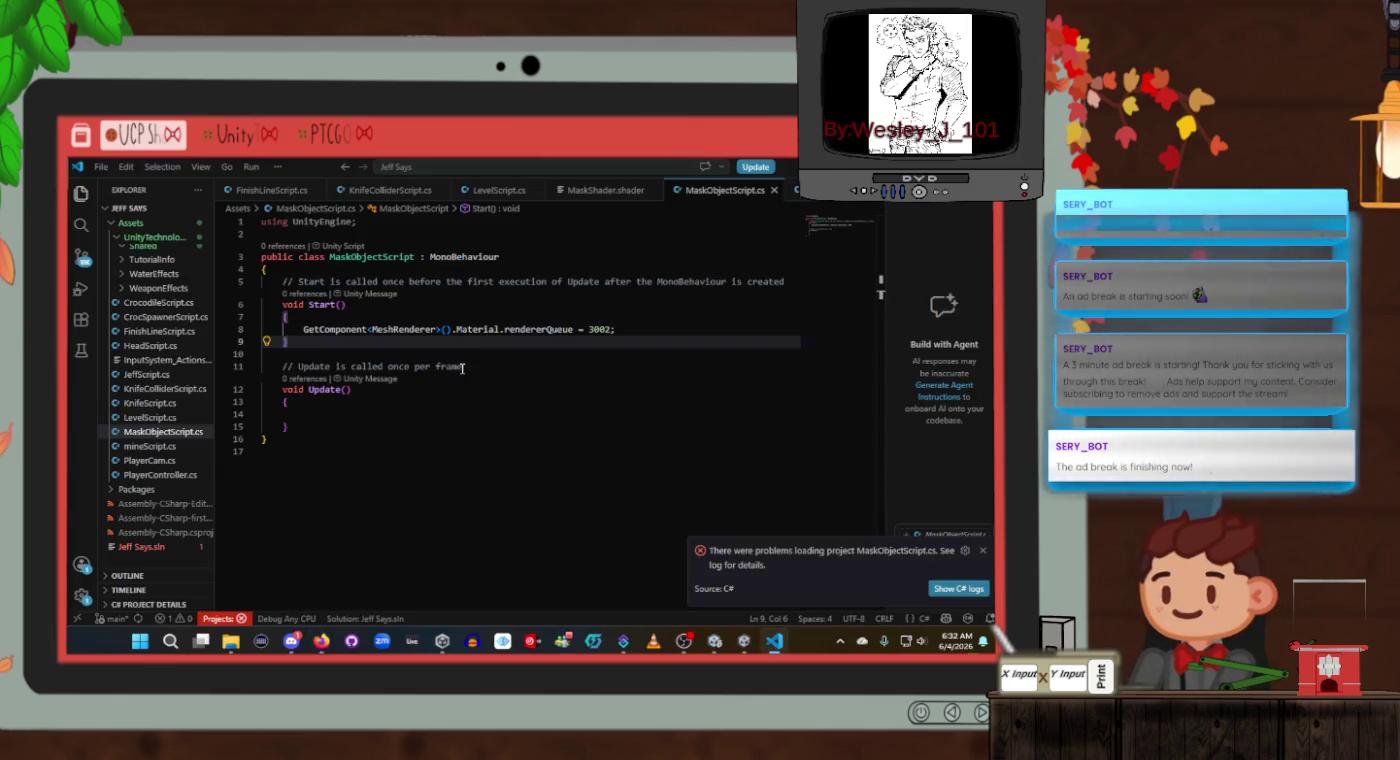
key(alt+Tab)
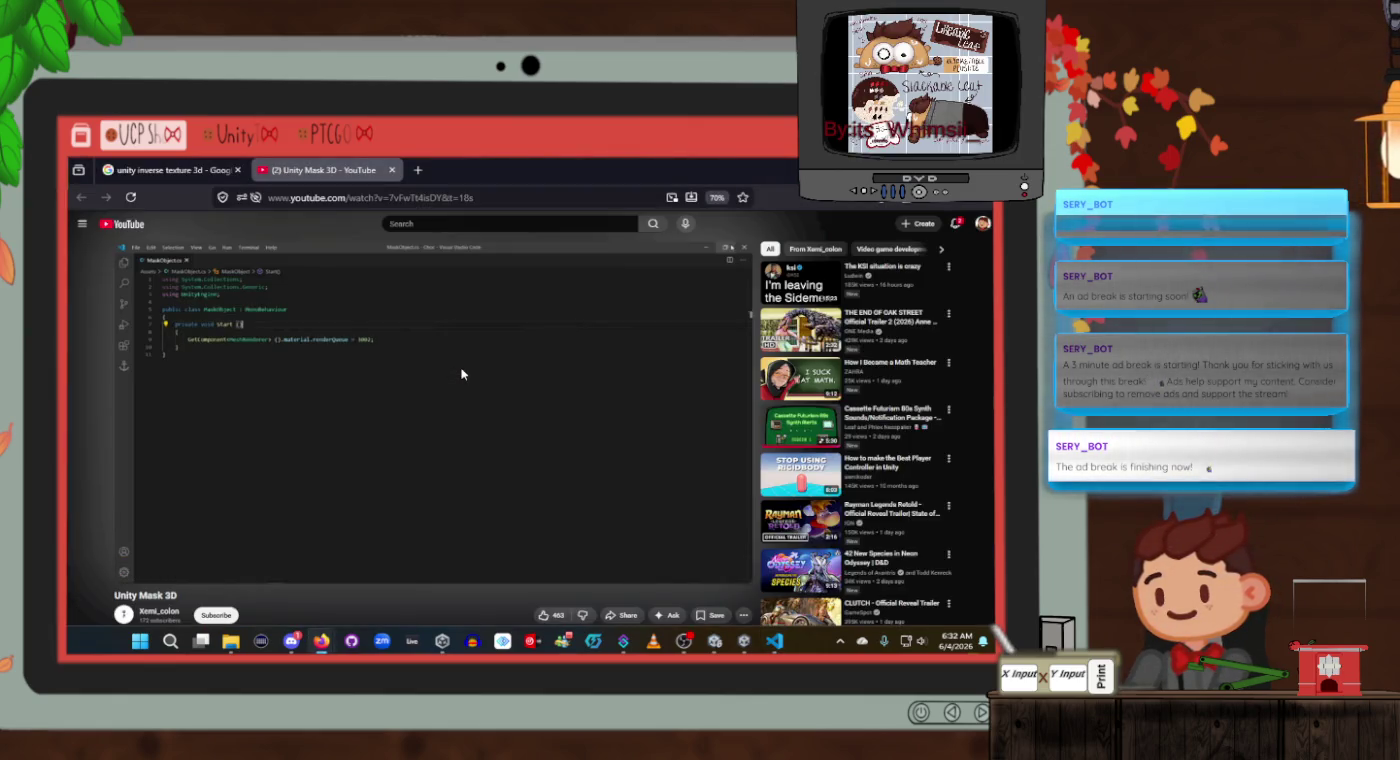
key(alt+Tab)
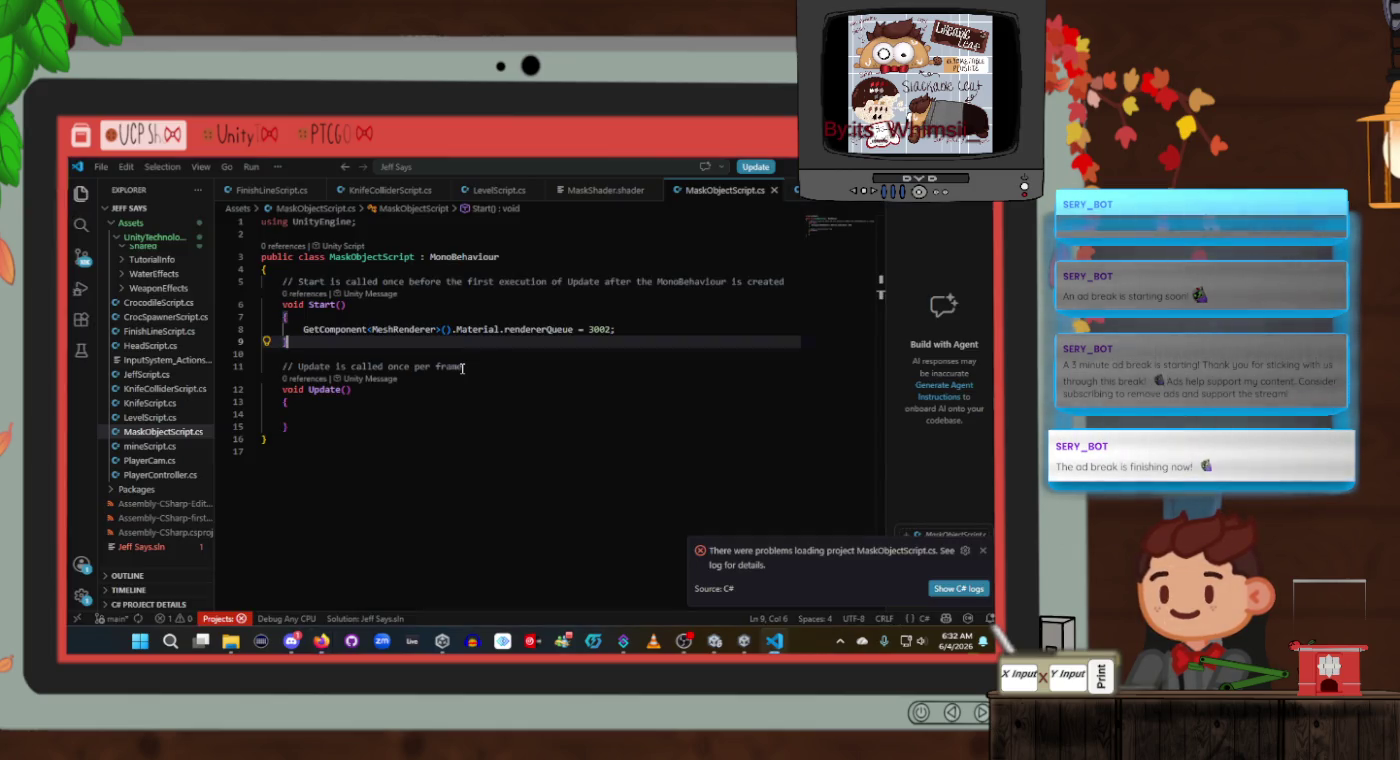
click(356, 222)
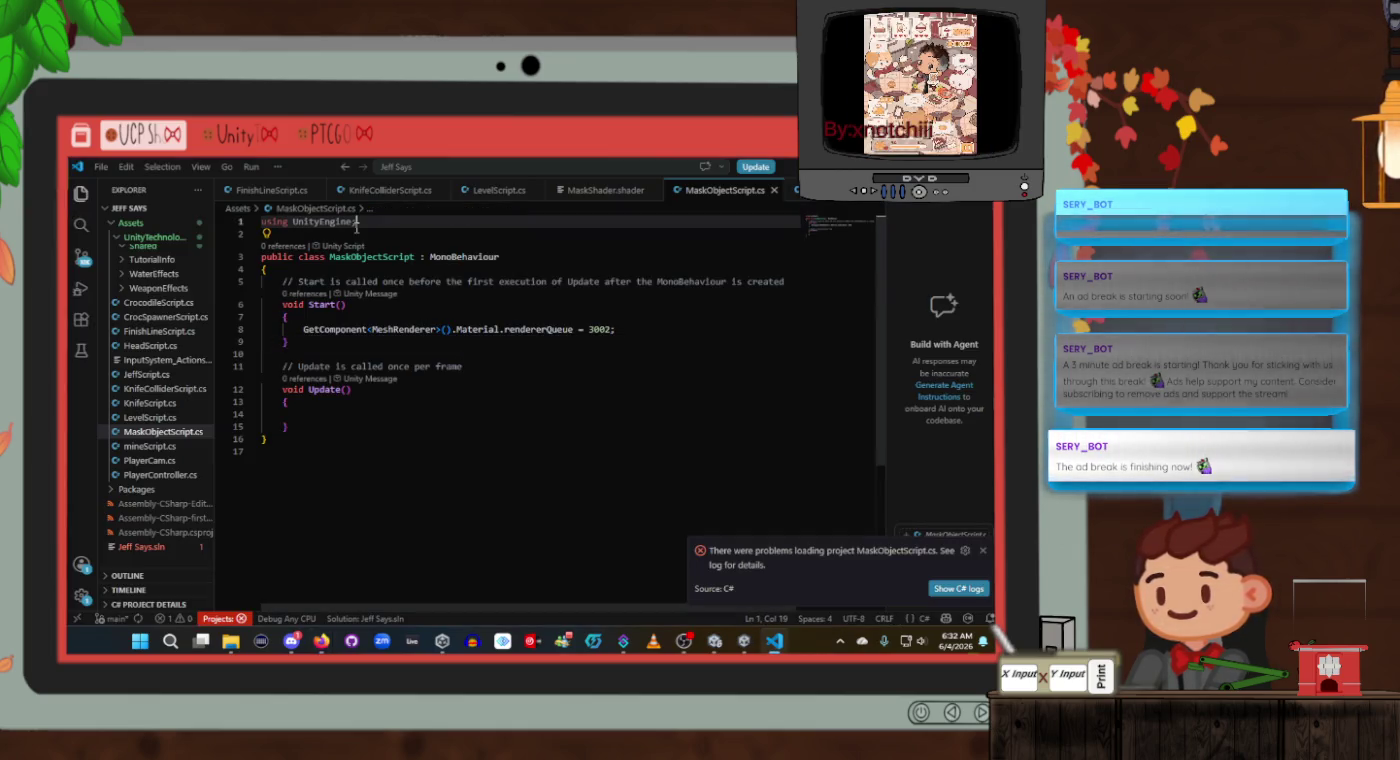
click(460, 329)
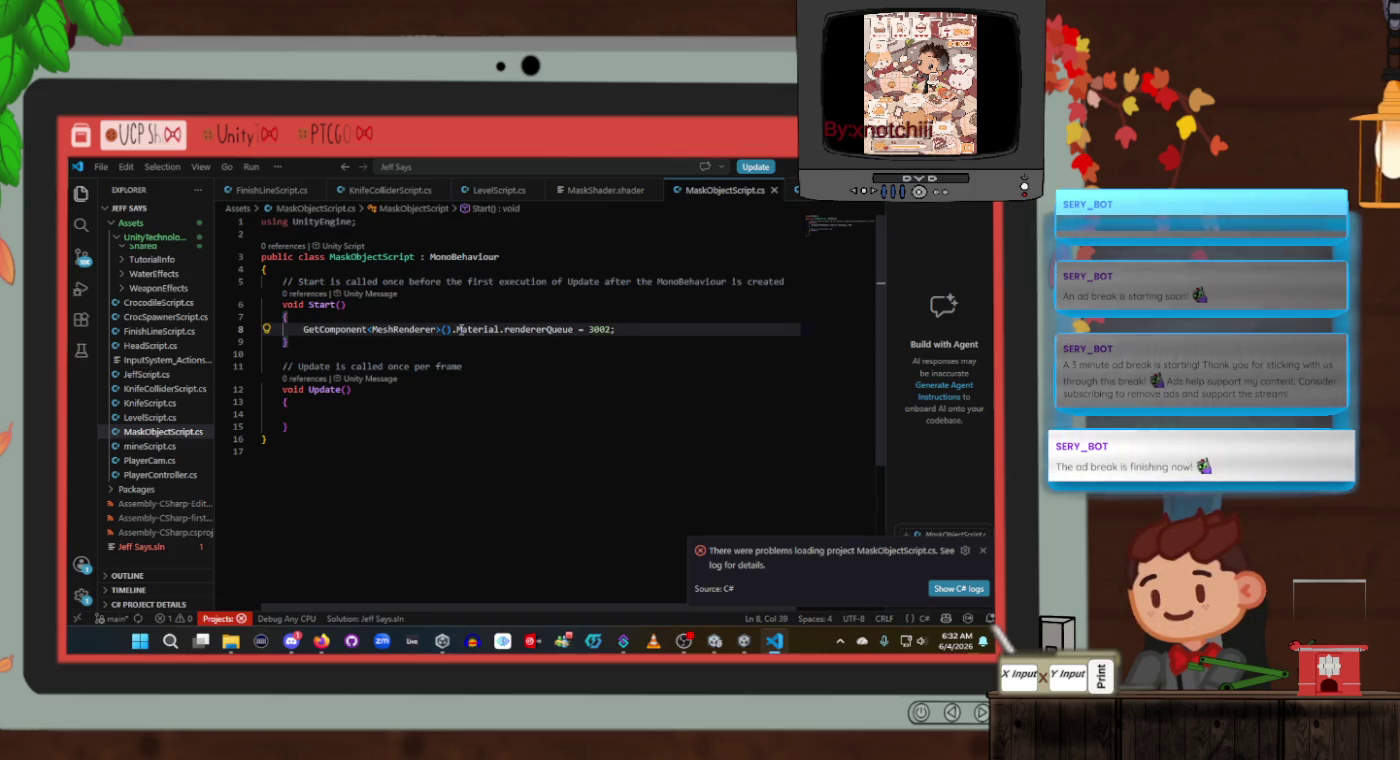
key(BackSpace)
text(m)
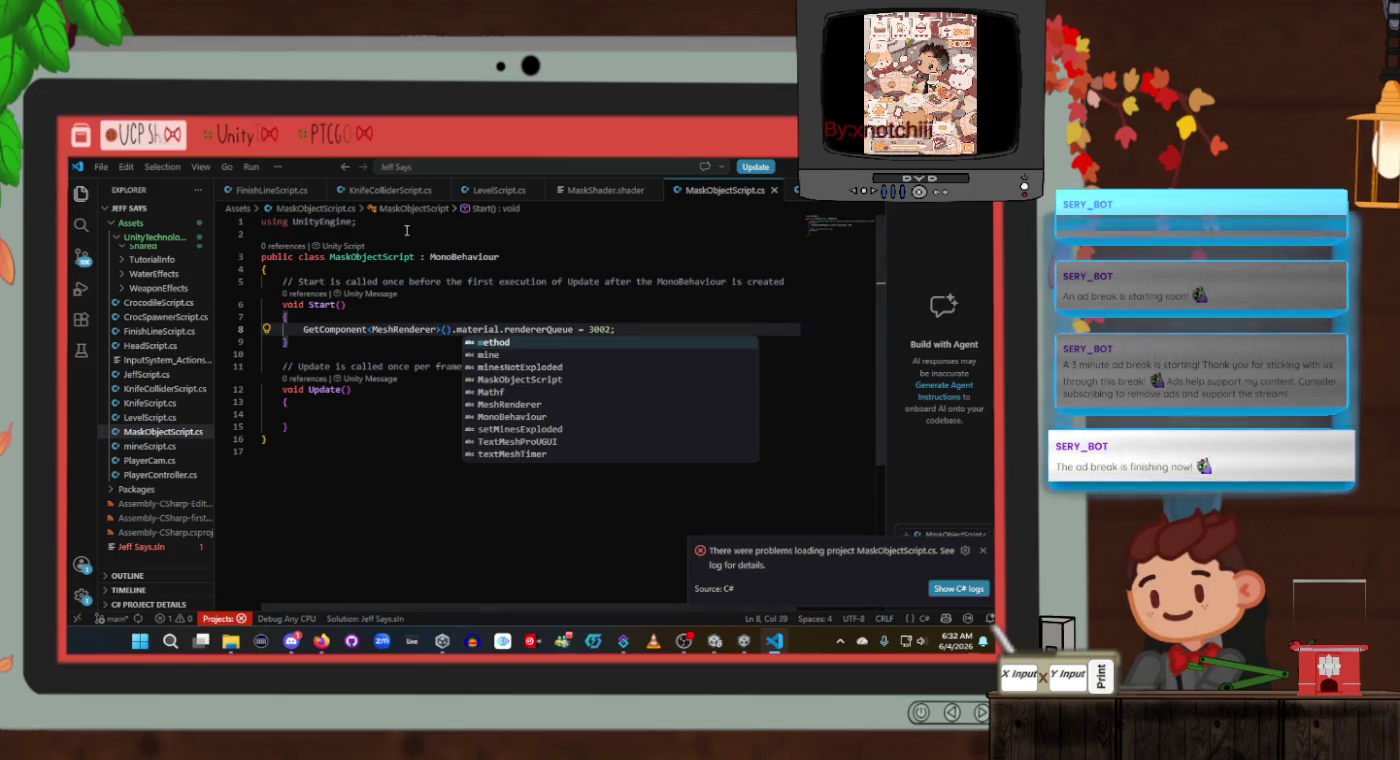
click(405, 233)
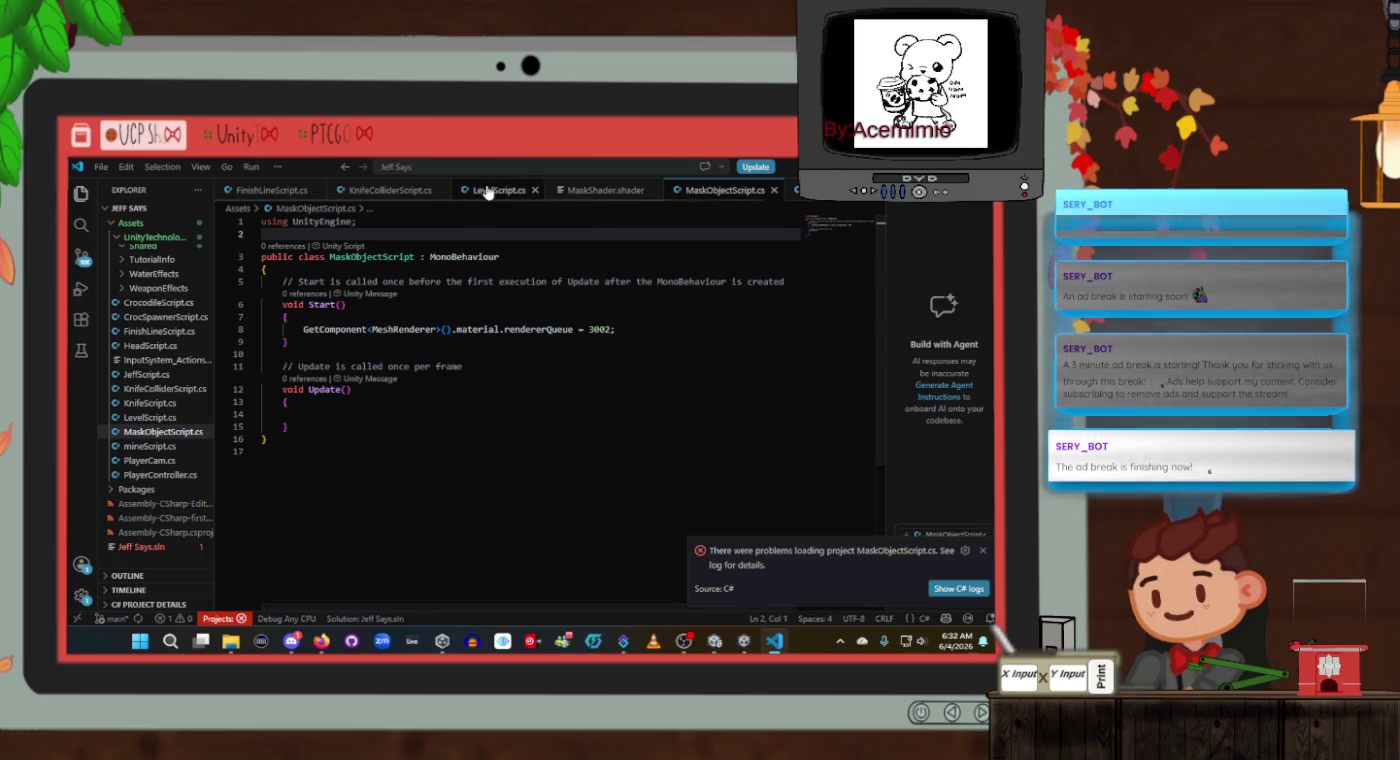
Copy the using System.Collections.Generic line from KnifeColliderScript.cs into MaskObjectScript.cs.
click(490, 190)
scroll(472, 314, up, 5)
scroll(472, 314, up, 3)
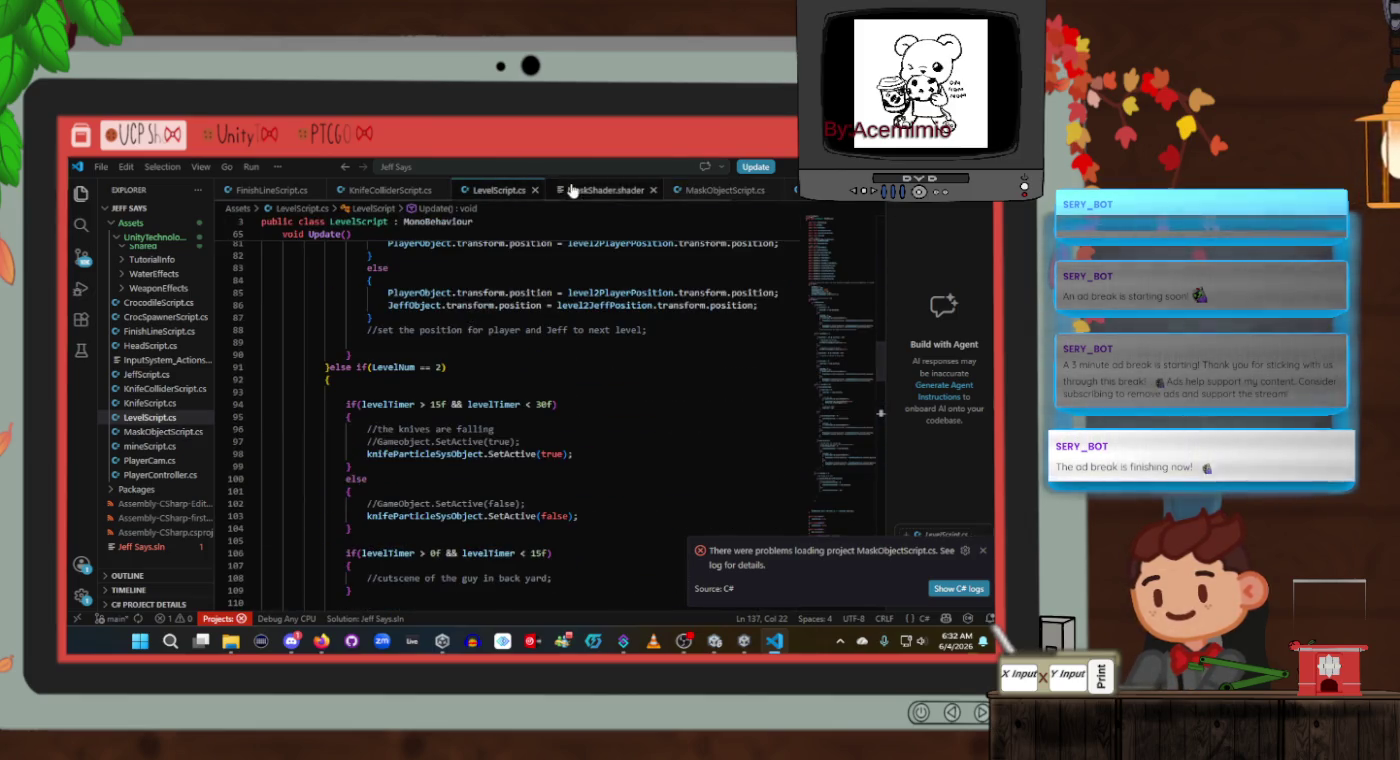
click(645, 190)
scroll(512, 345, up, 5)
scroll(512, 344, up, 10)
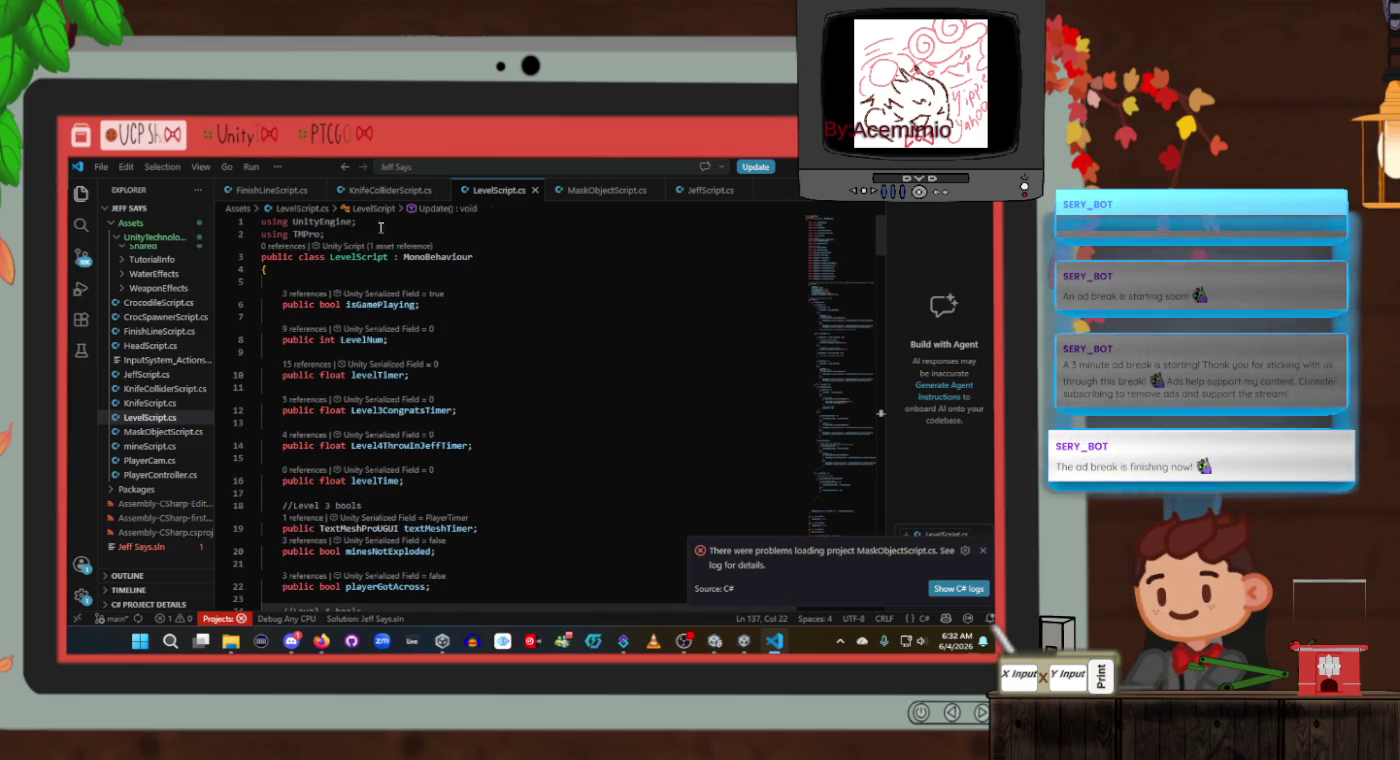
click(369, 190)
scroll(377, 286, up, 5)
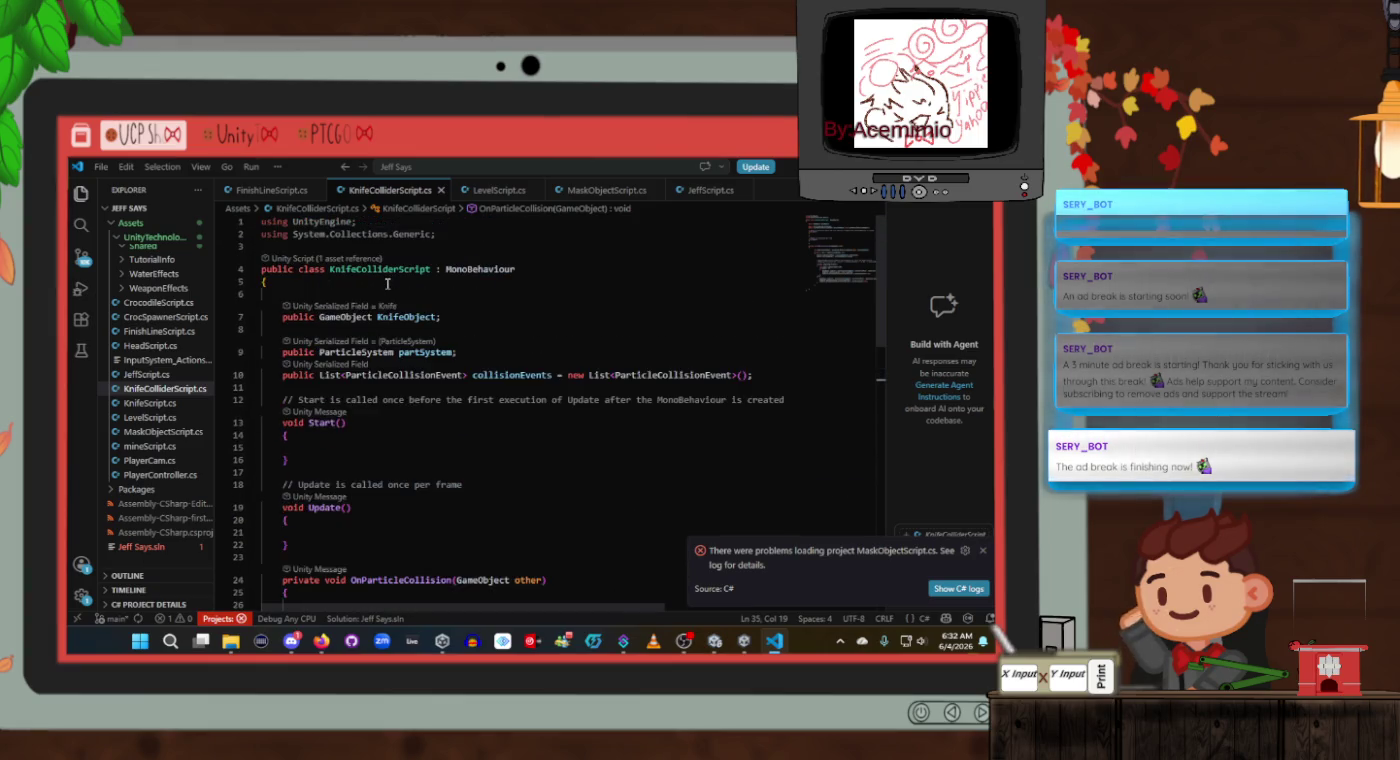
drag(438, 232, 253, 231)
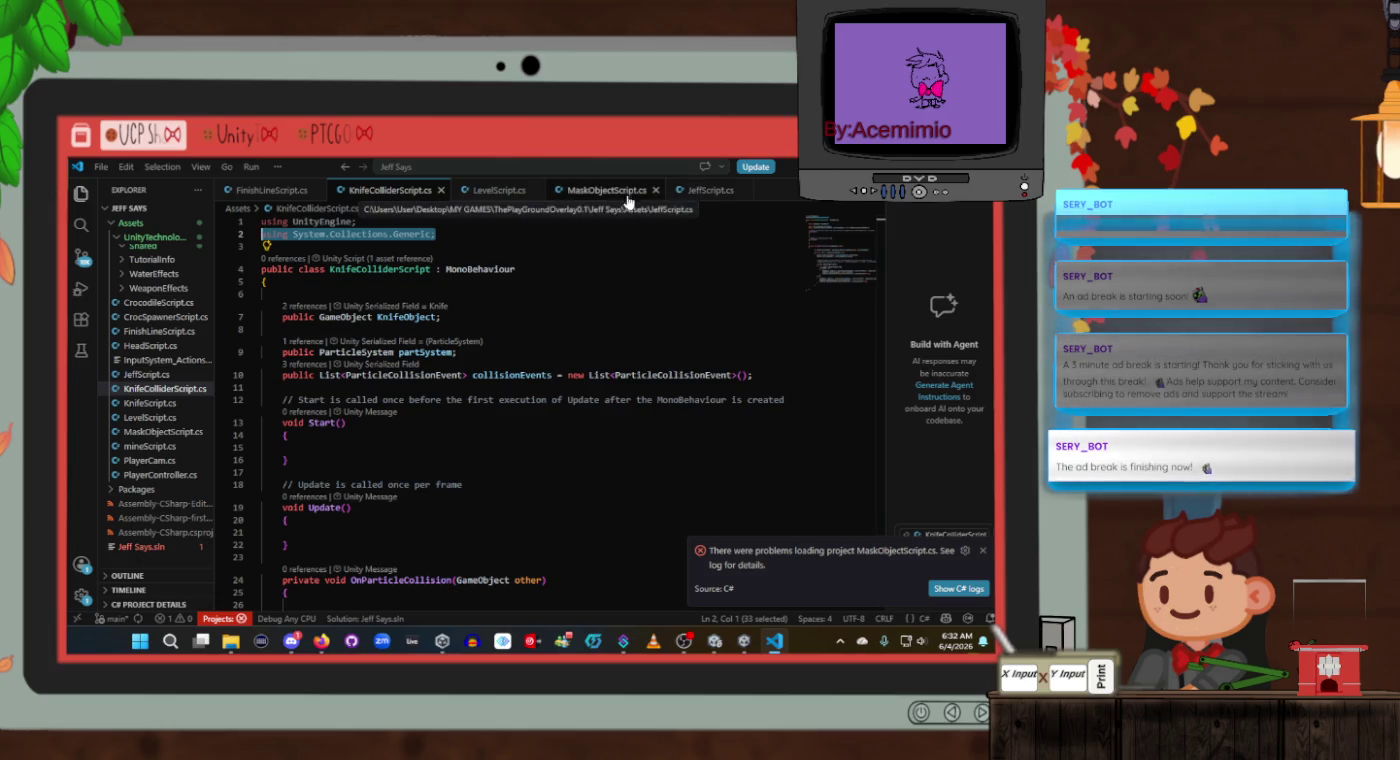
click(606, 190)
key(ctrl+v)
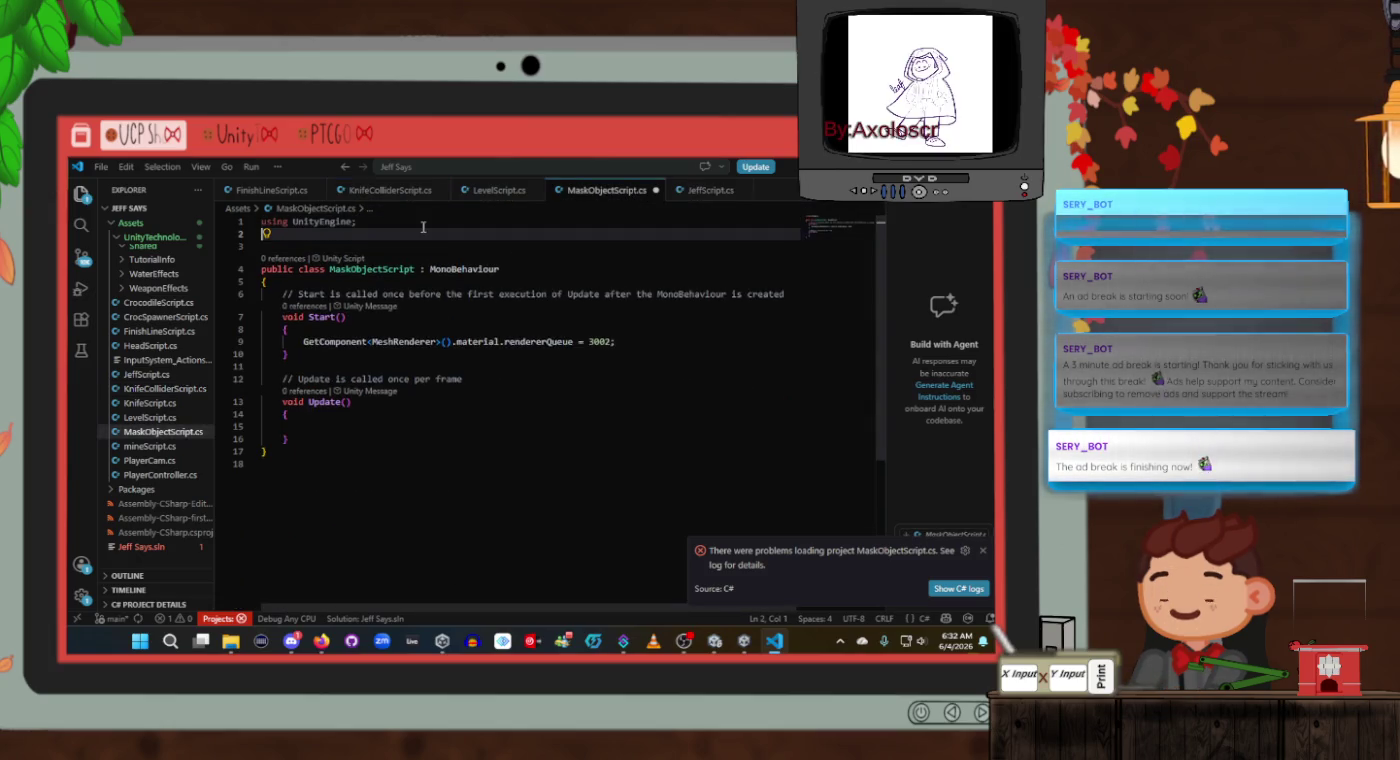
Add a using System.Collections; line below it, save, and return to Unity.
key(alt+Tab)
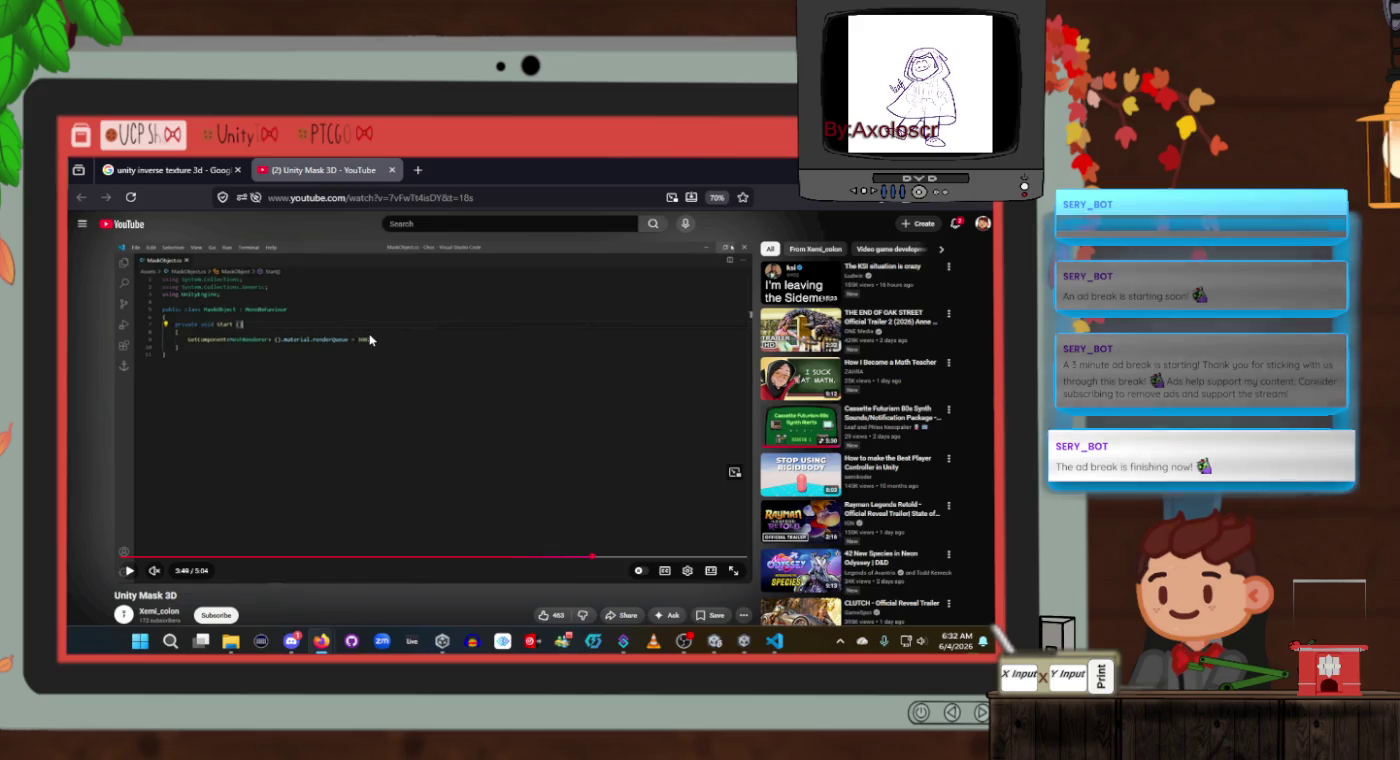
key(alt+Tab)
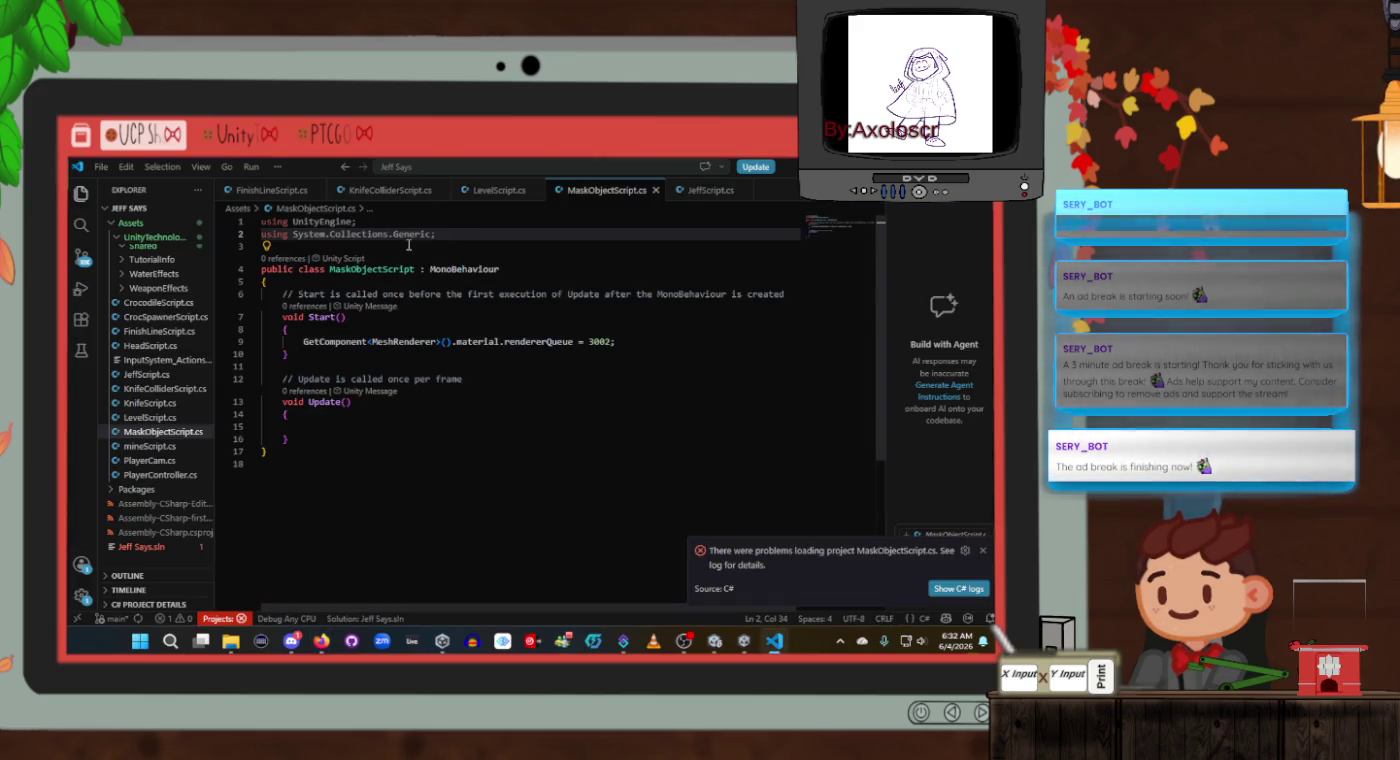
click(390, 234)
drag(390, 235, 264, 238)
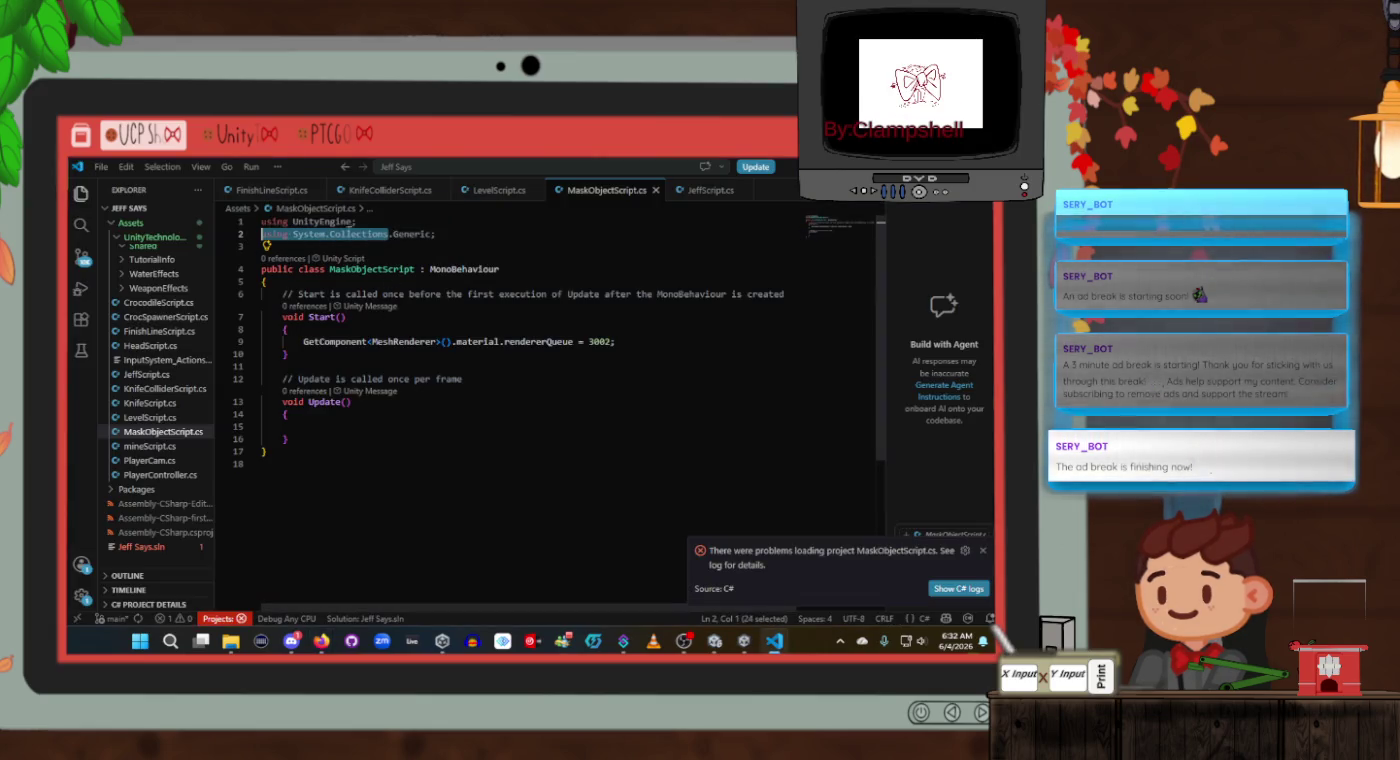
key(ctrl+c)
key(End)
key(Return)
key(ctrl+v)
text(;)
key(ctrl+s)
key(alt+Tab)
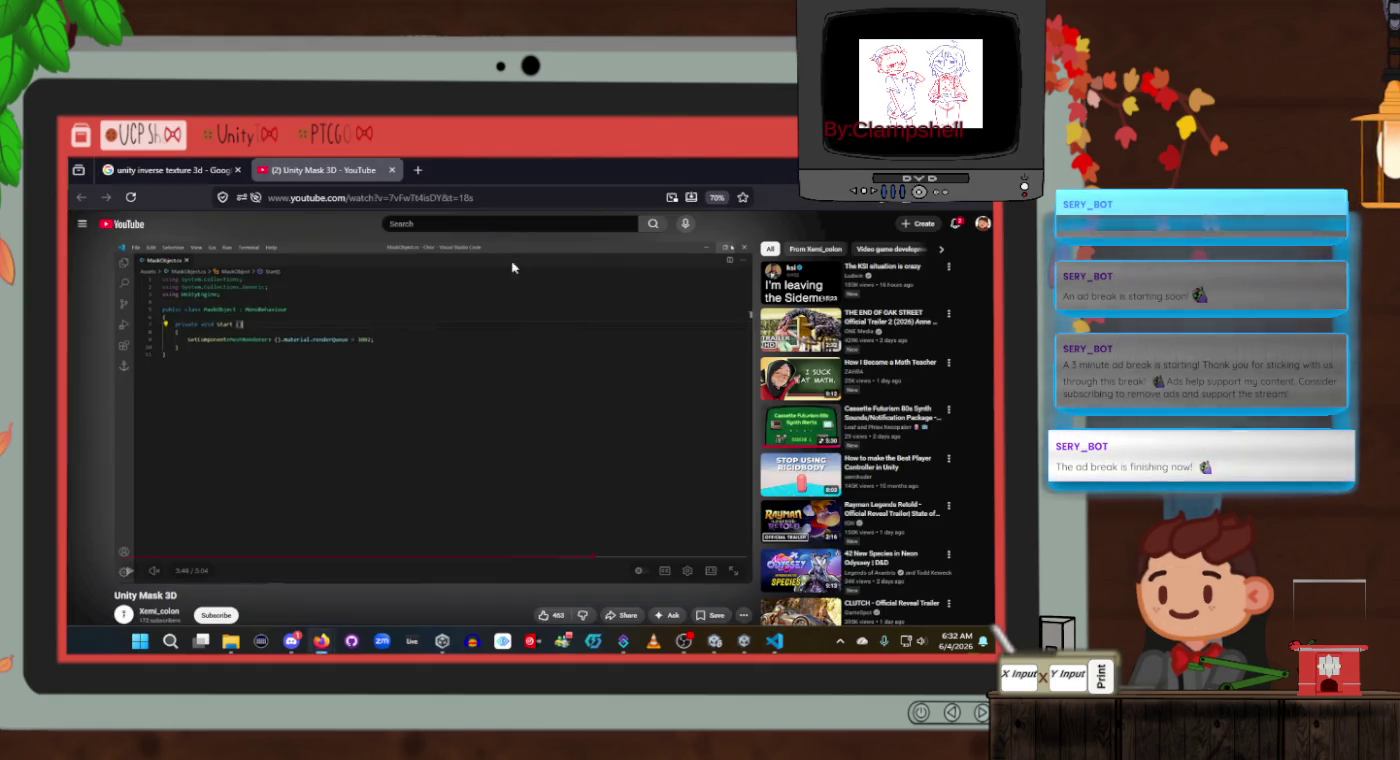
key(alt+Tab)
key(alt+Tab)
key(Tab)
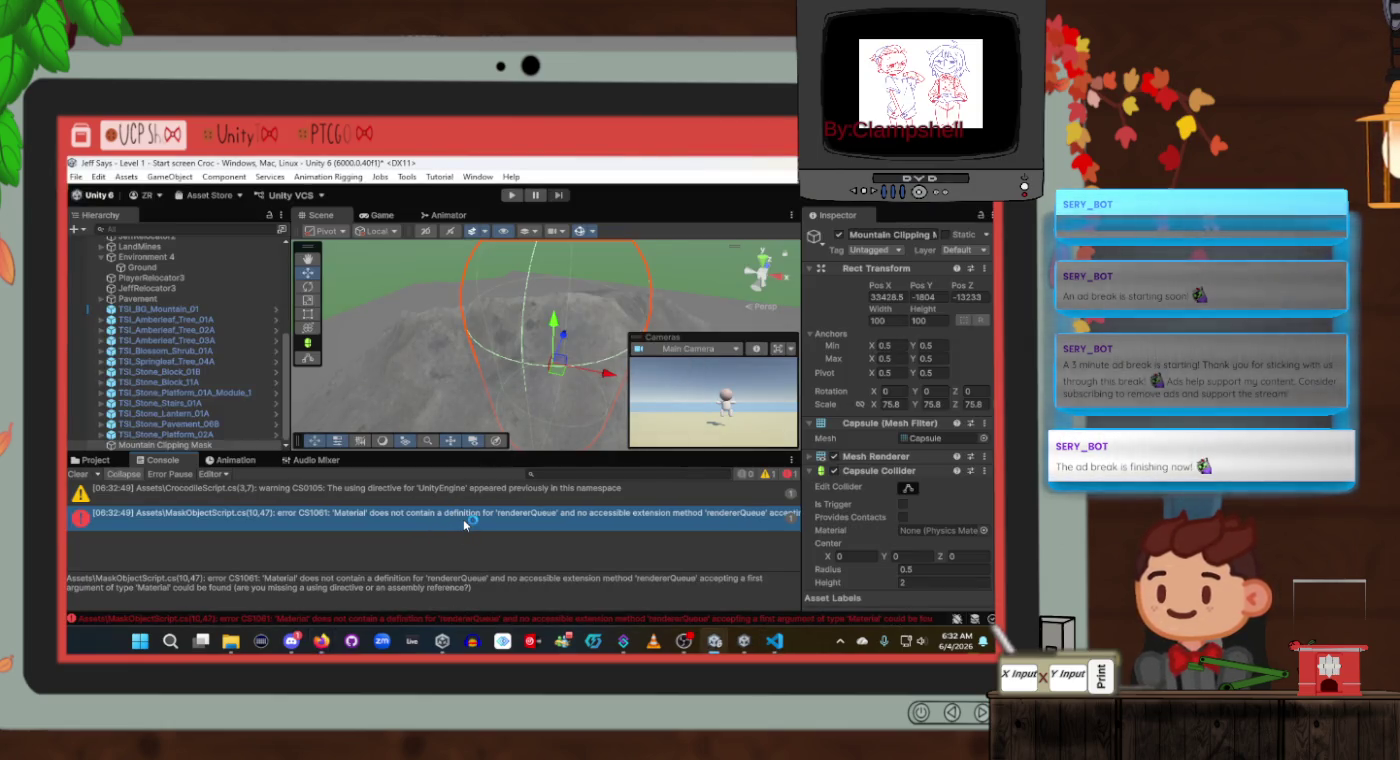
Correct rendererQueue to renderQueue in MaskObjectScript to clear the CS1061 error, then recompile in Unity.
key(alt+Tab)
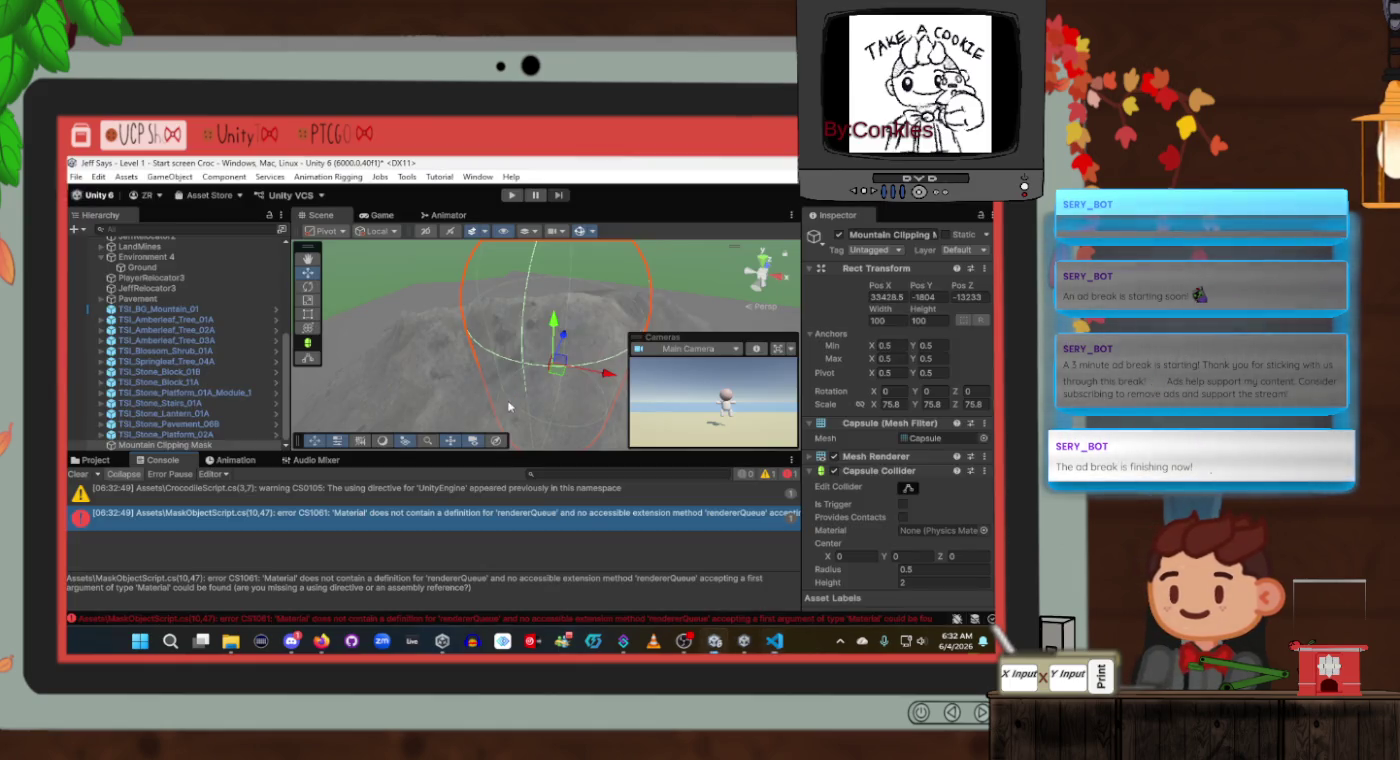
key(alt+Tab)
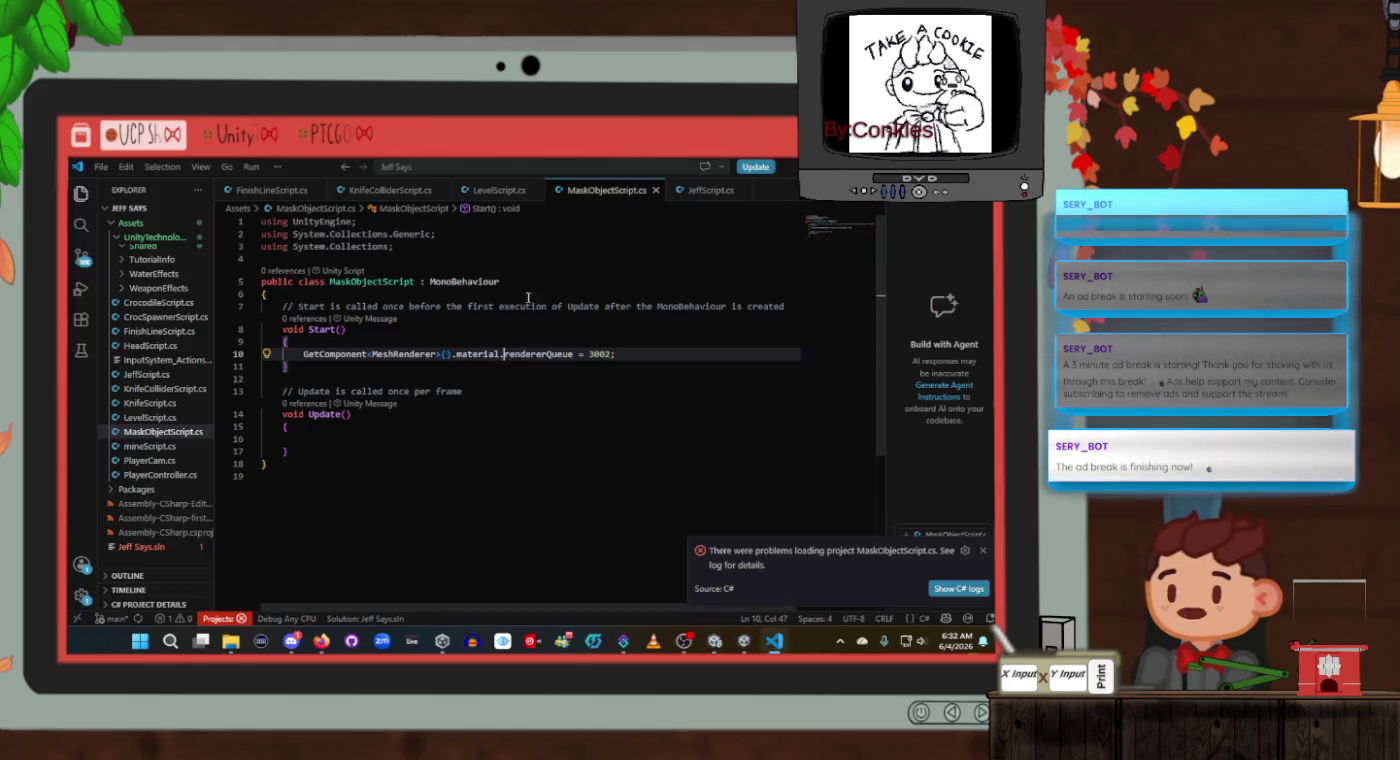
key(alt+Tab)
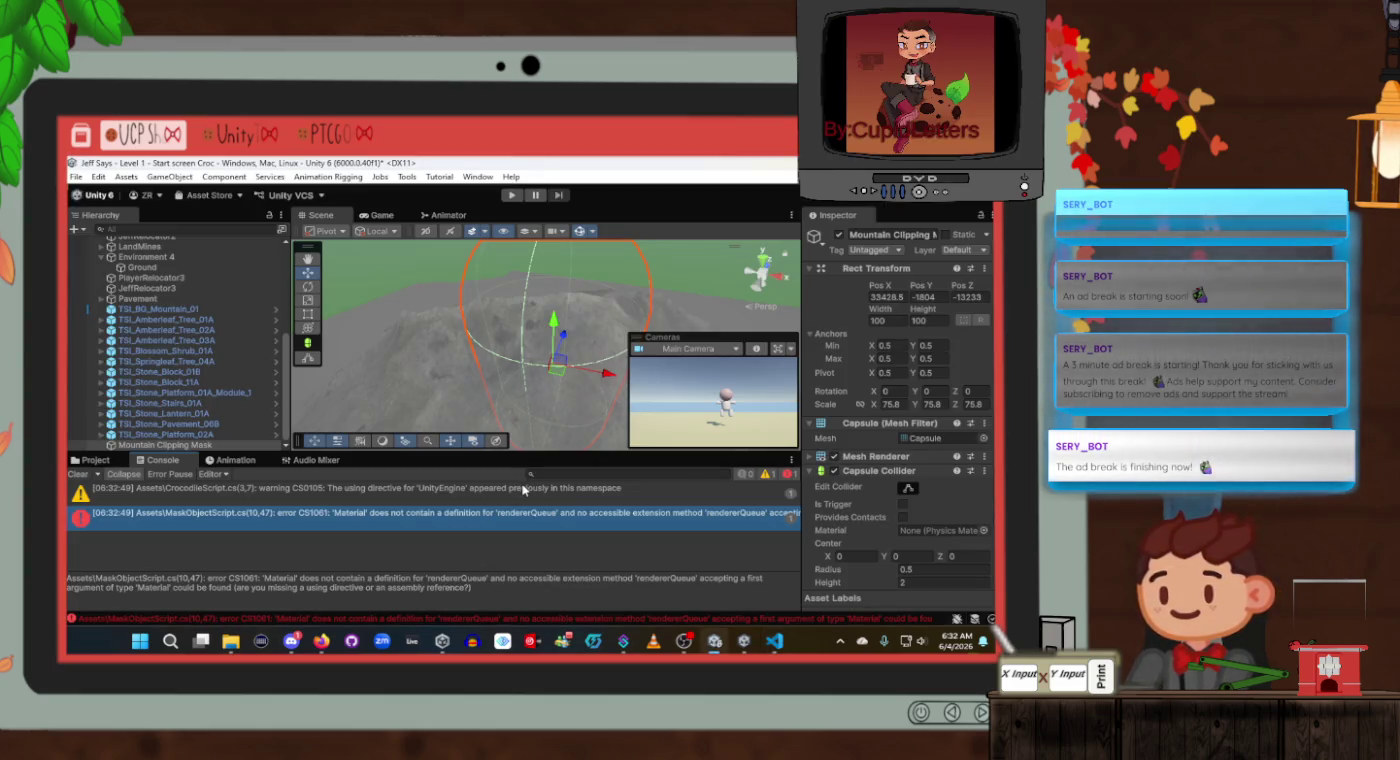
key(alt+Tab)
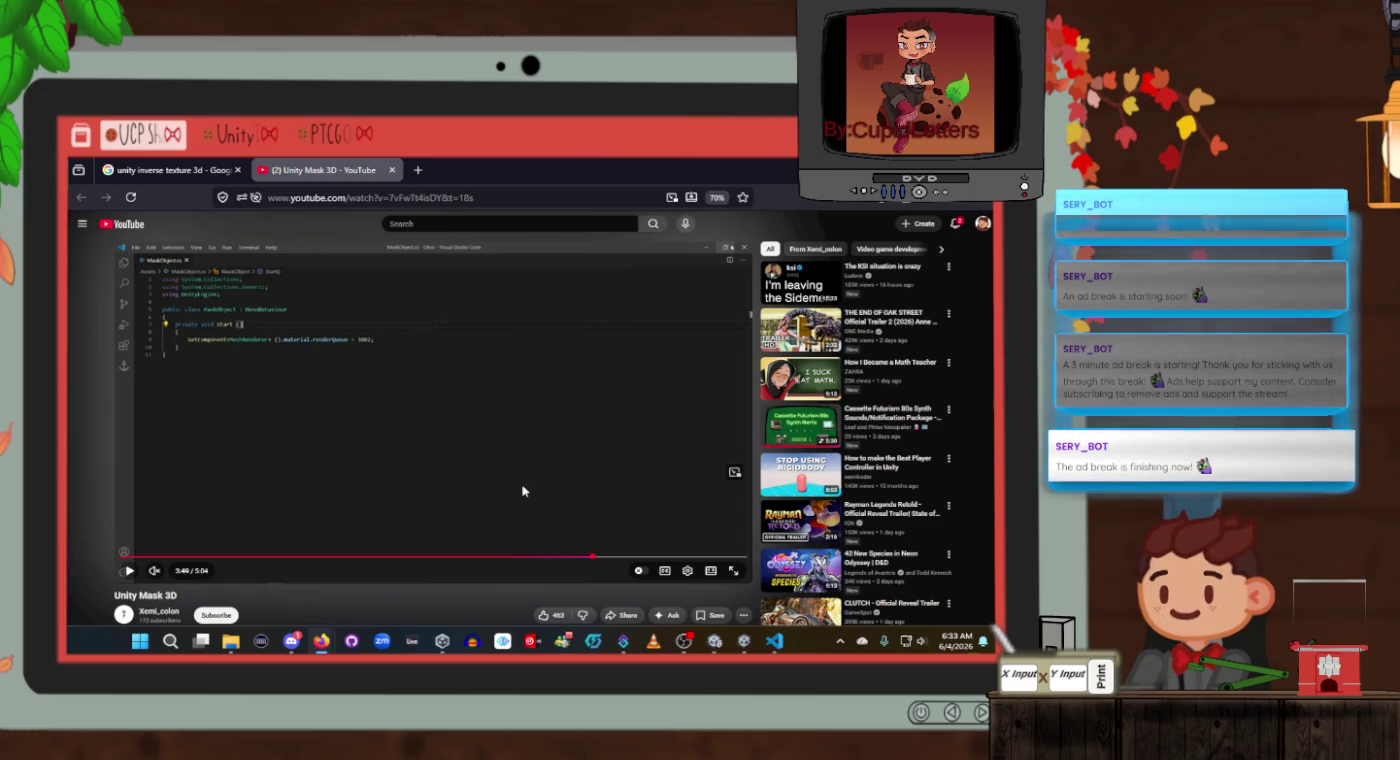
key(alt+Tab)
key(alt+Tab)
key(alt+Tab)
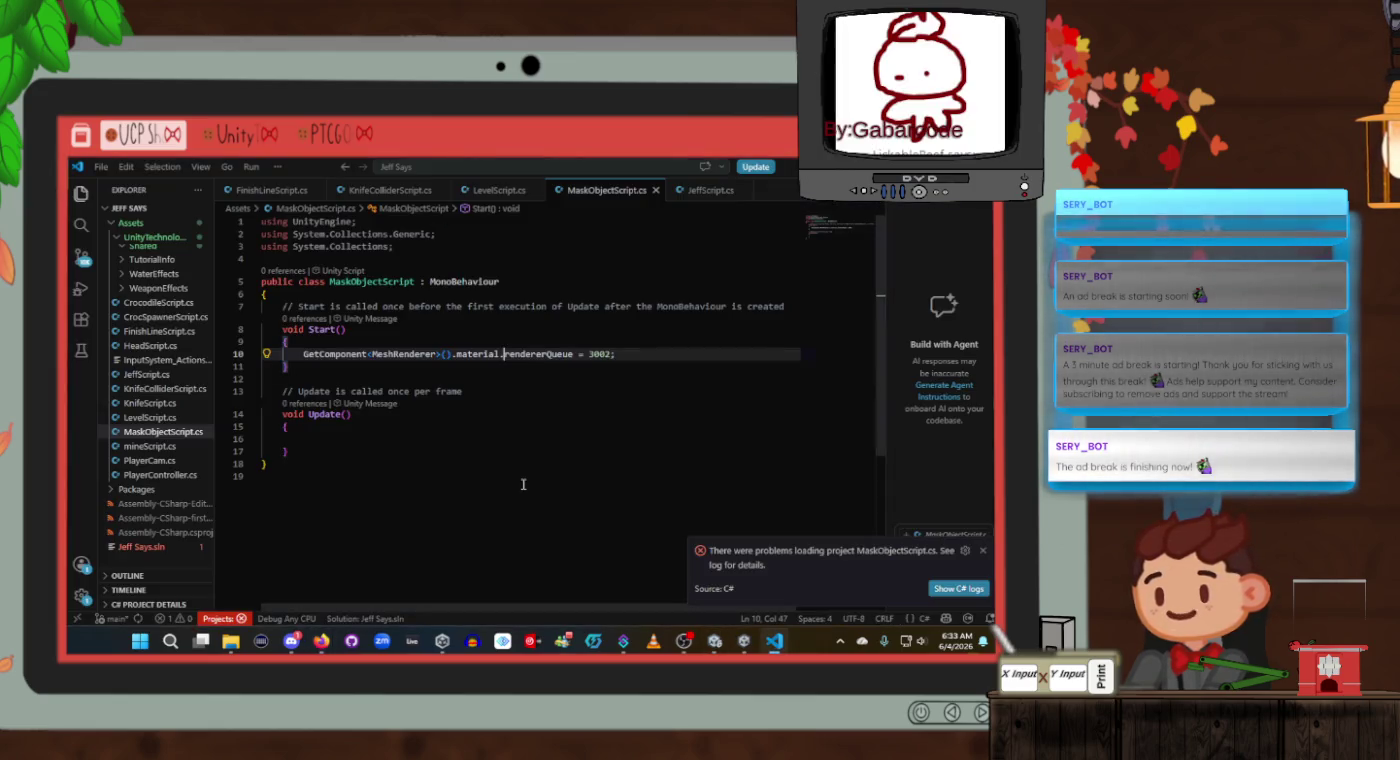
key(BackSpace)
key(BackSpace)
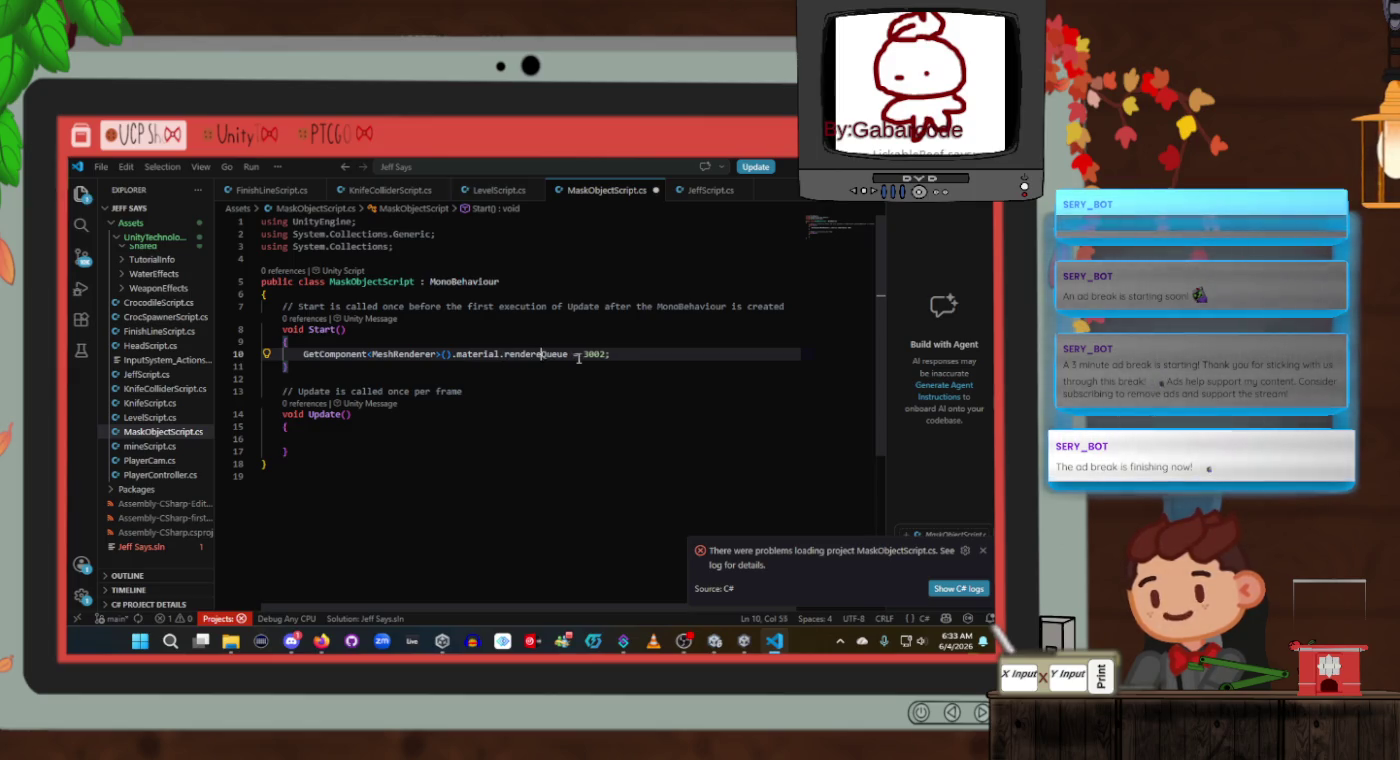
key(alt+Tab)
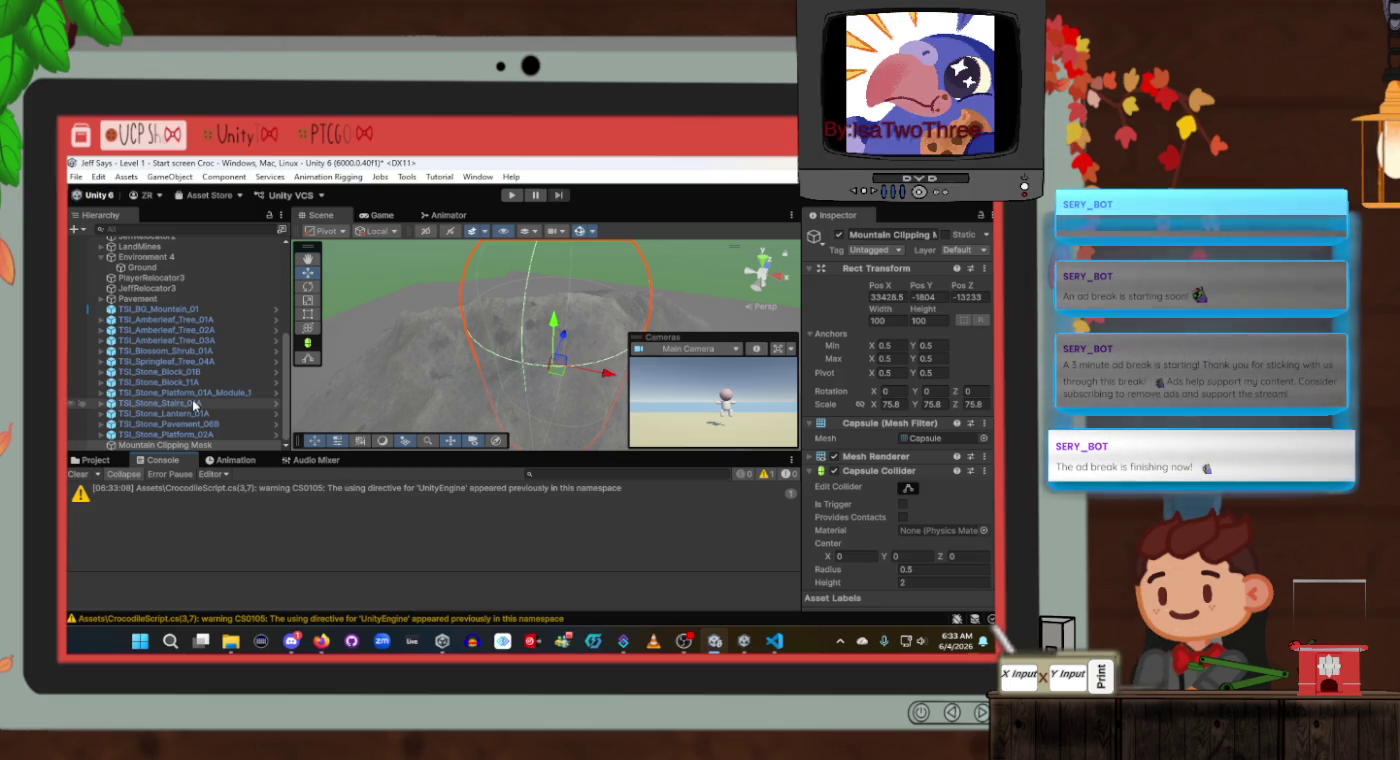
Disable the Mountain Clipping Mask's Capsule Collider and test-run the level.
scroll(885, 425, down, 2)
click(835, 400)
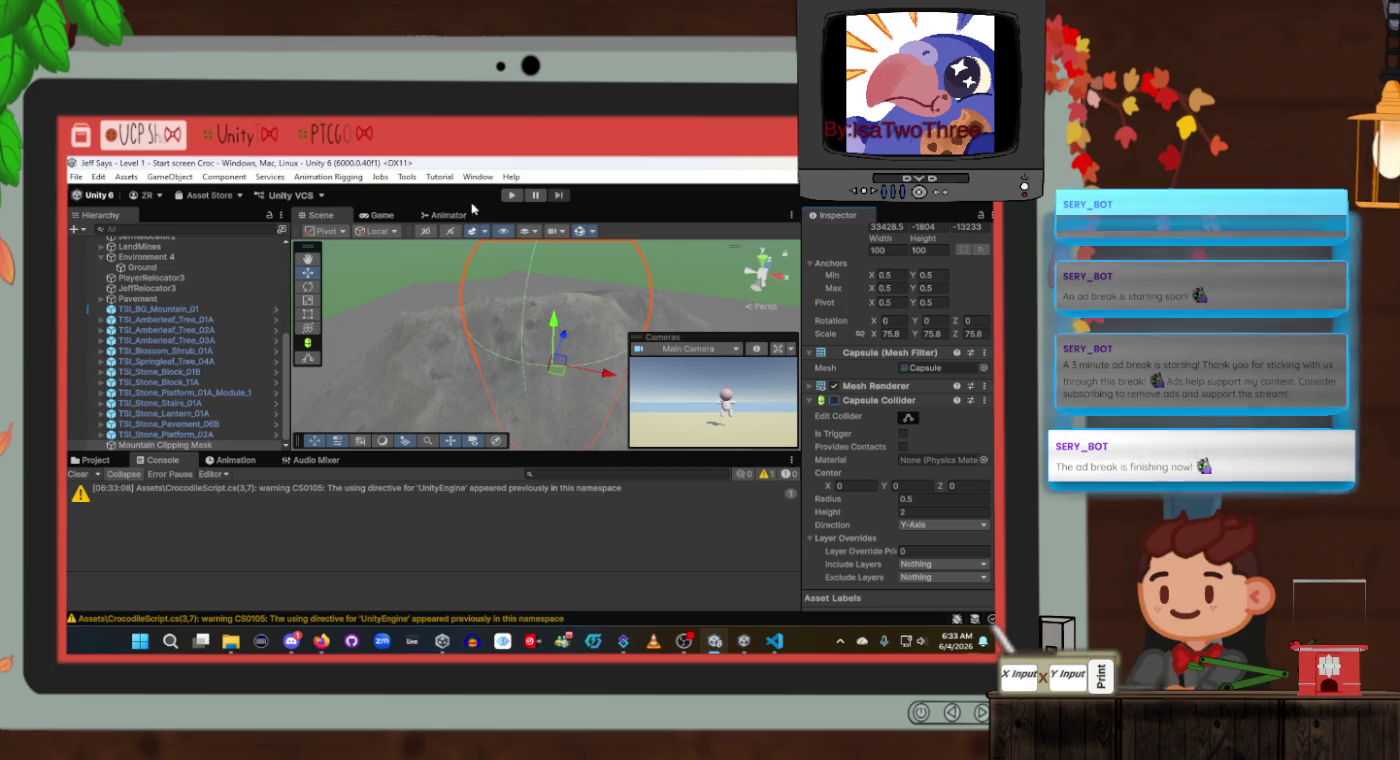
click(510, 197)
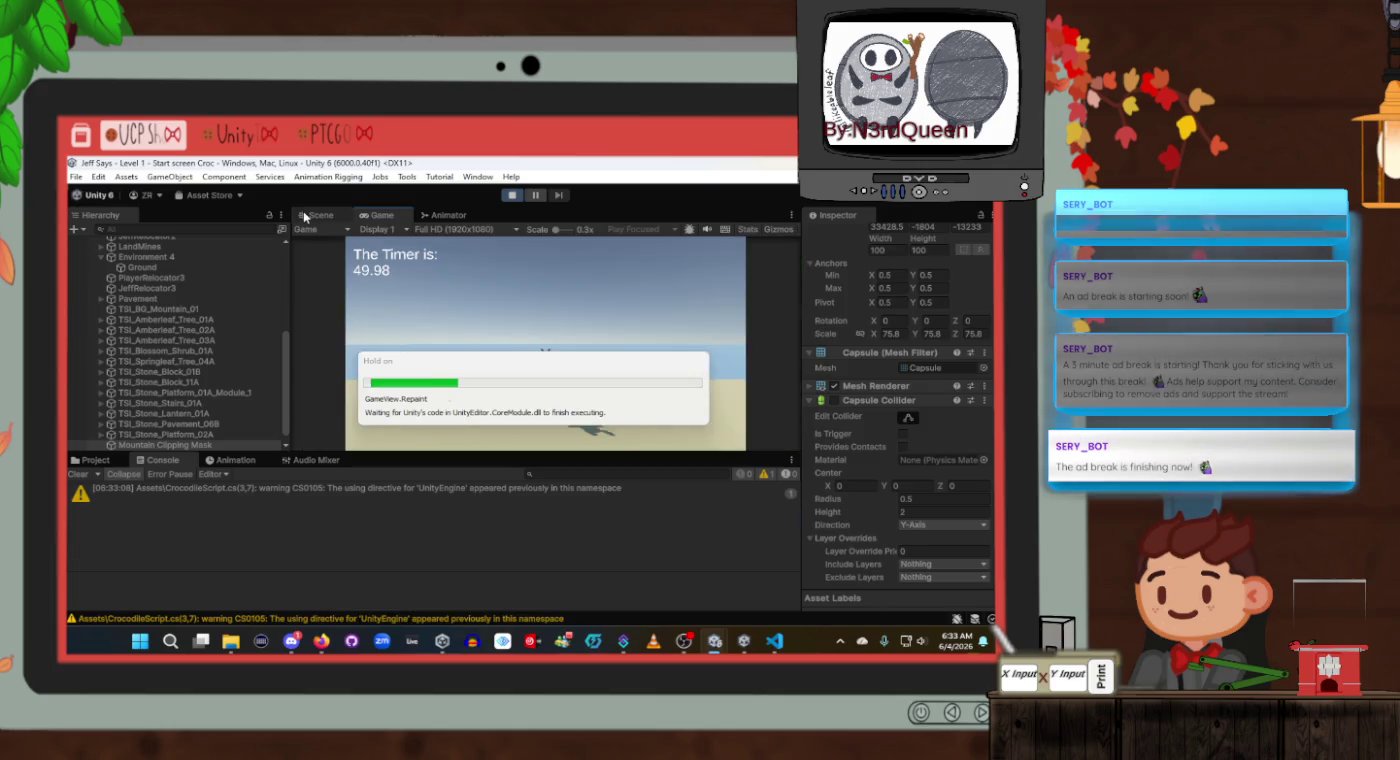
click(304, 216)
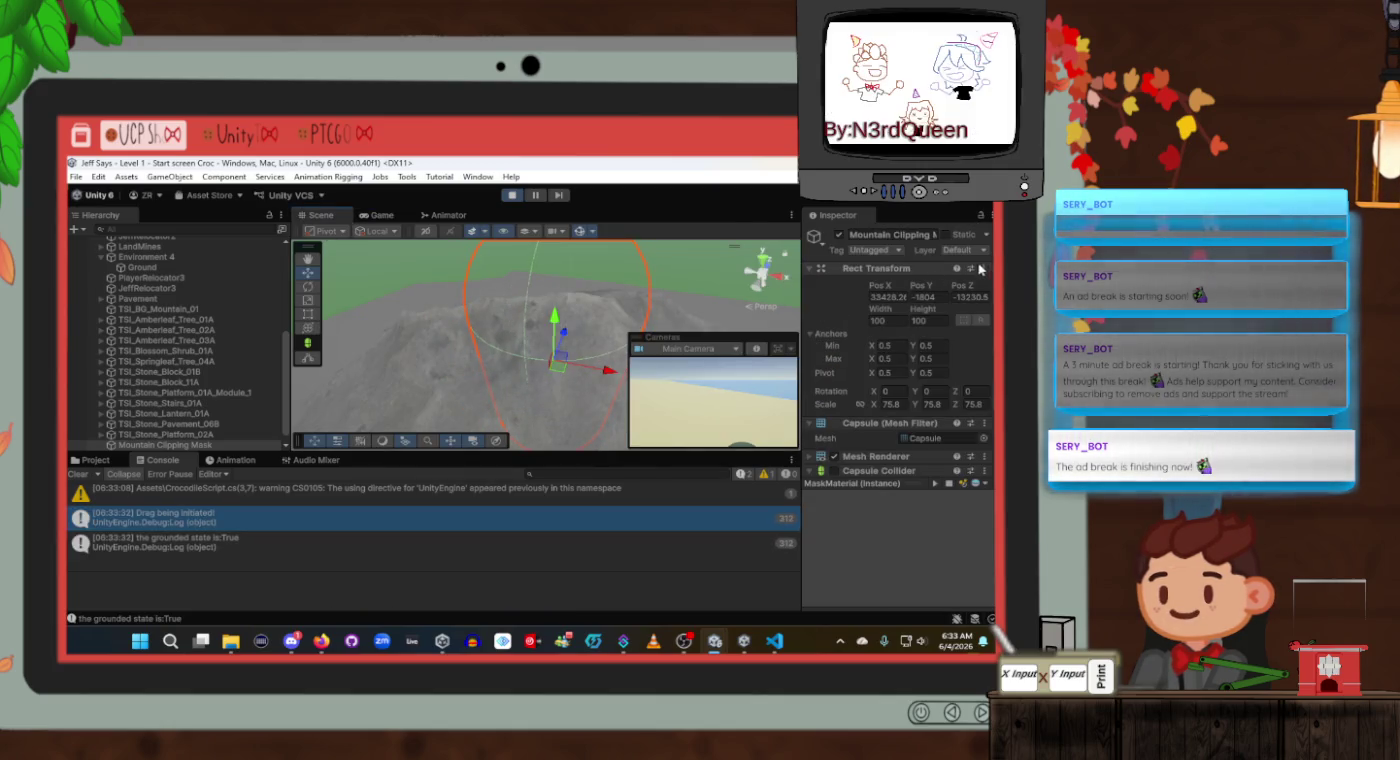
click(511, 195)
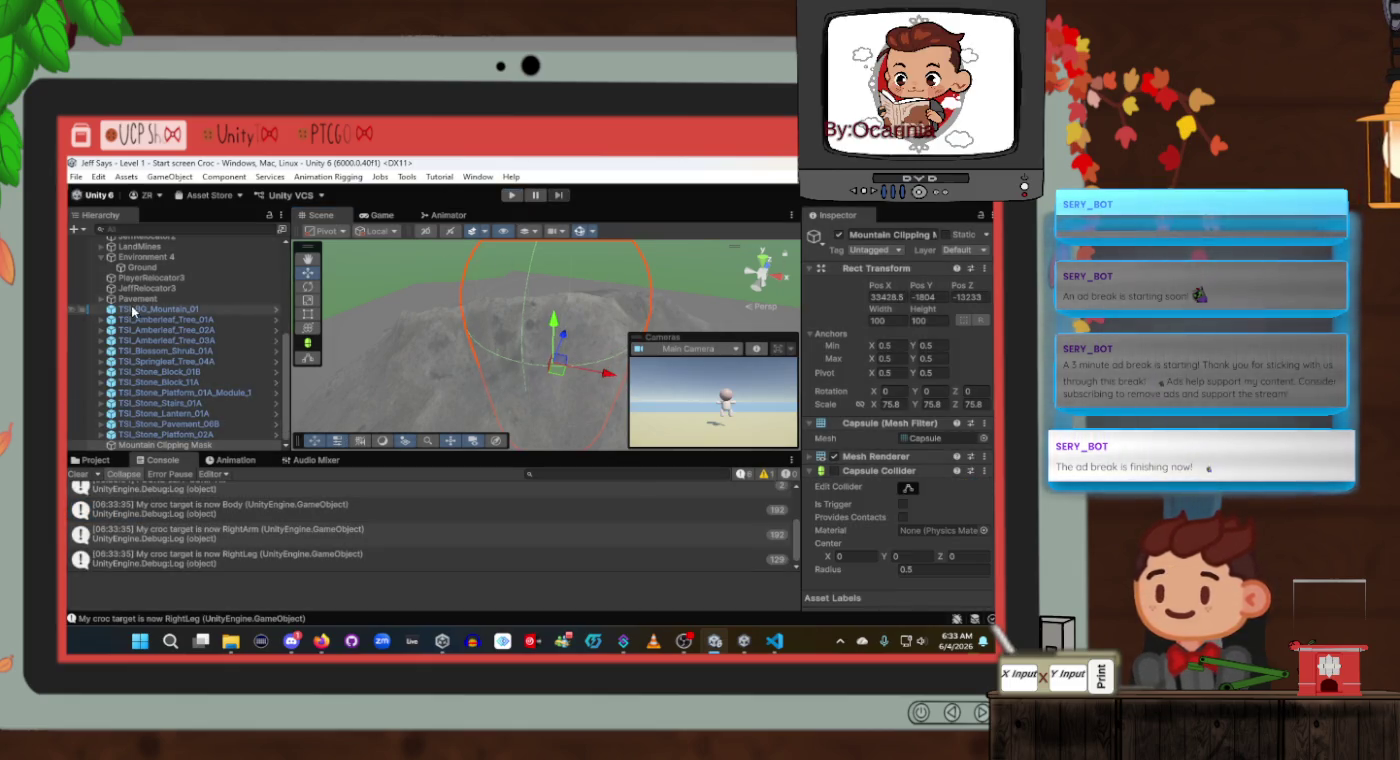
Select TSI_BG_Mountain_01 and Mountain Clipping Mask in the Hierarchy, then return to the tutorial.
scroll(150, 321, up, 2)
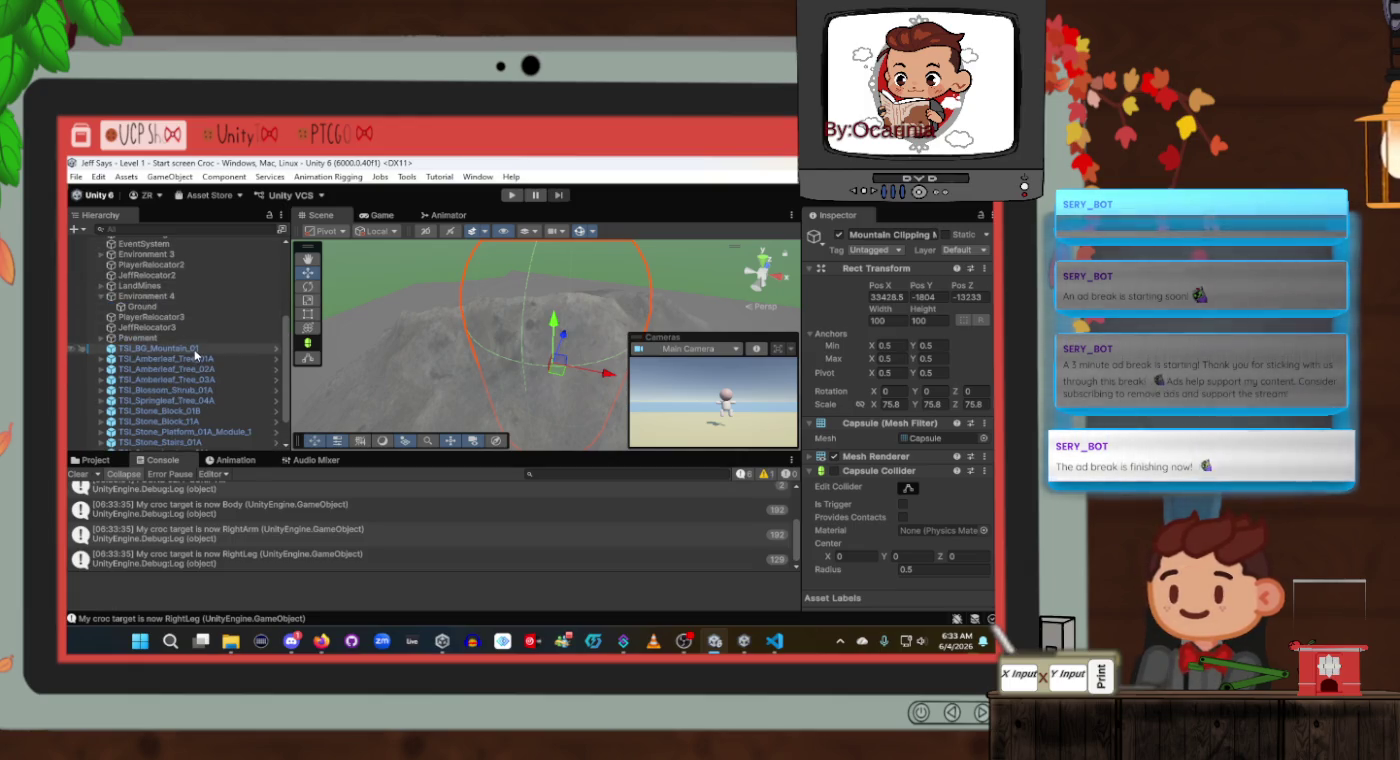
click(197, 350)
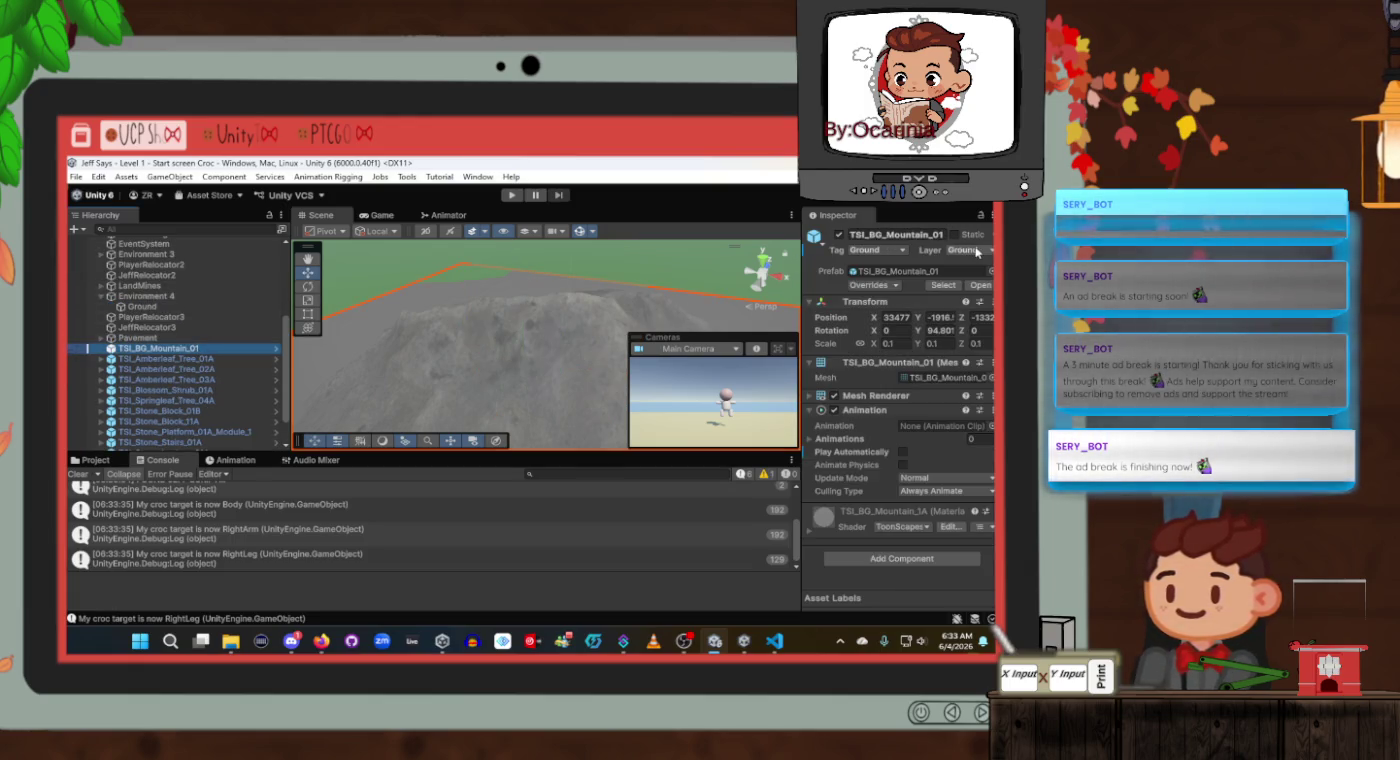
scroll(158, 440, down, 2)
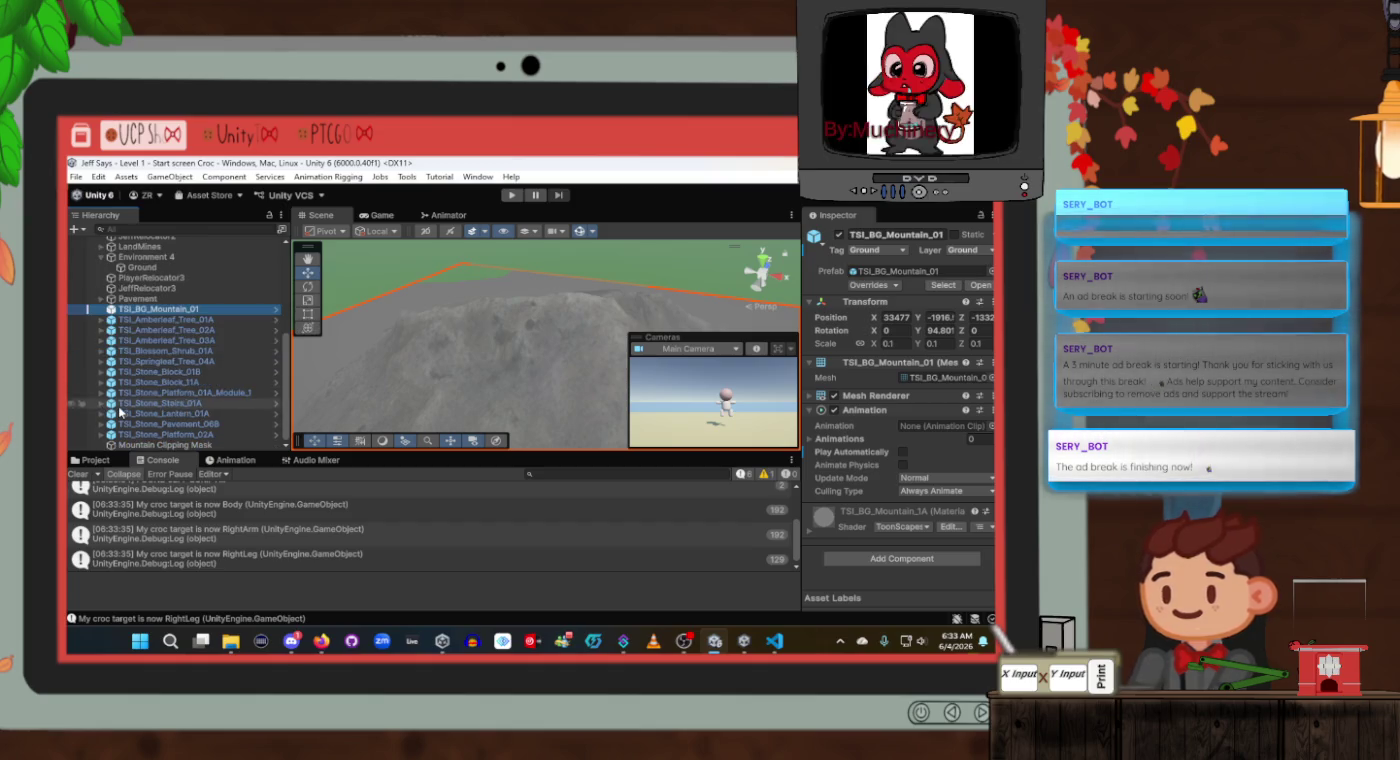
click(160, 445)
scroll(882, 392, down, 5)
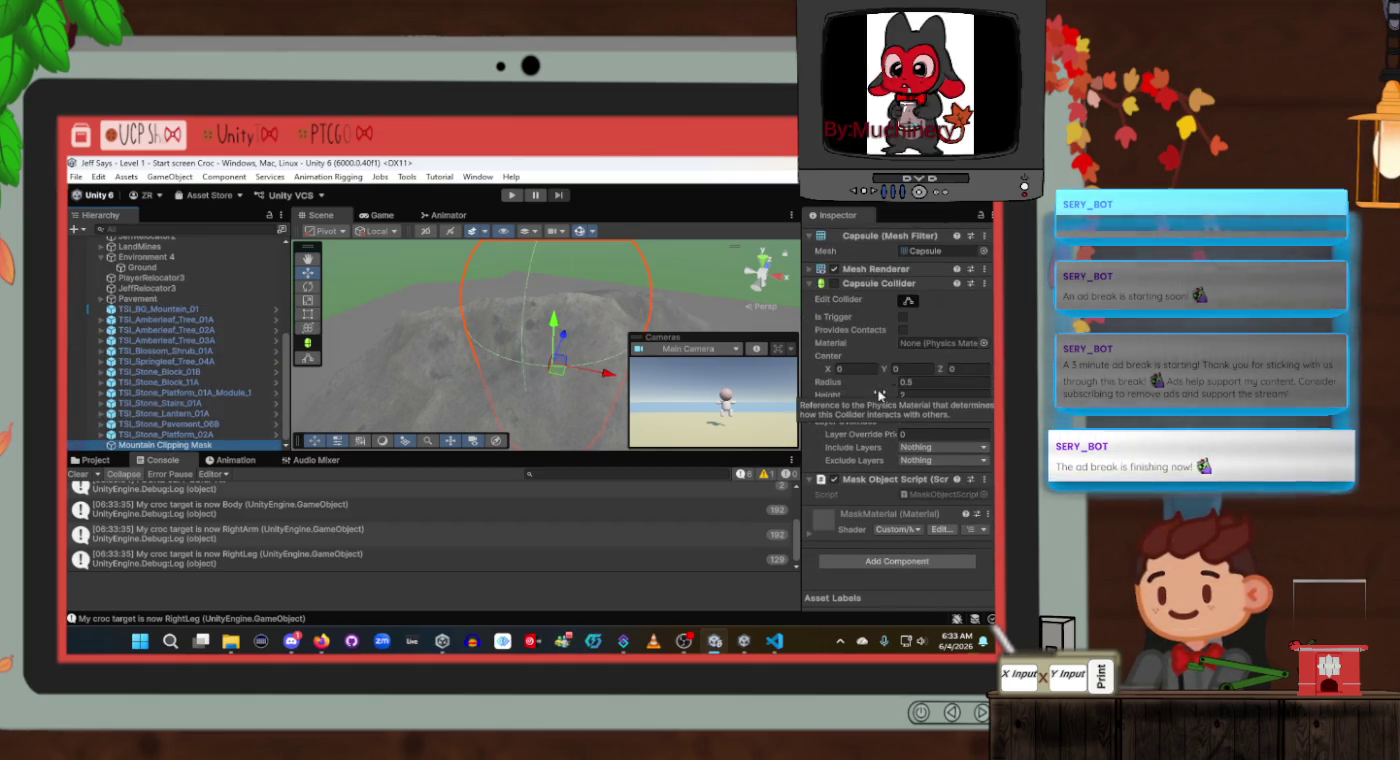
key(alt+Tab)
key(alt+Tab)
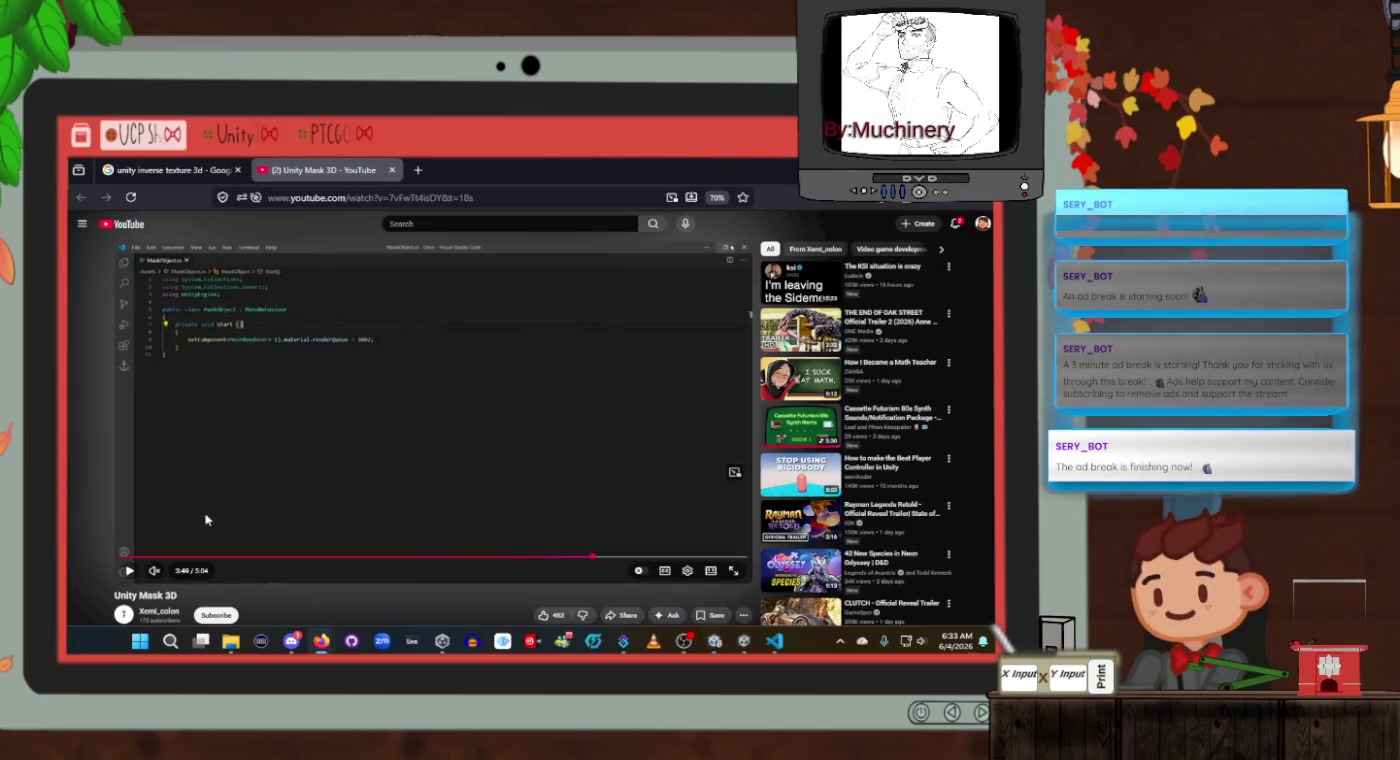
Scrub the tutorial video to about 0:40, where the mask shader code appears.
click(143, 556)
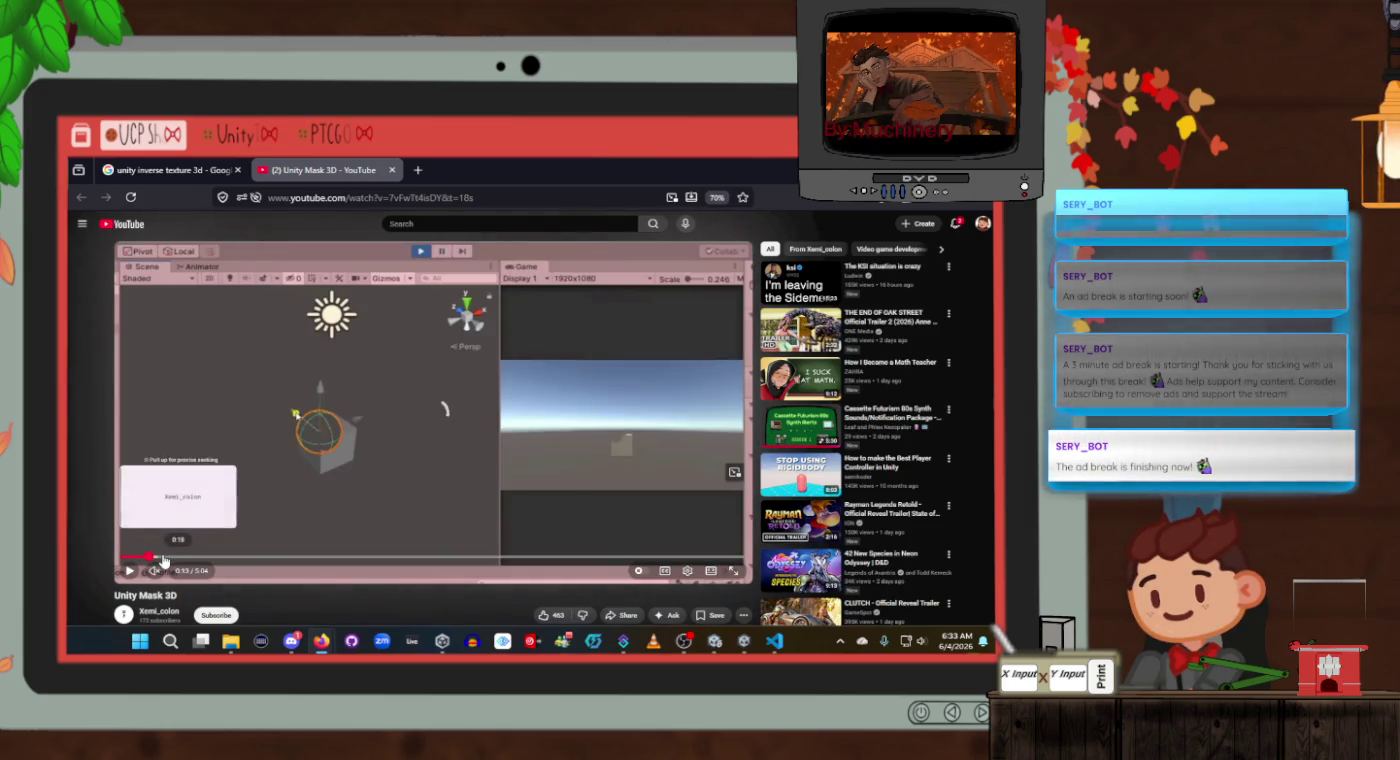
click(162, 556)
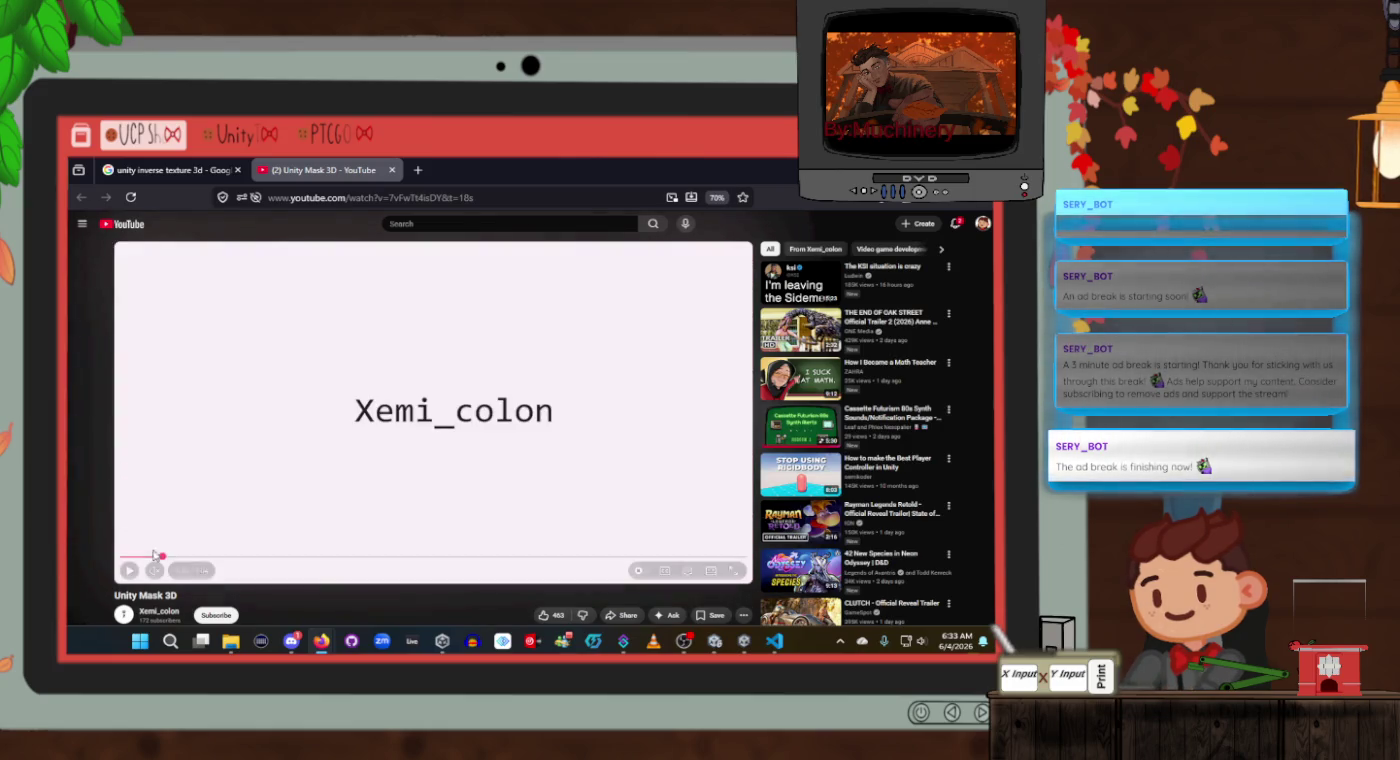
click(127, 559)
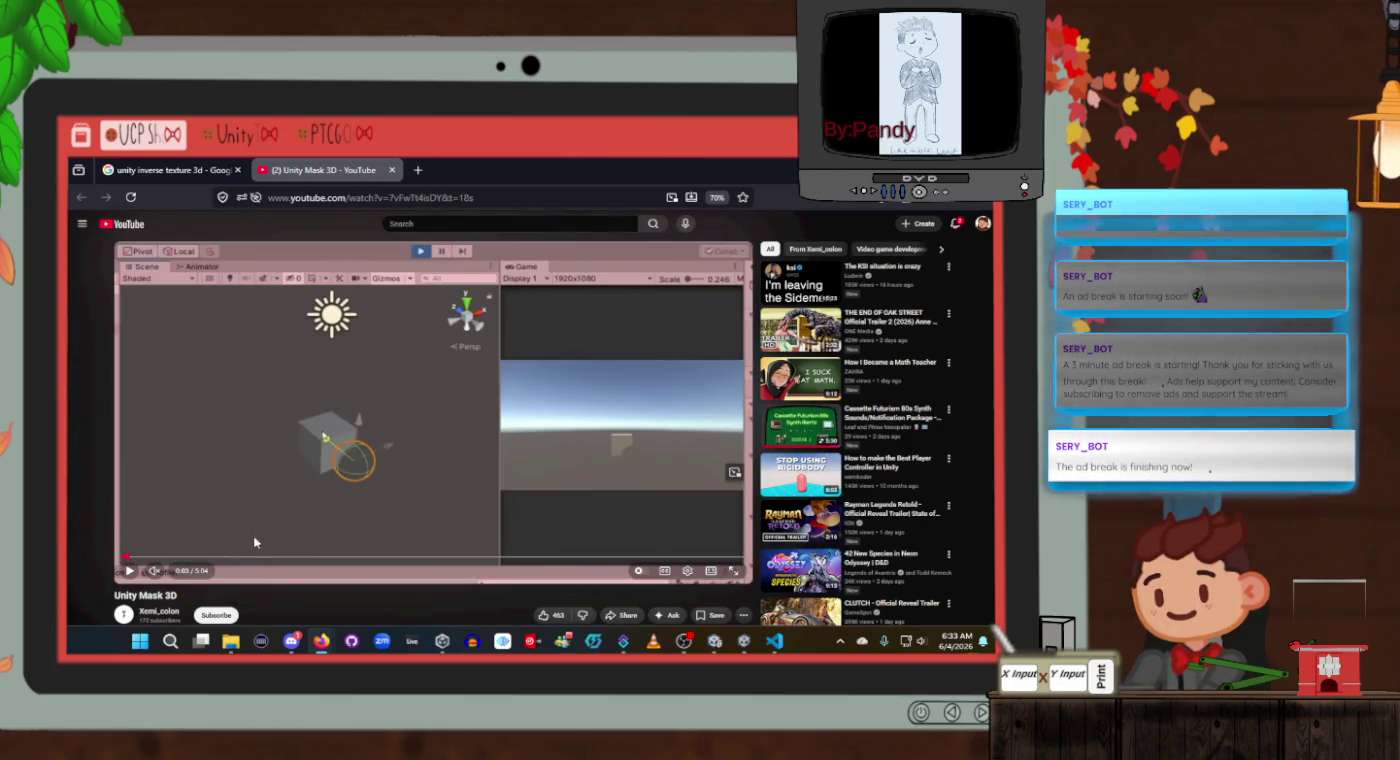
drag(198, 558, 339, 561)
Select MaskMaterial in the Project's Assets > Materials folder.
key(alt+Tab)
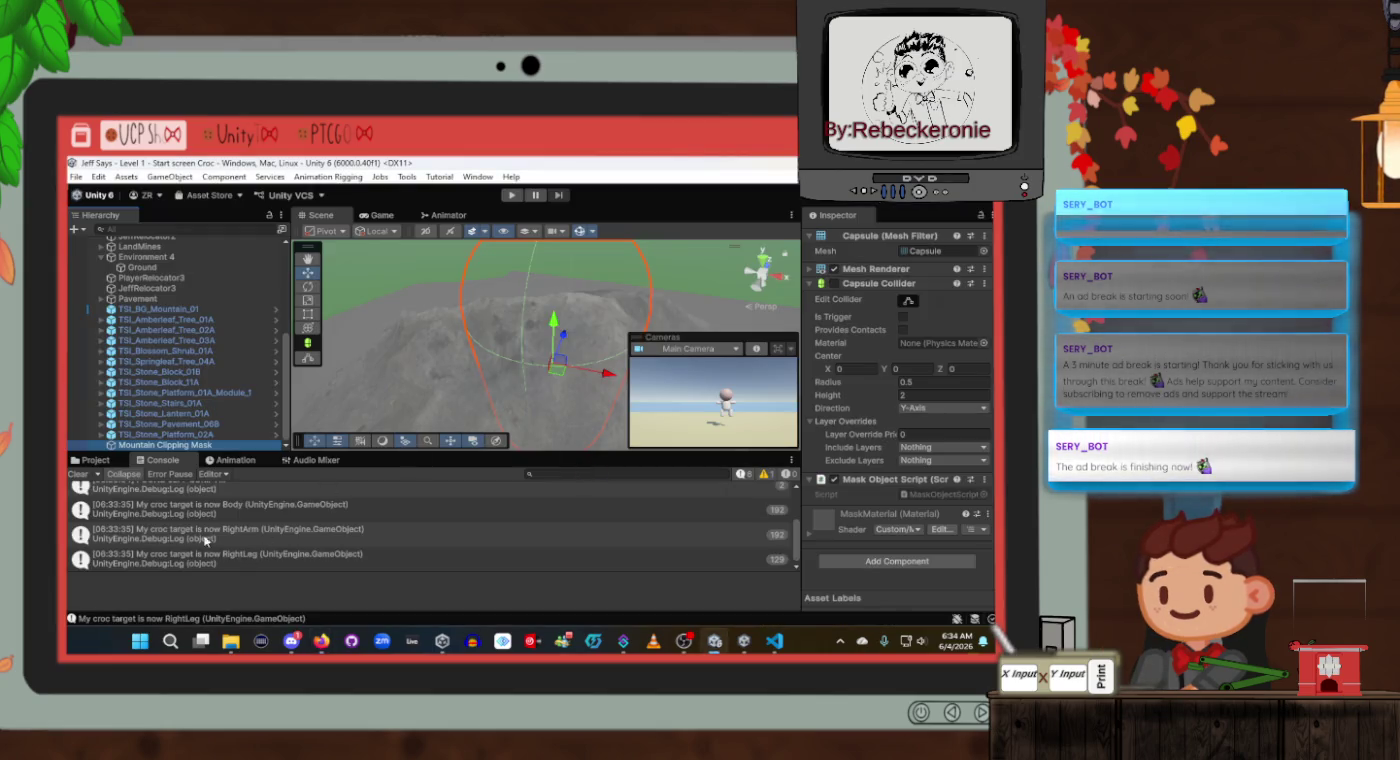
click(96, 460)
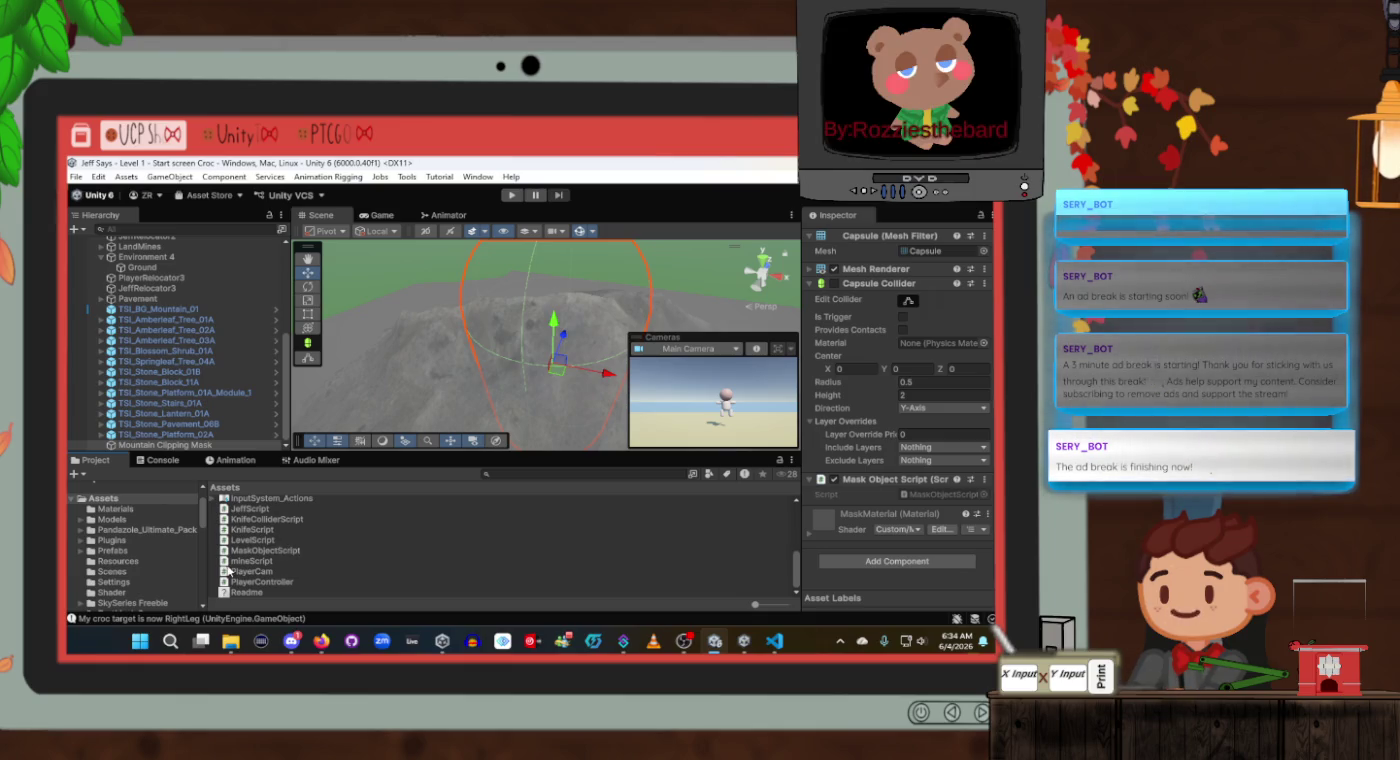
scroll(344, 566, up, 3)
scroll(265, 582, up, 3)
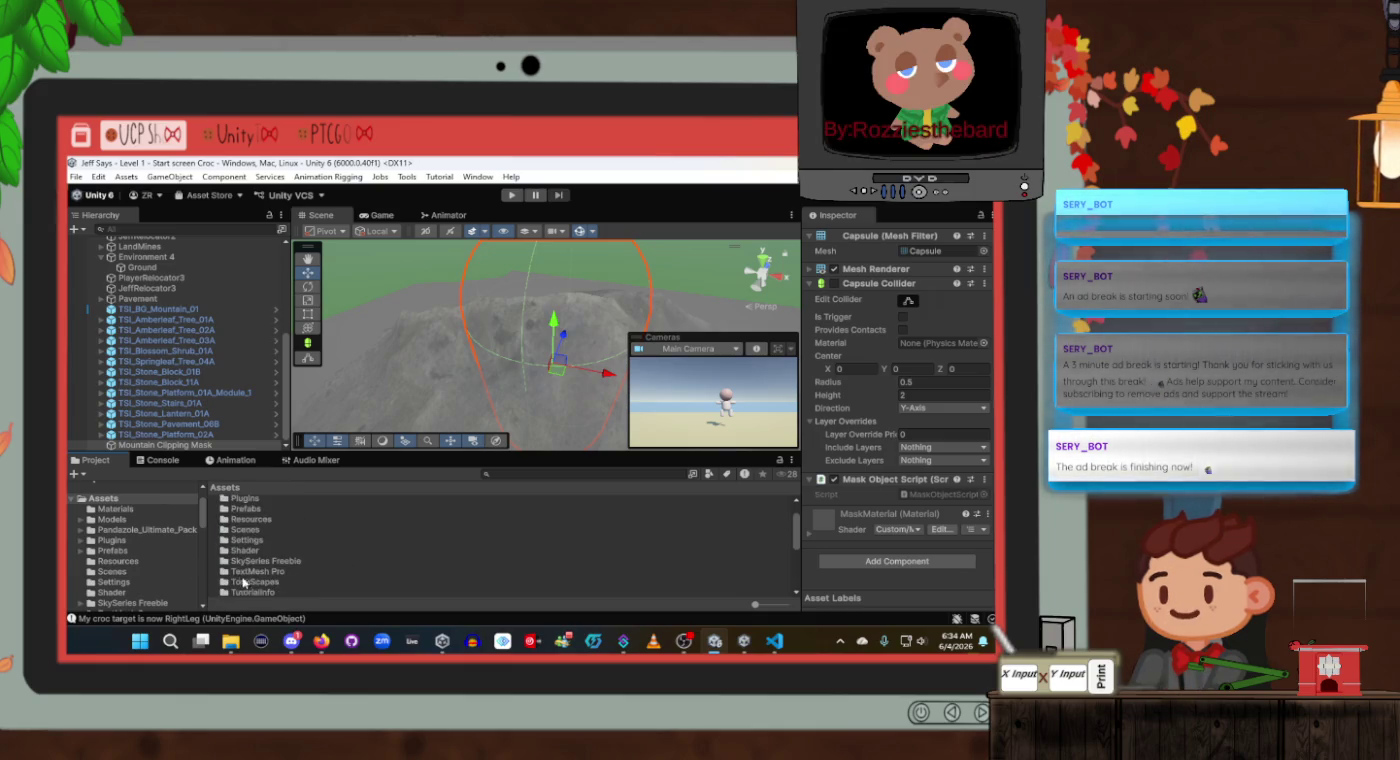
click(118, 507)
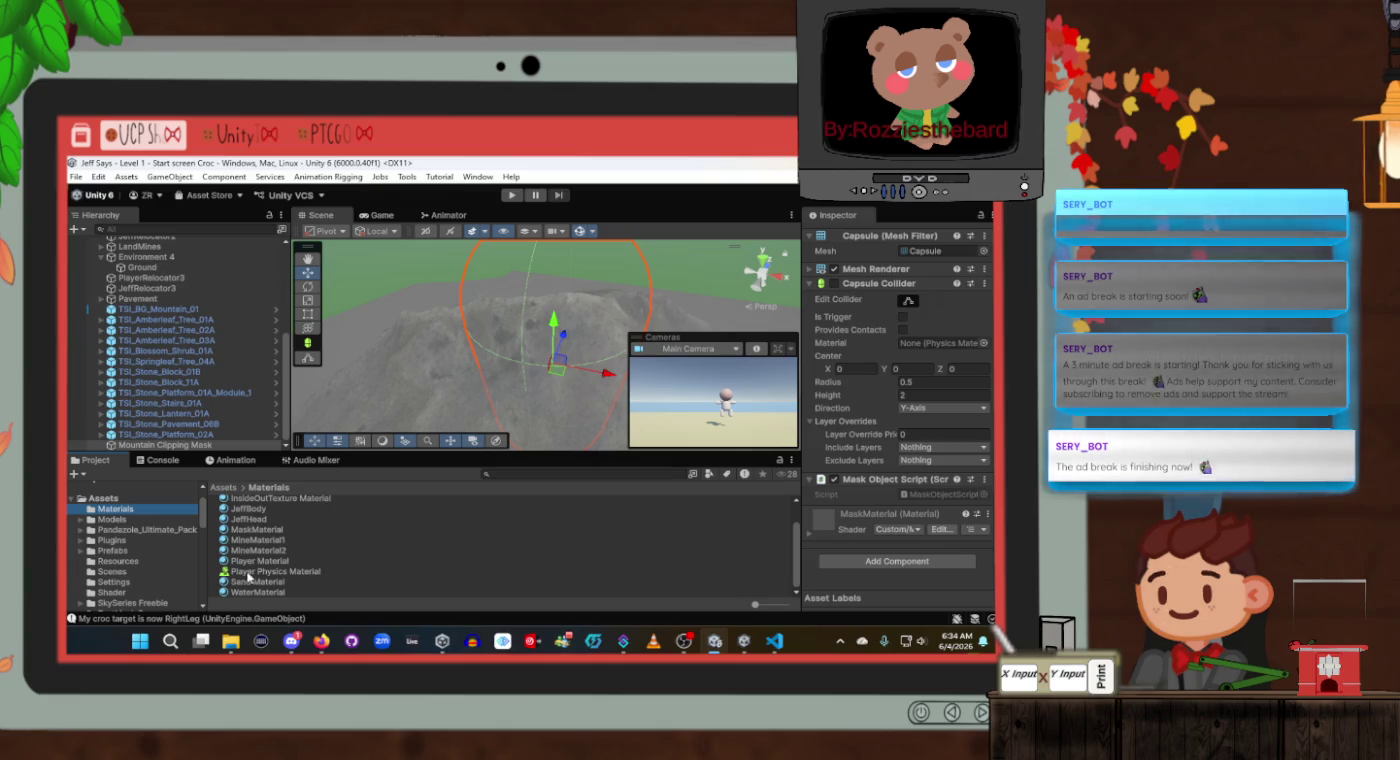
click(257, 529)
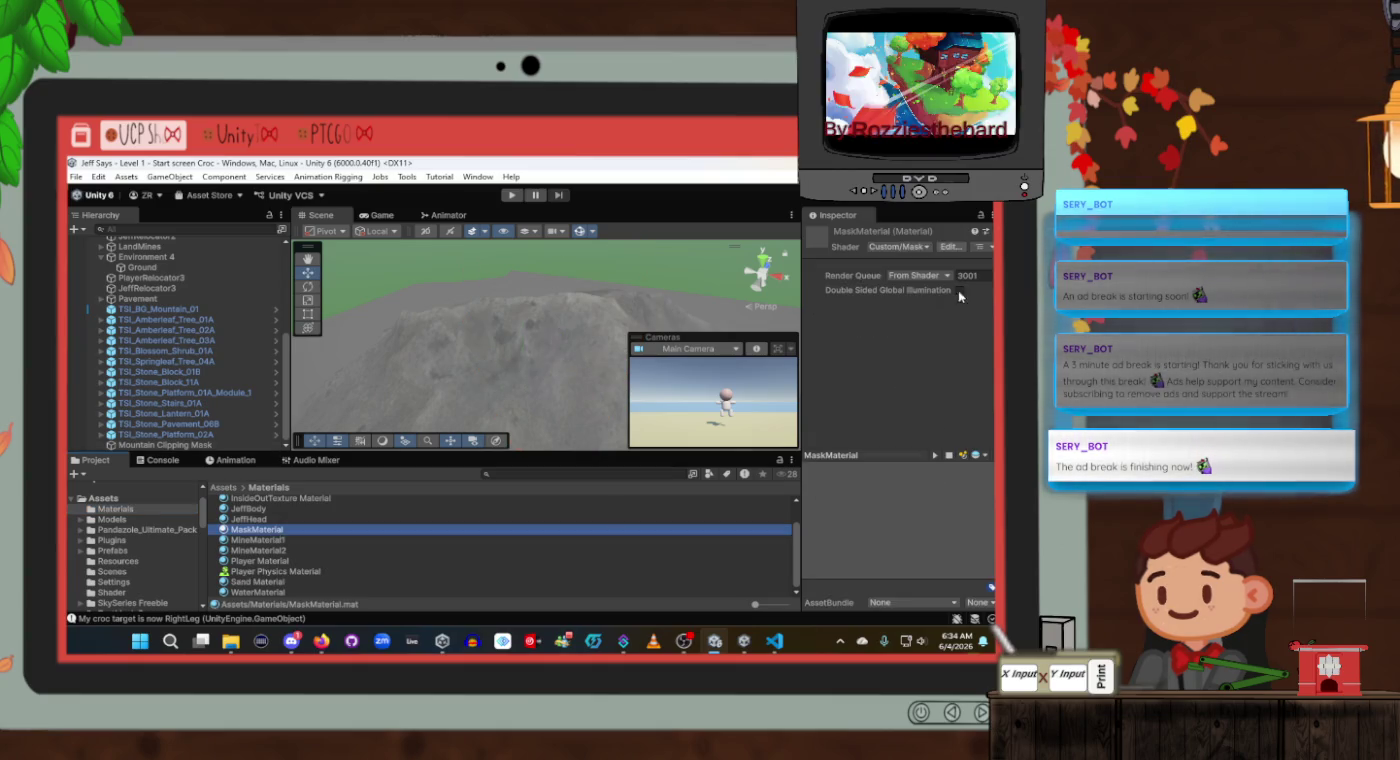
Set MaskMaterial's render queue to 3002, then try 3001.
click(985, 275)
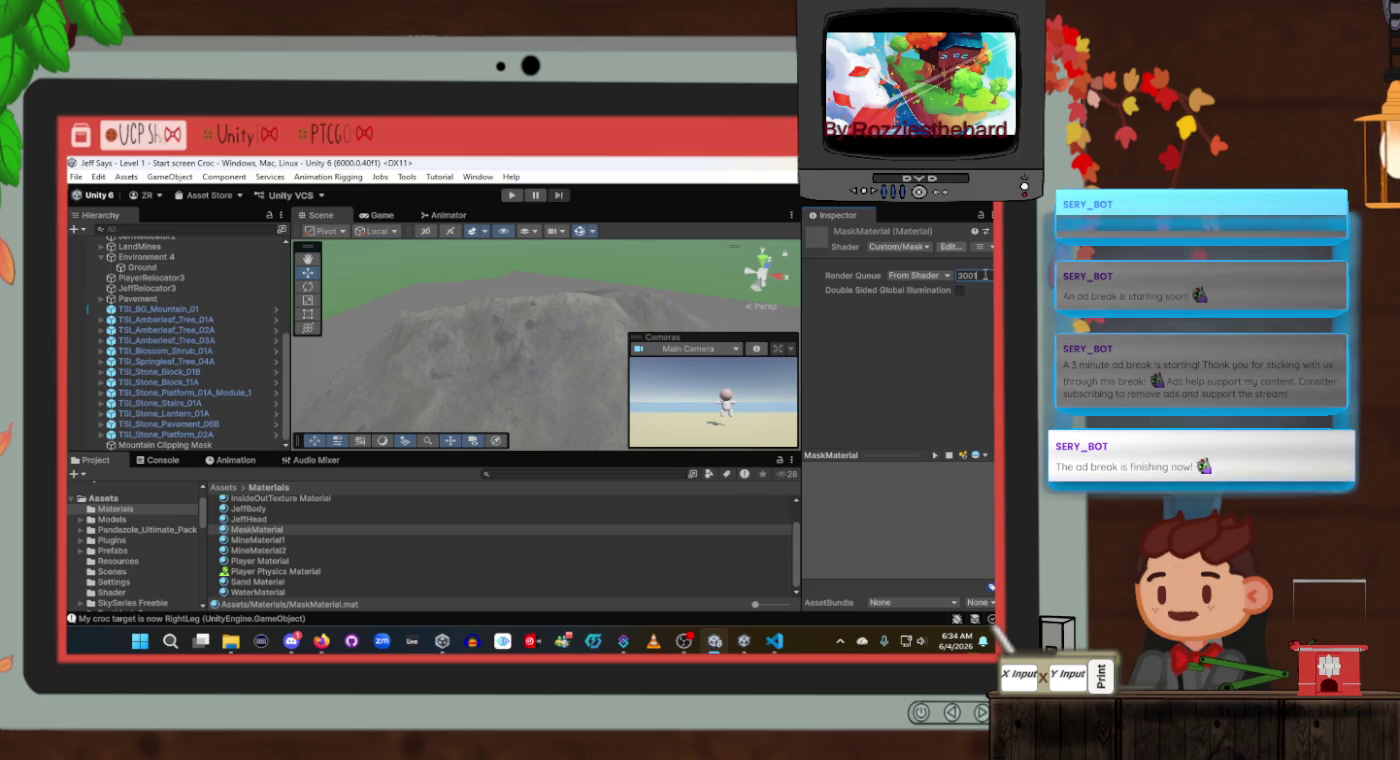
text(3002)
key(Return)
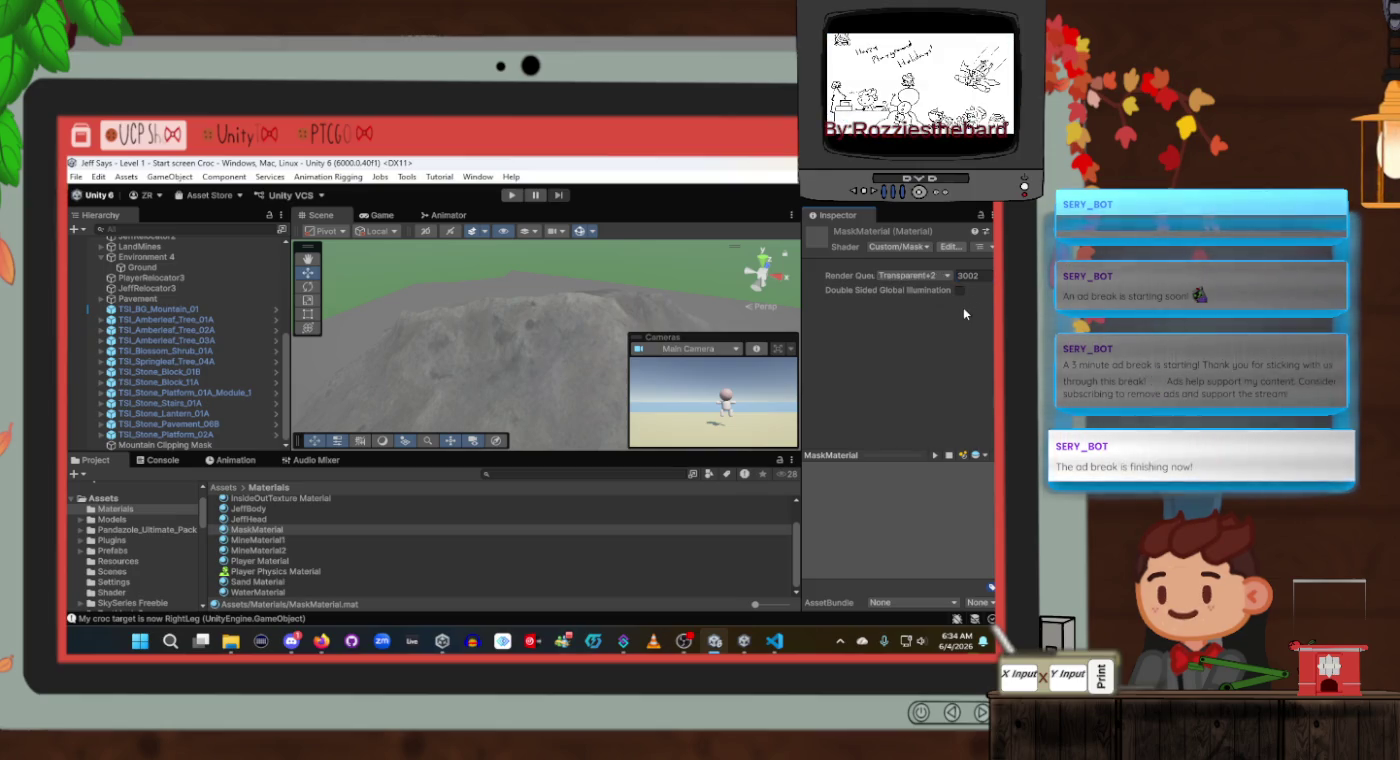
click(935, 276)
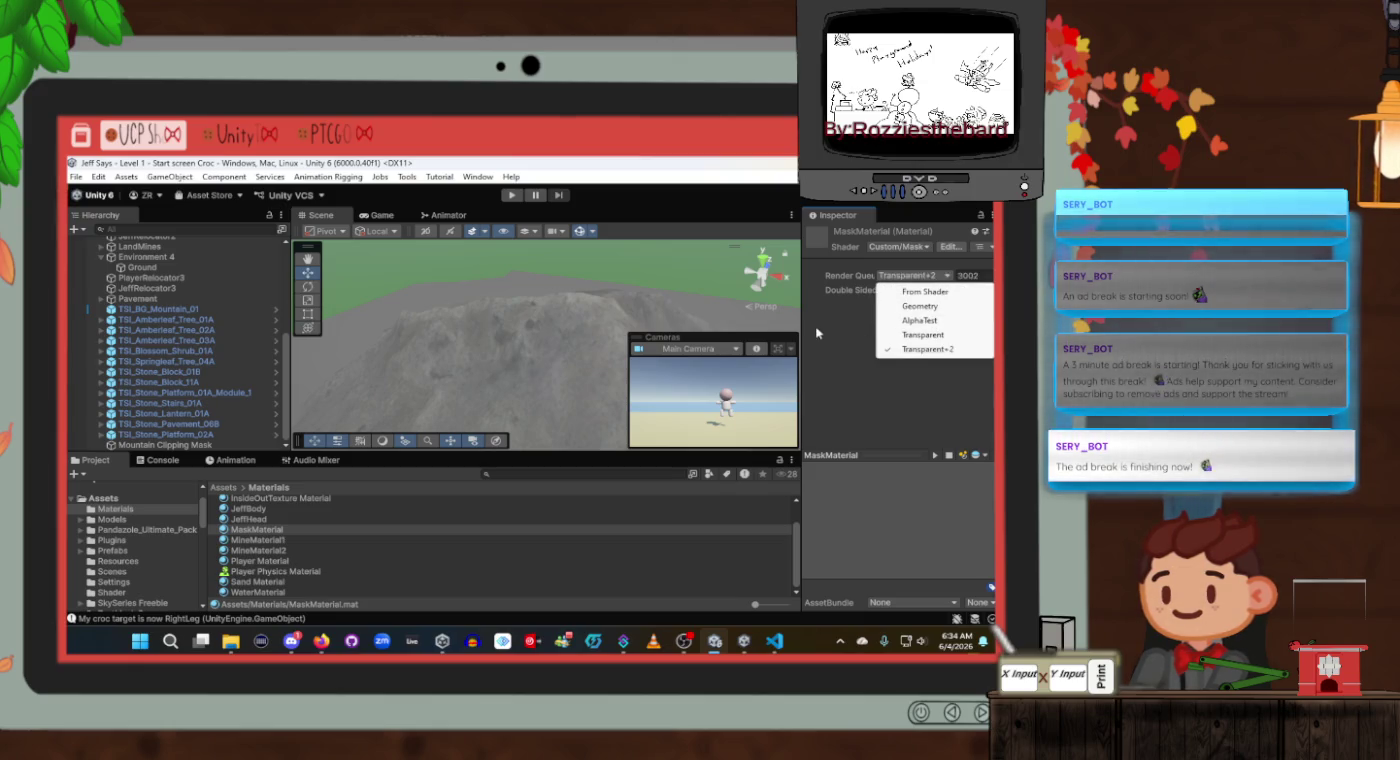
click(990, 281)
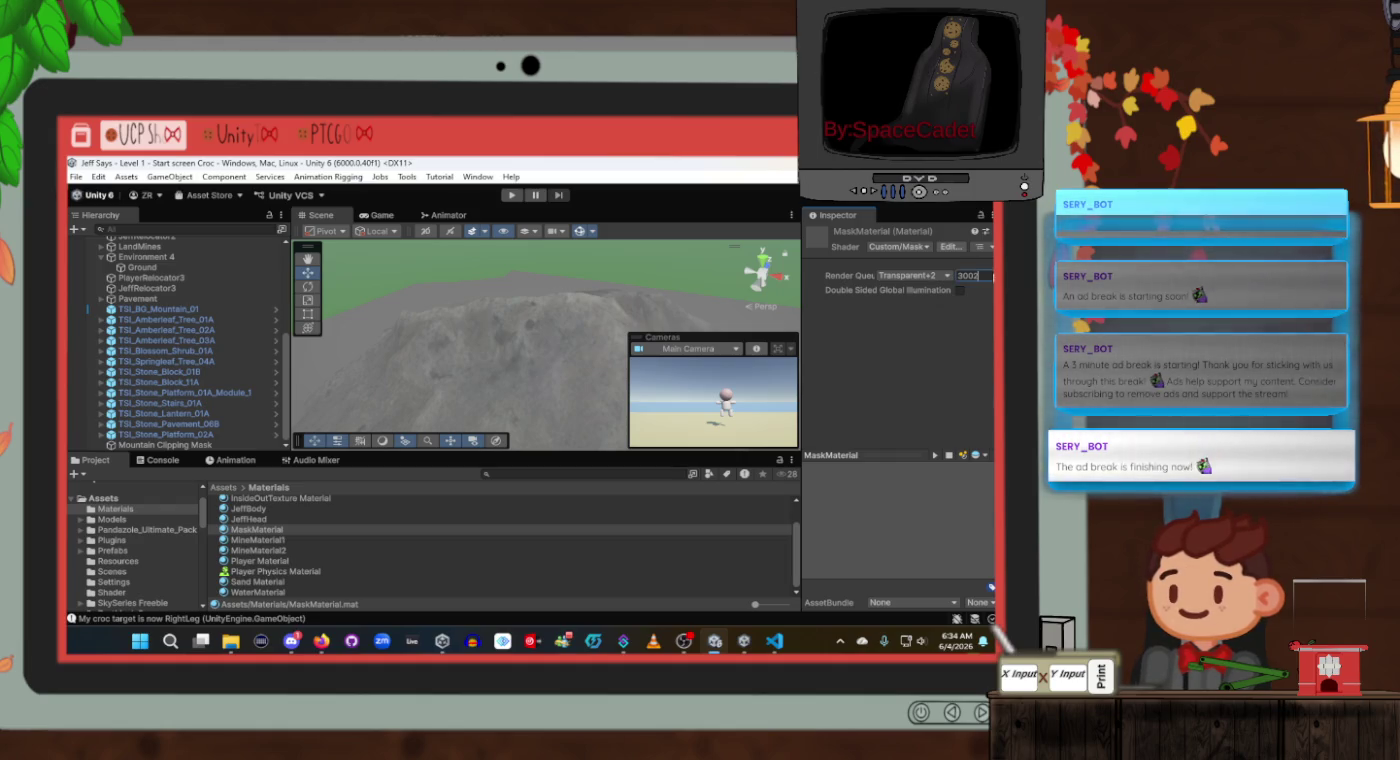
text(3001)
key(Return)
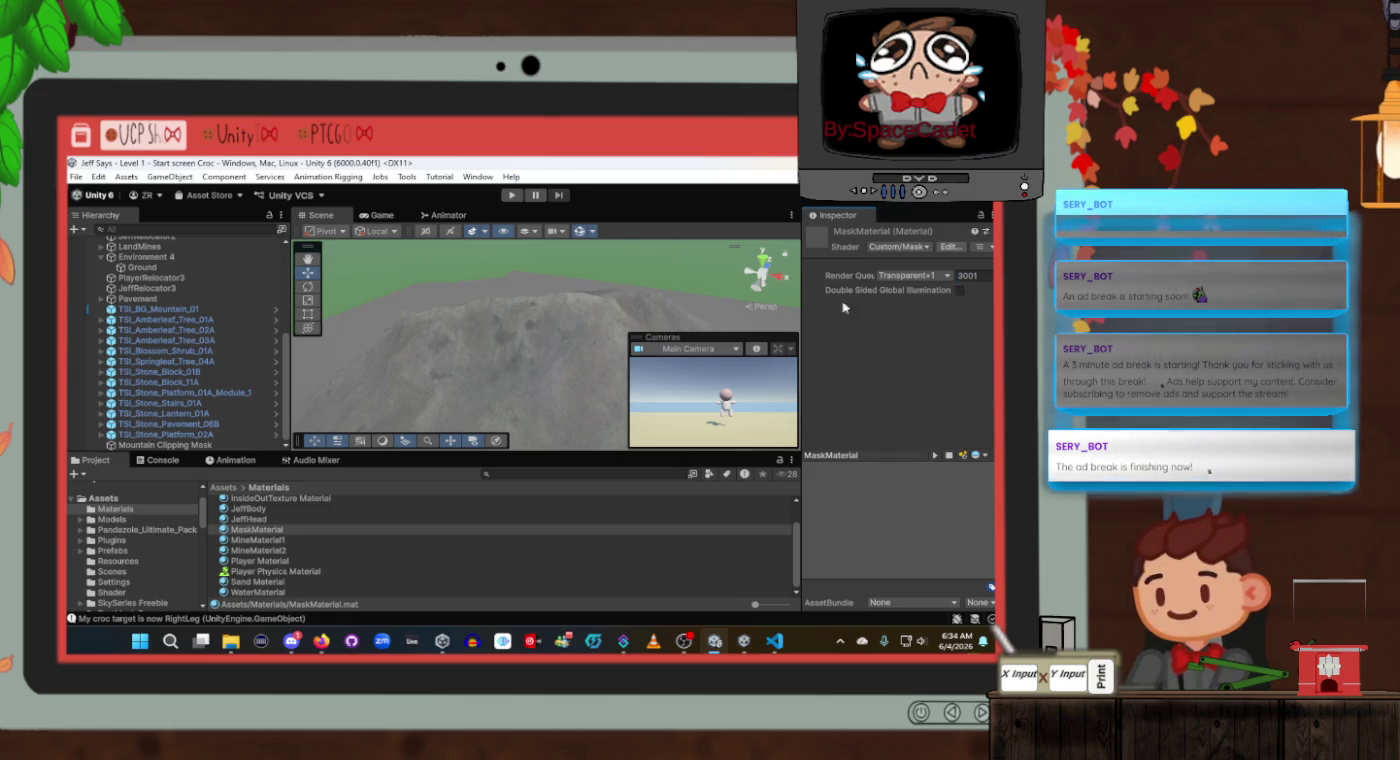
Test-run the level, restore render queue 3002, and turn off double-sided global illumination.
click(510, 196)
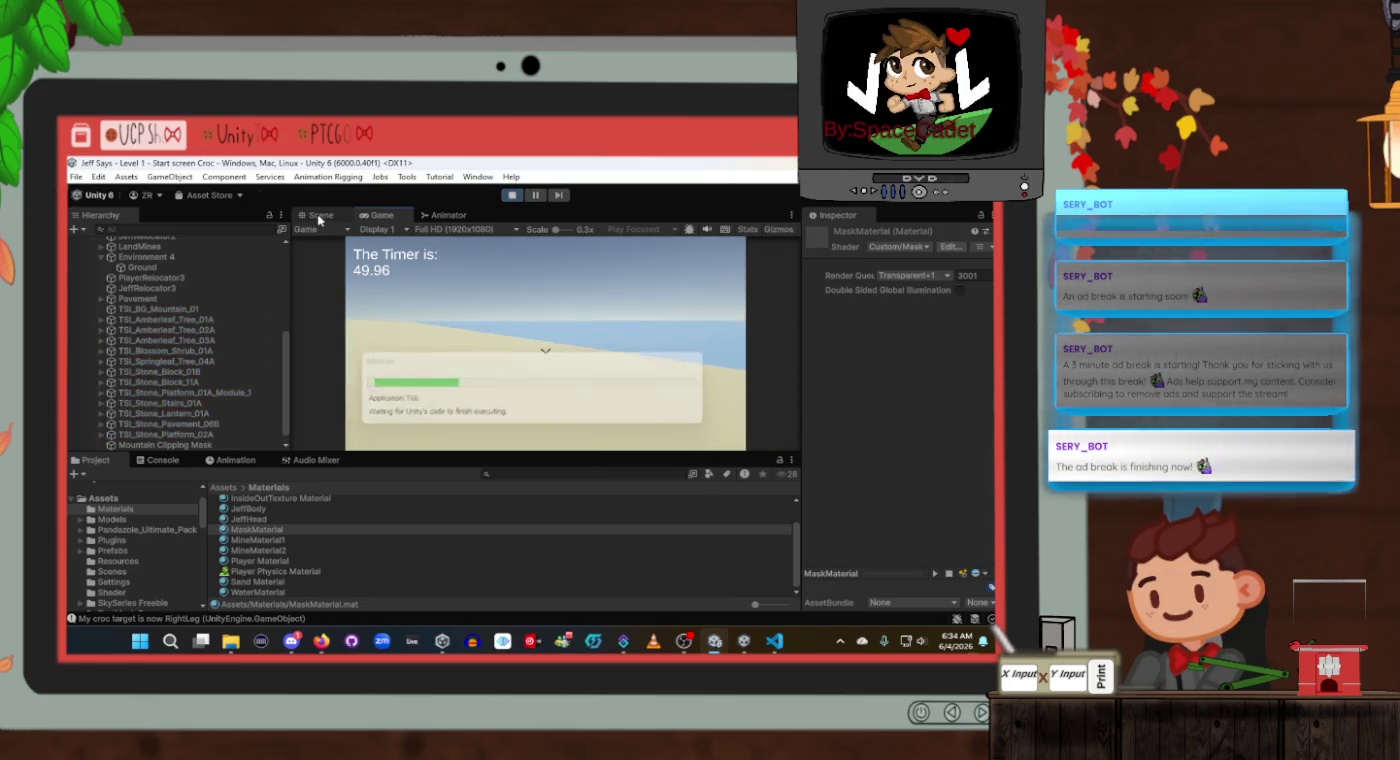
click(972, 275)
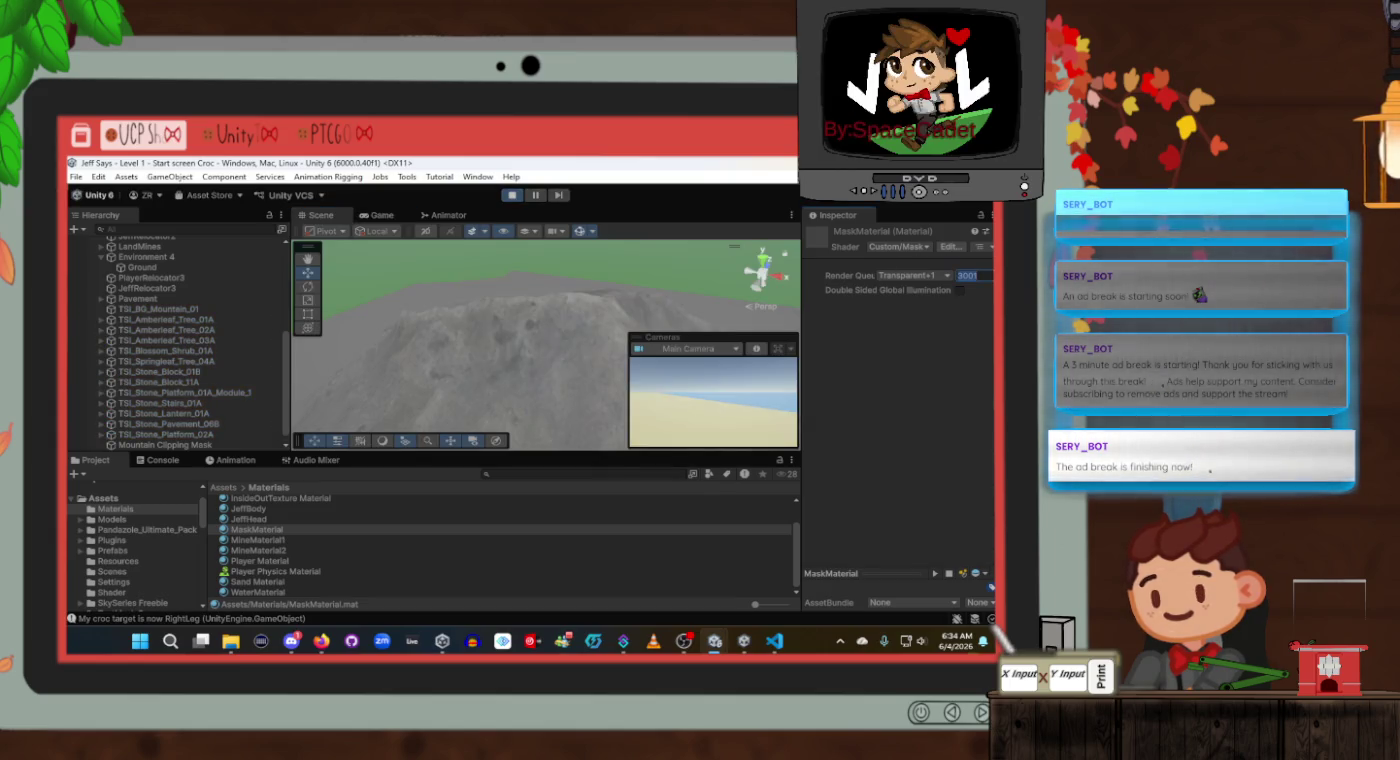
click(984, 275)
text(3002)
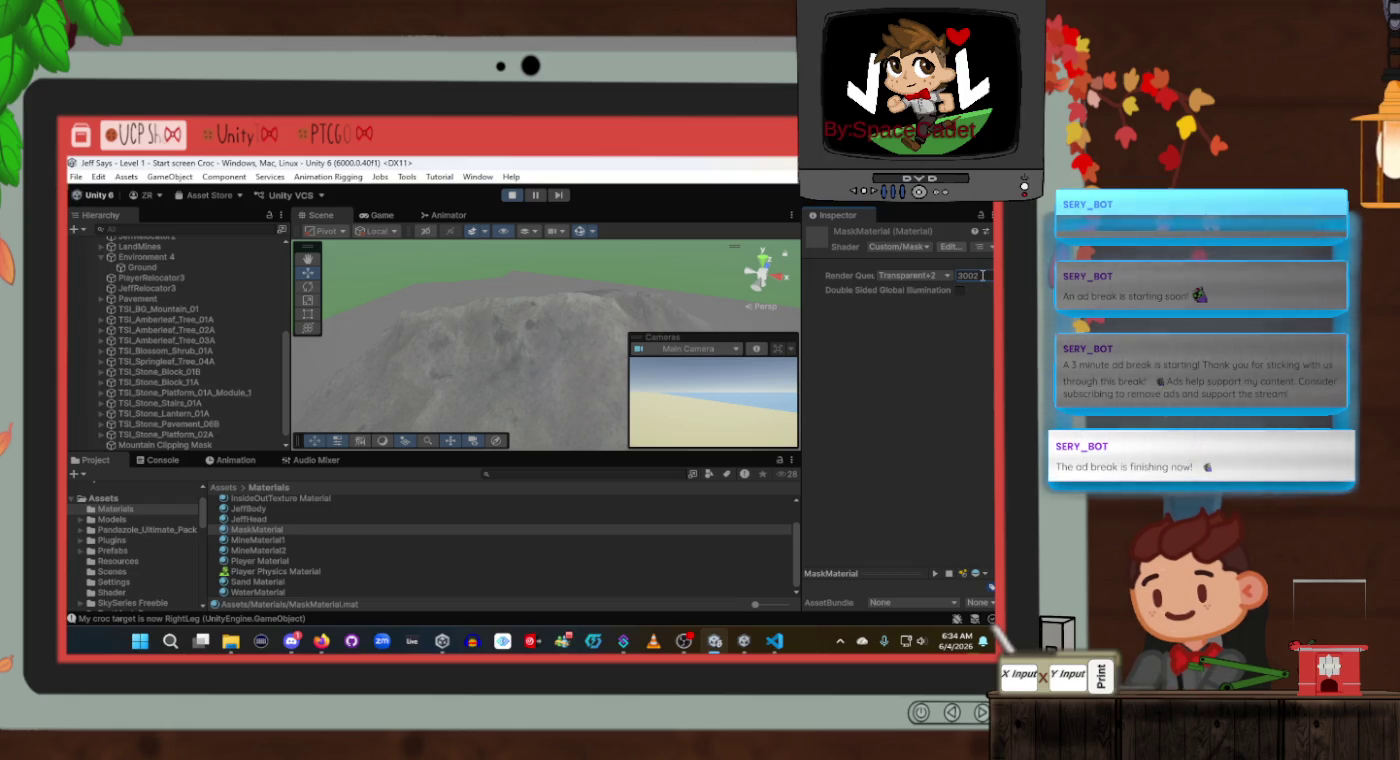
key(Return)
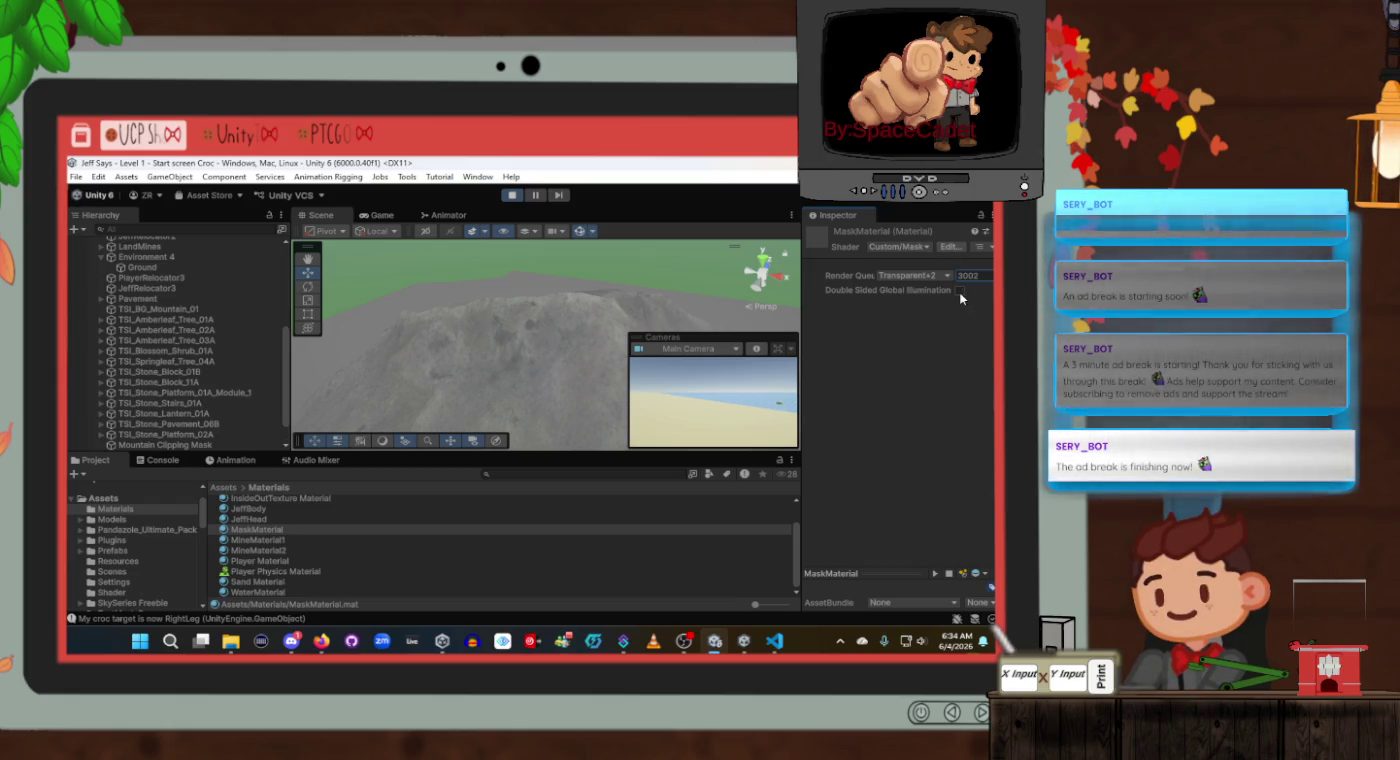
click(959, 291)
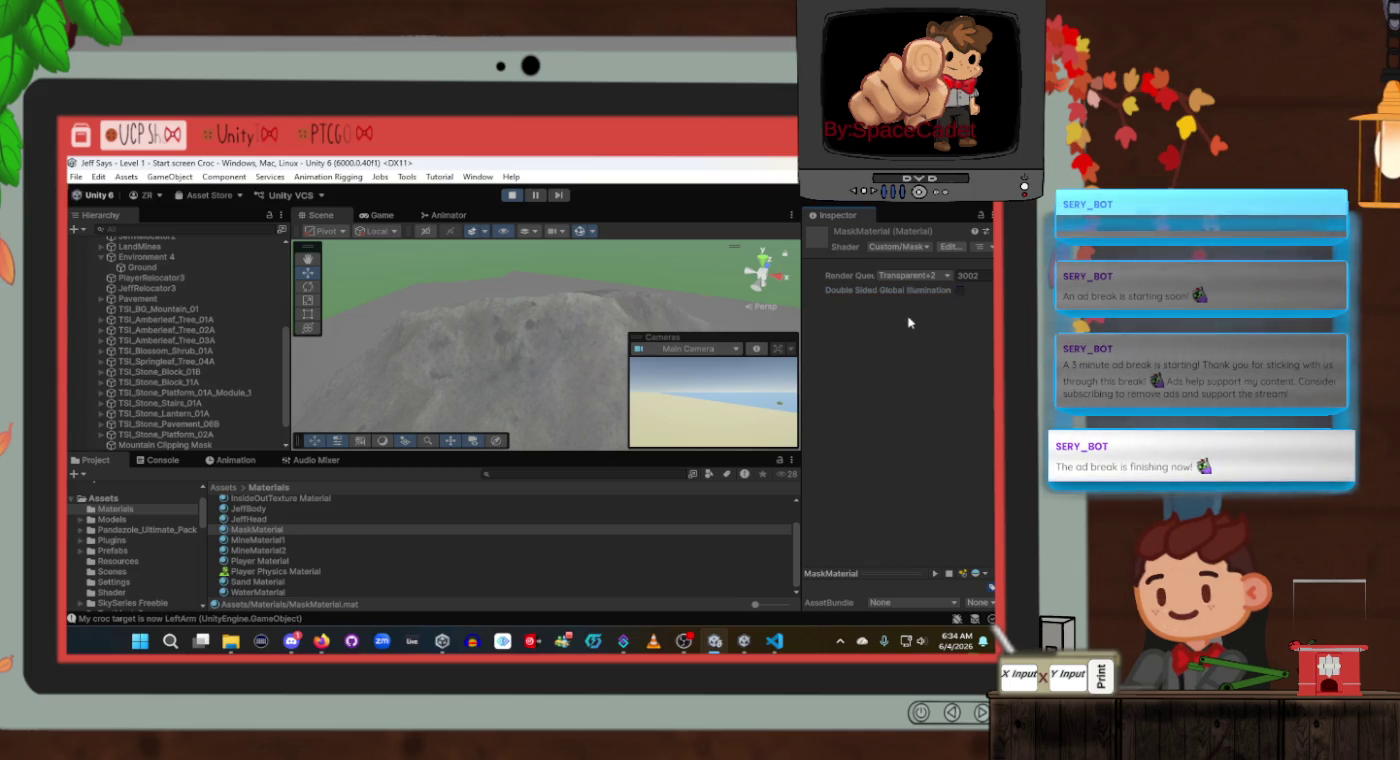
Drag the Mountain Clipping Mask onto the mountain ridge, ending at position 33428.5, -1804, -13233.
click(165, 445)
mouse_move(566, 378)
mouse_down()
mouse_move(405, 379)
mouse_move(368, 344)
mouse_move(330, 344)
mouse_move(470, 340)
mouse_up()
drag(559, 331, 305, 340)
key(f)
mouse_move(494, 258)
mouse_down()
mouse_move(495, 336)
mouse_move(499, 295)
mouse_up()
mouse_move(550, 351)
mouse_down()
mouse_move(495, 330)
mouse_move(325, 355)
mouse_move(344, 350)
mouse_up()
mouse_move(437, 340)
mouse_down()
mouse_move(525, 384)
mouse_move(522, 370)
mouse_move(667, 354)
mouse_up()
mouse_move(537, 355)
mouse_down()
mouse_move(489, 358)
mouse_move(500, 351)
mouse_move(483, 344)
mouse_move(540, 341)
mouse_up()
scroll(917, 449, down, 5)
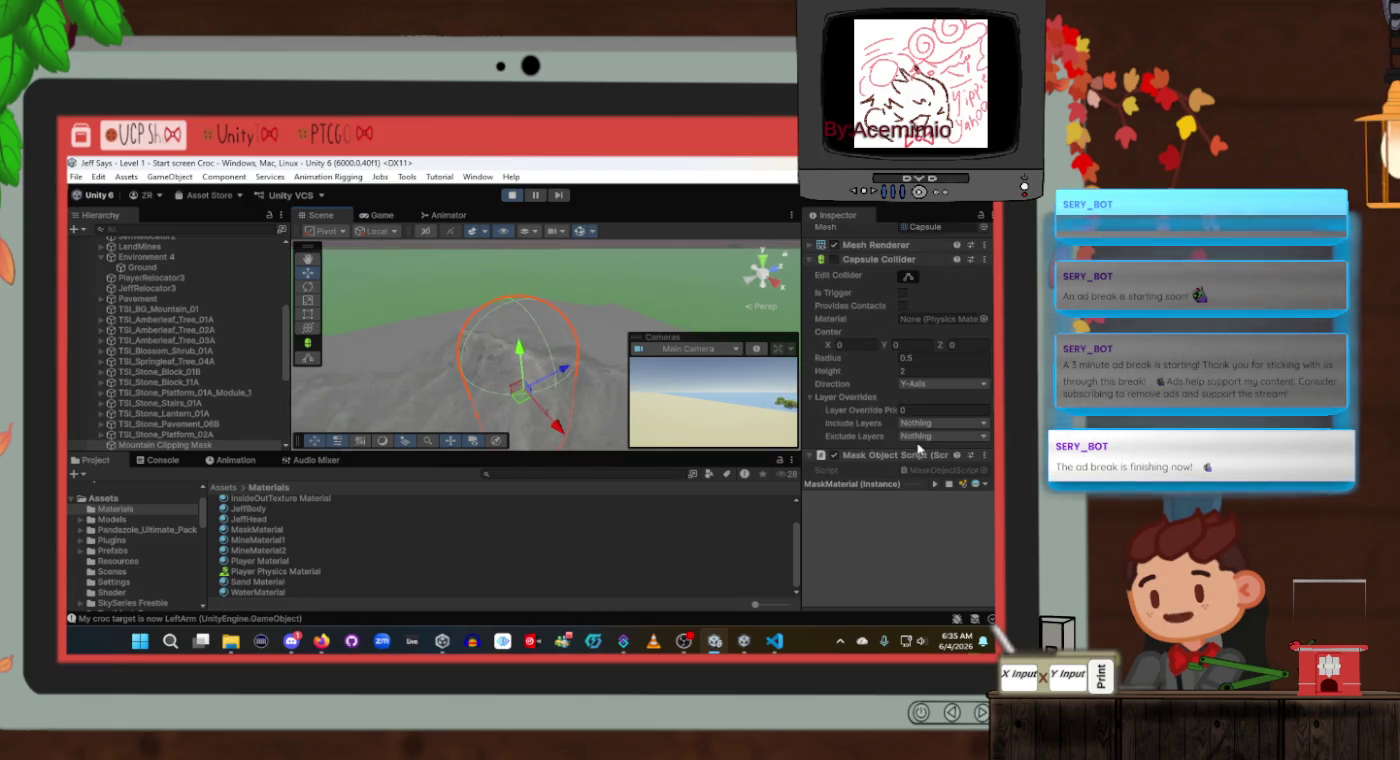
scroll(918, 449, down, 3)
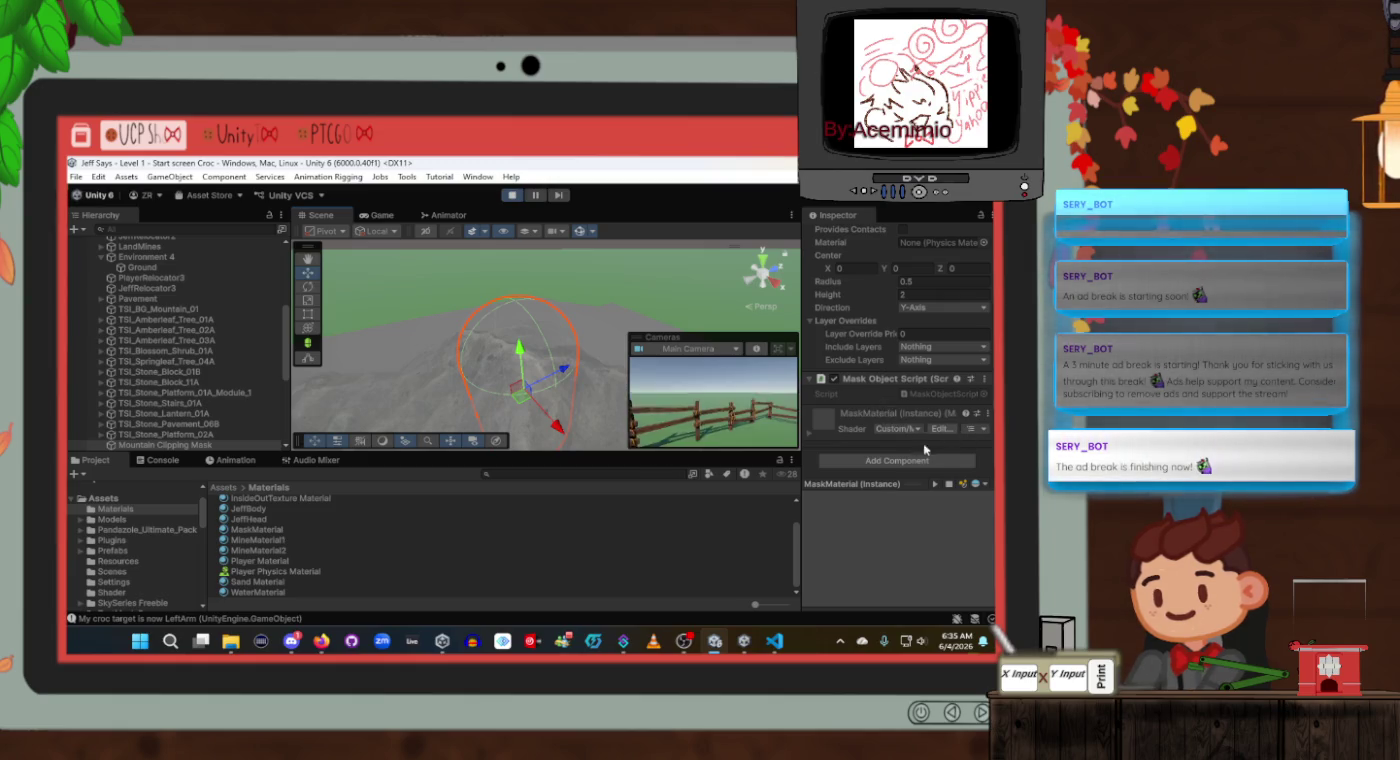
Search Add Component for 'mask' and 'cul', then clear the search.
click(884, 460)
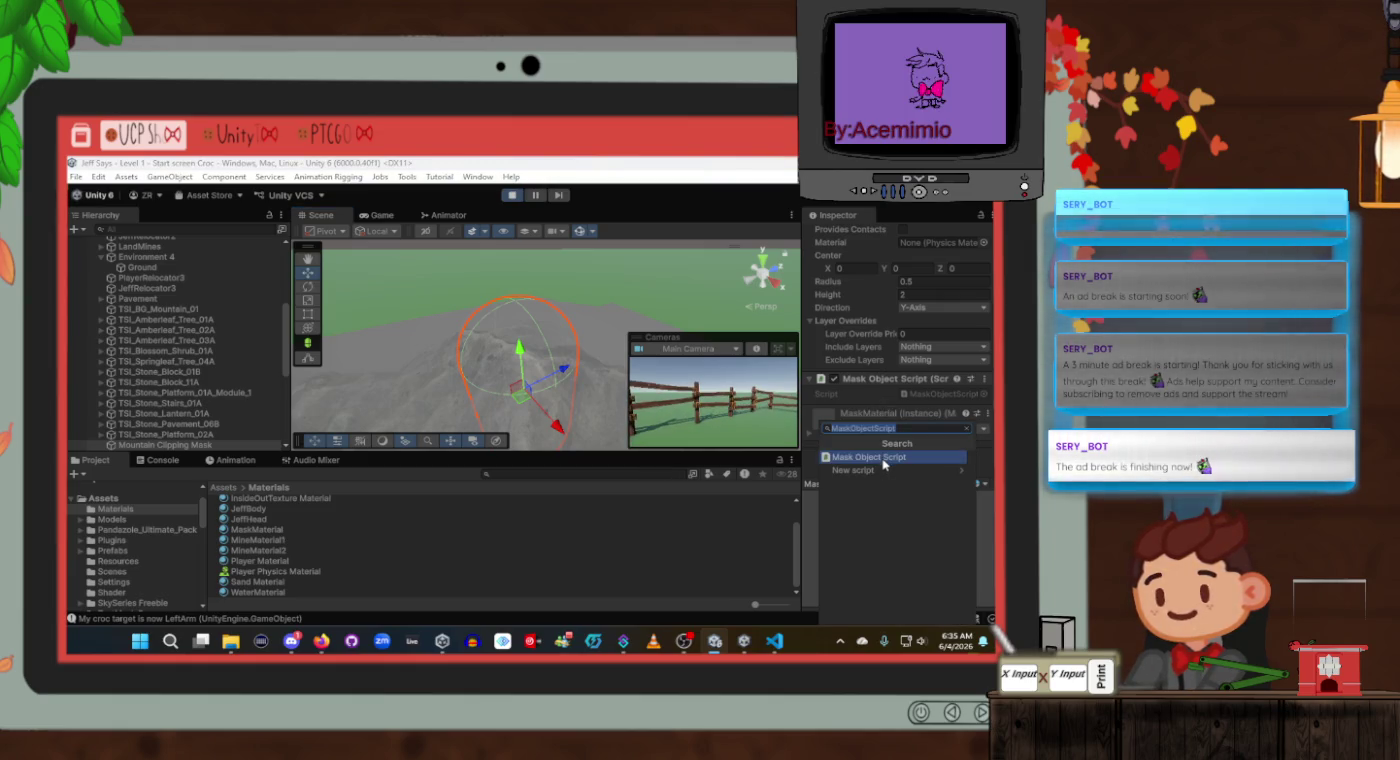
text(mask)
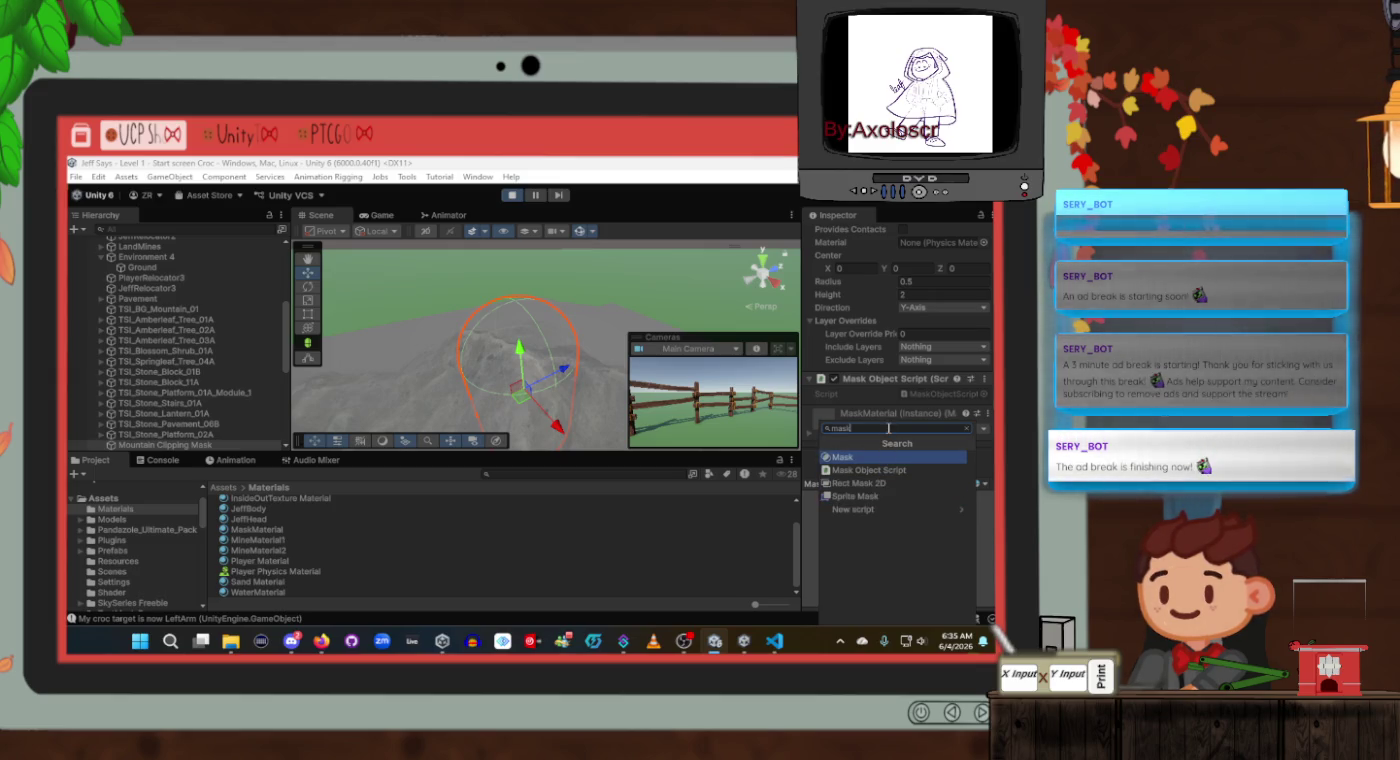
key(BackSpace)
key(BackSpace)
key(BackSpace)
text(cul)
key(BackSpace)
key(BackSpace)
key(BackSpace)
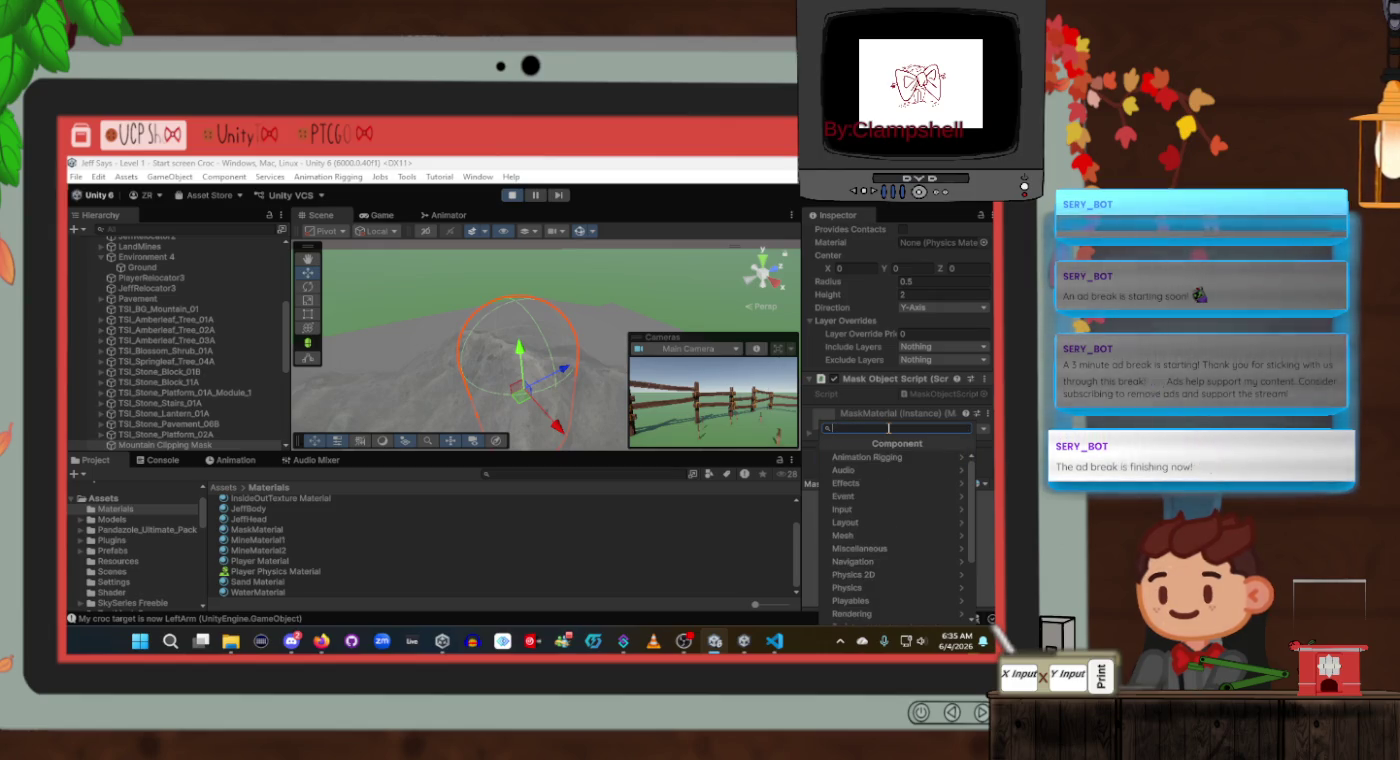
Browse the Mesh, UI and UI Toolkit component categories.
click(868, 536)
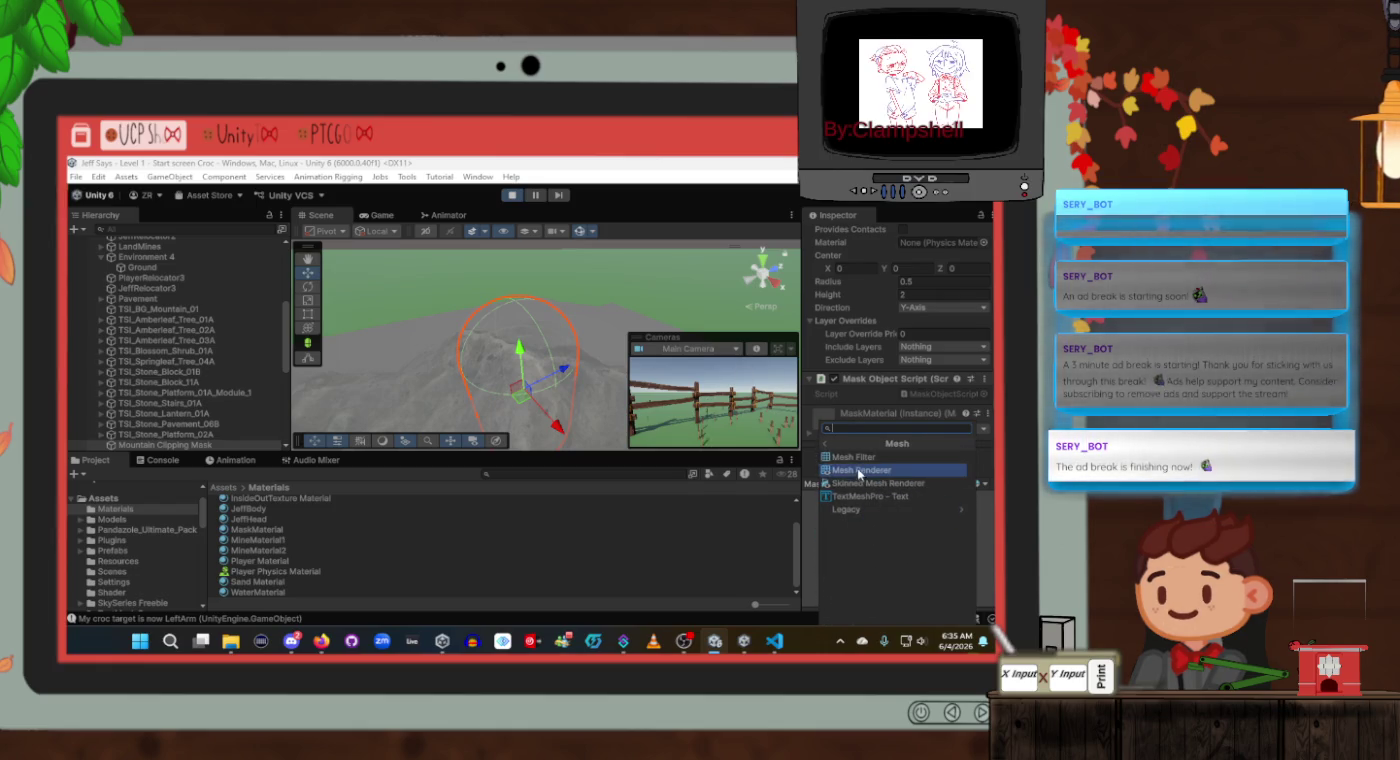
click(826, 450)
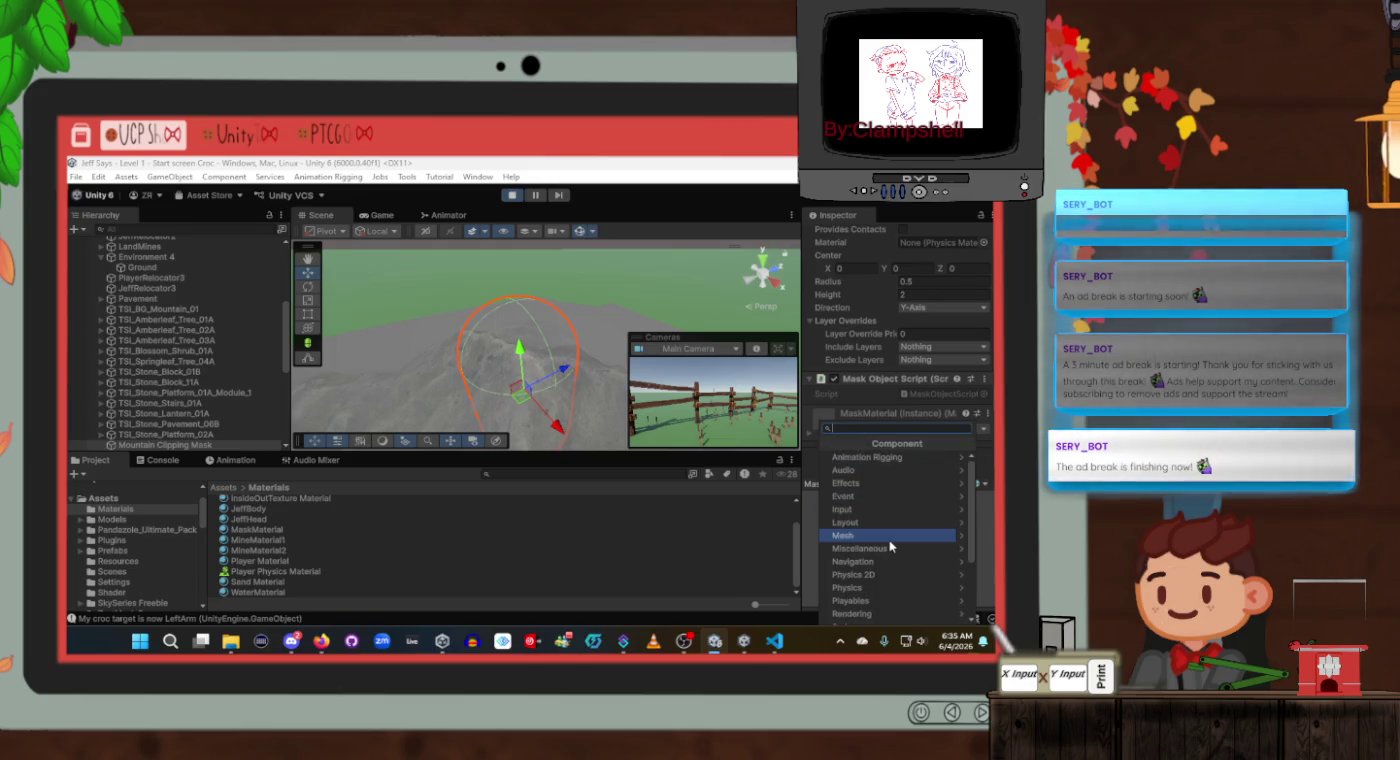
scroll(889, 546, down, 3)
click(887, 566)
scroll(885, 577, down, 2)
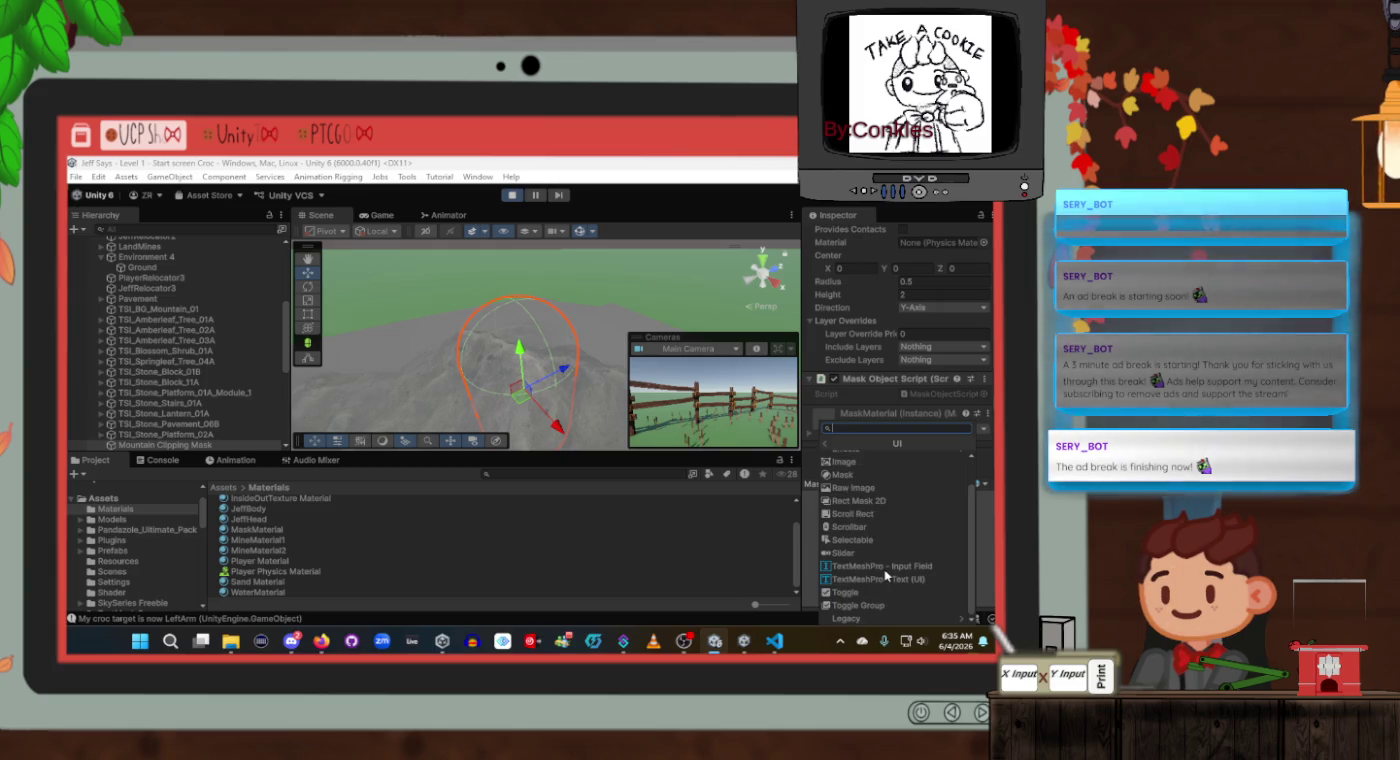
key(Left)
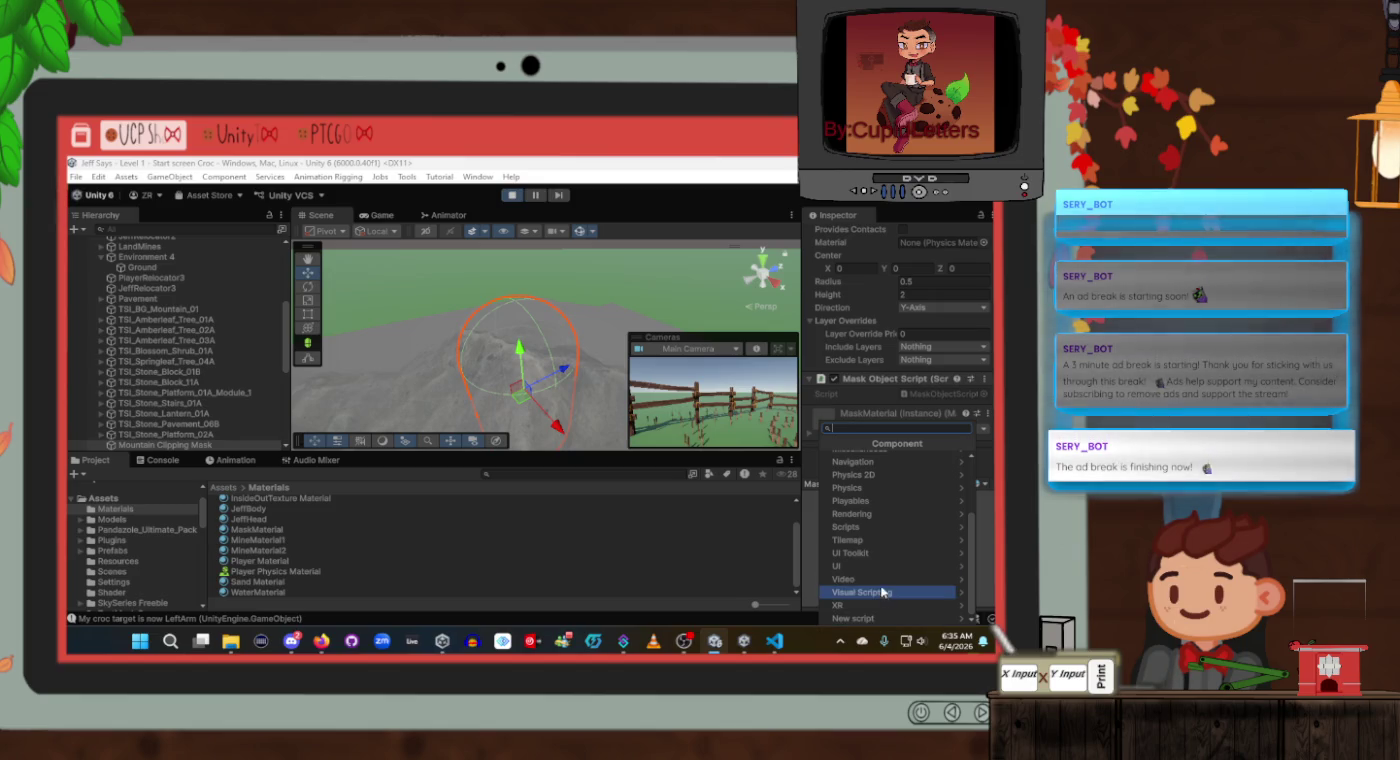
click(886, 553)
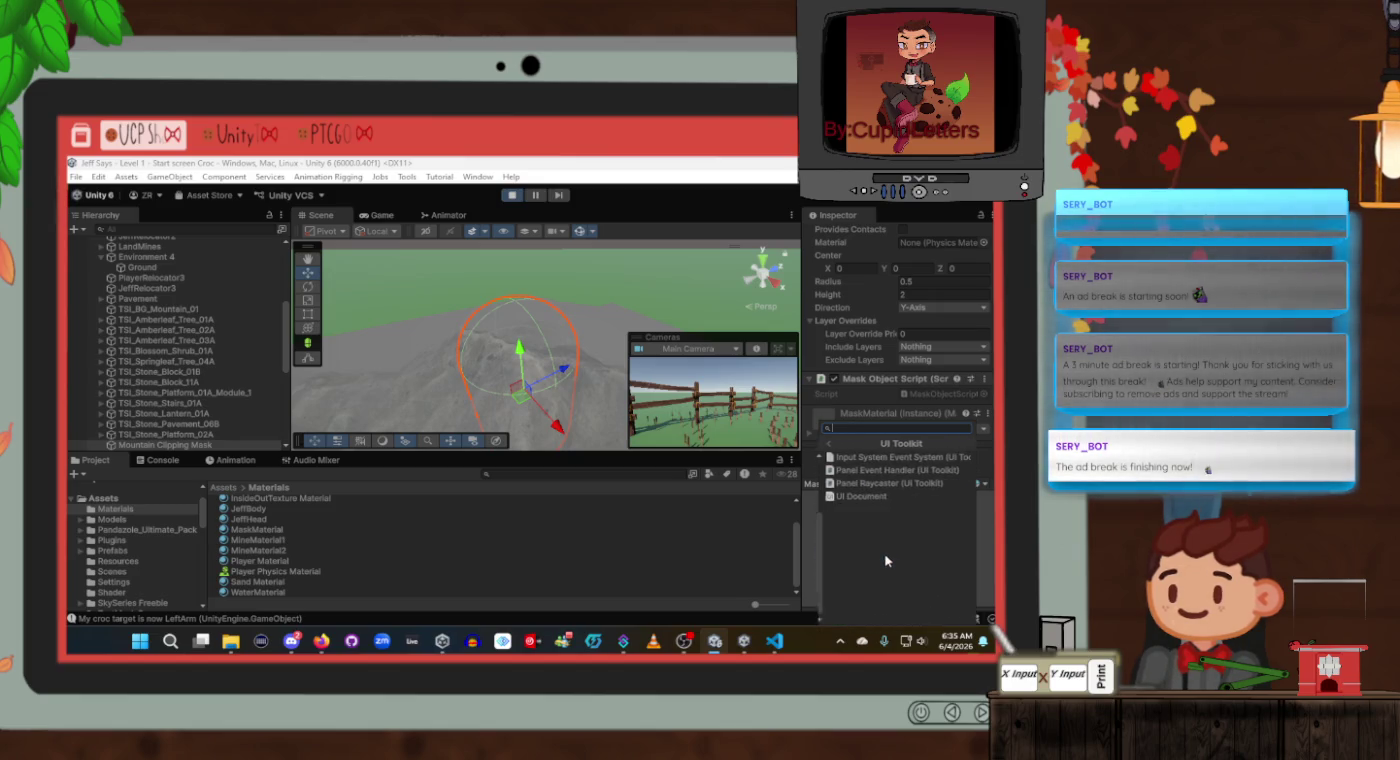
click(826, 440)
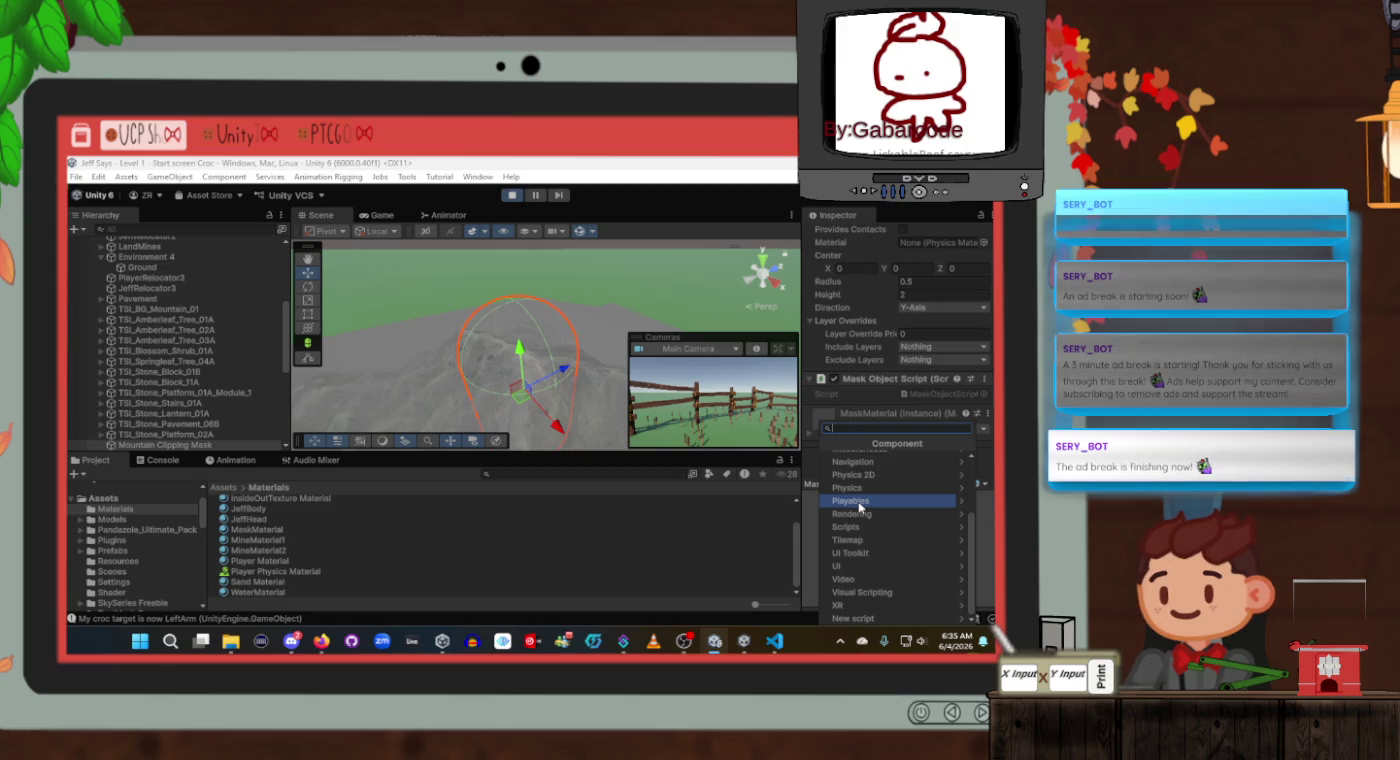
Look through the Rendering component category twice.
click(860, 515)
scroll(858, 520, down, 2)
scroll(859, 519, down, 2)
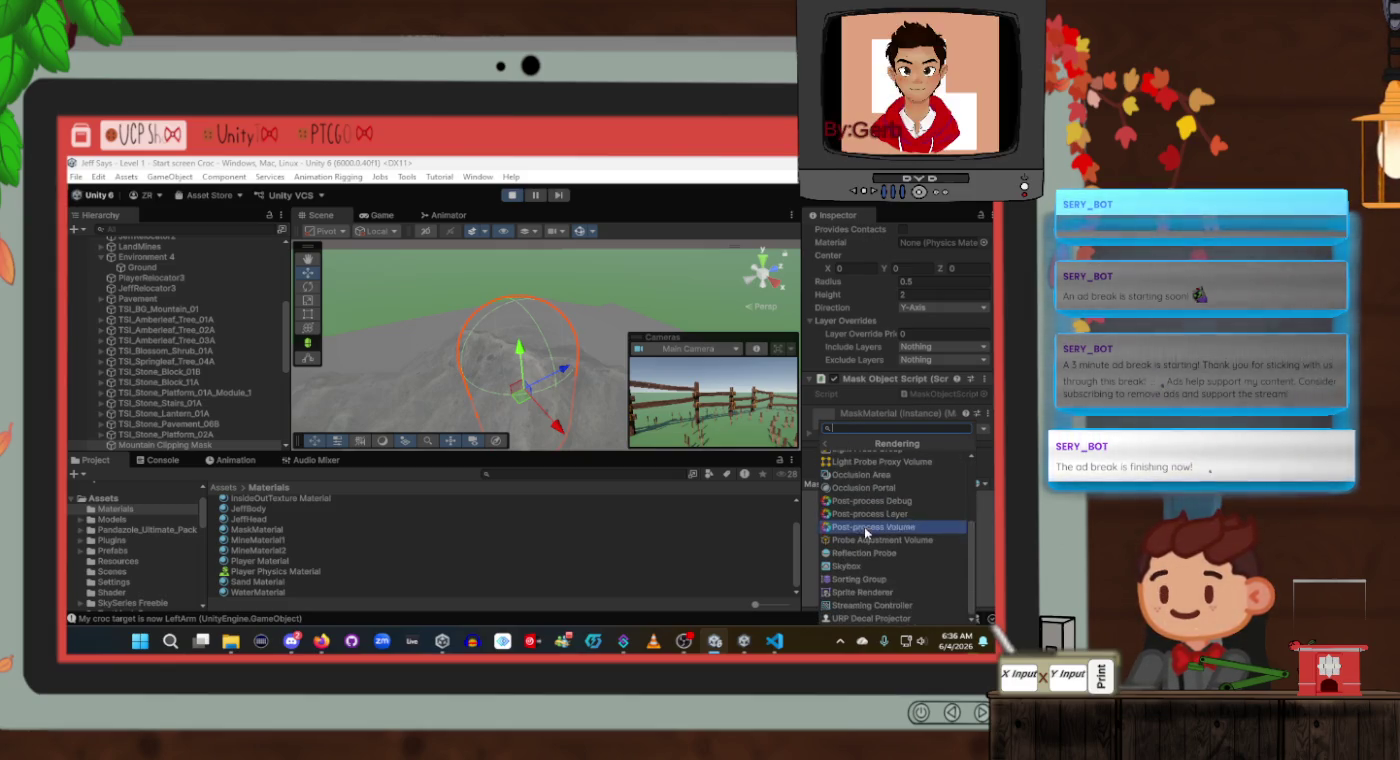
scroll(863, 591, up, 5)
key(Left)
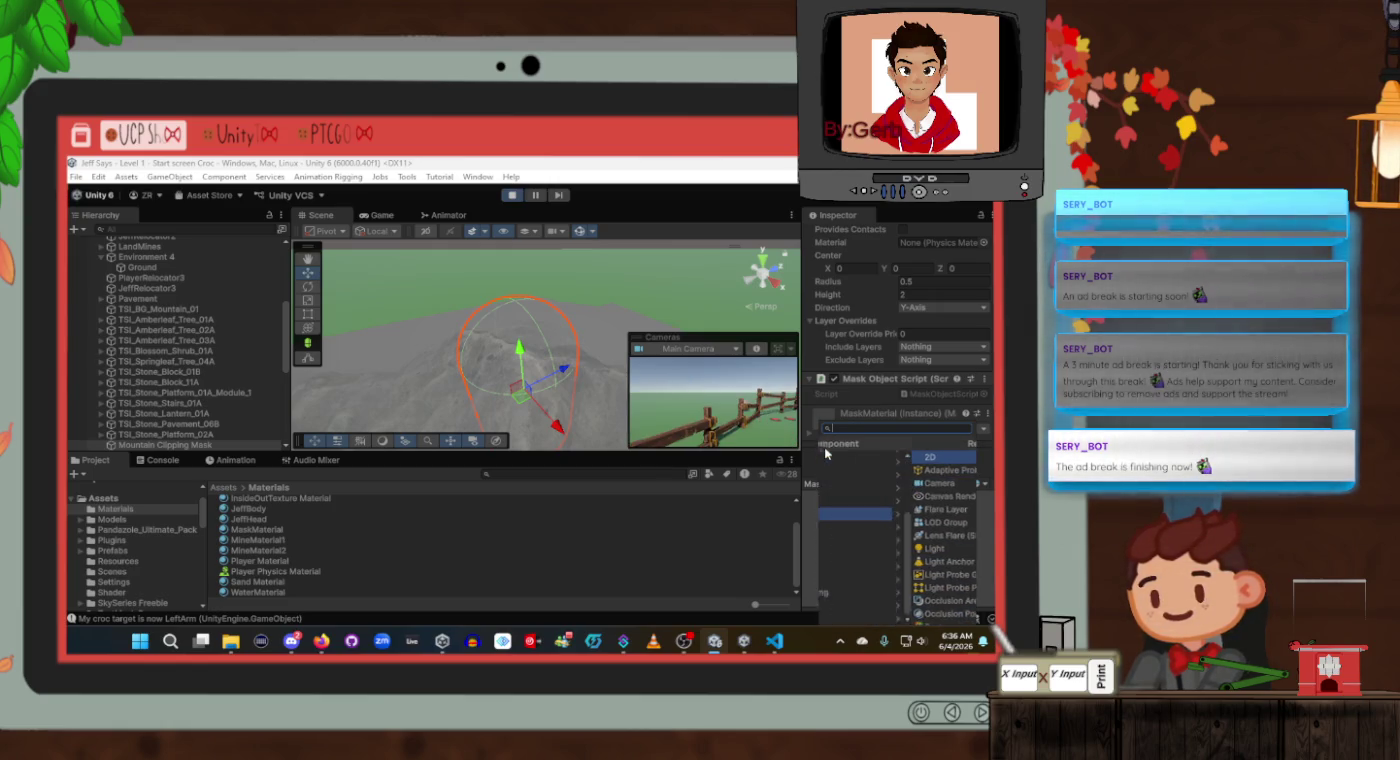
click(862, 515)
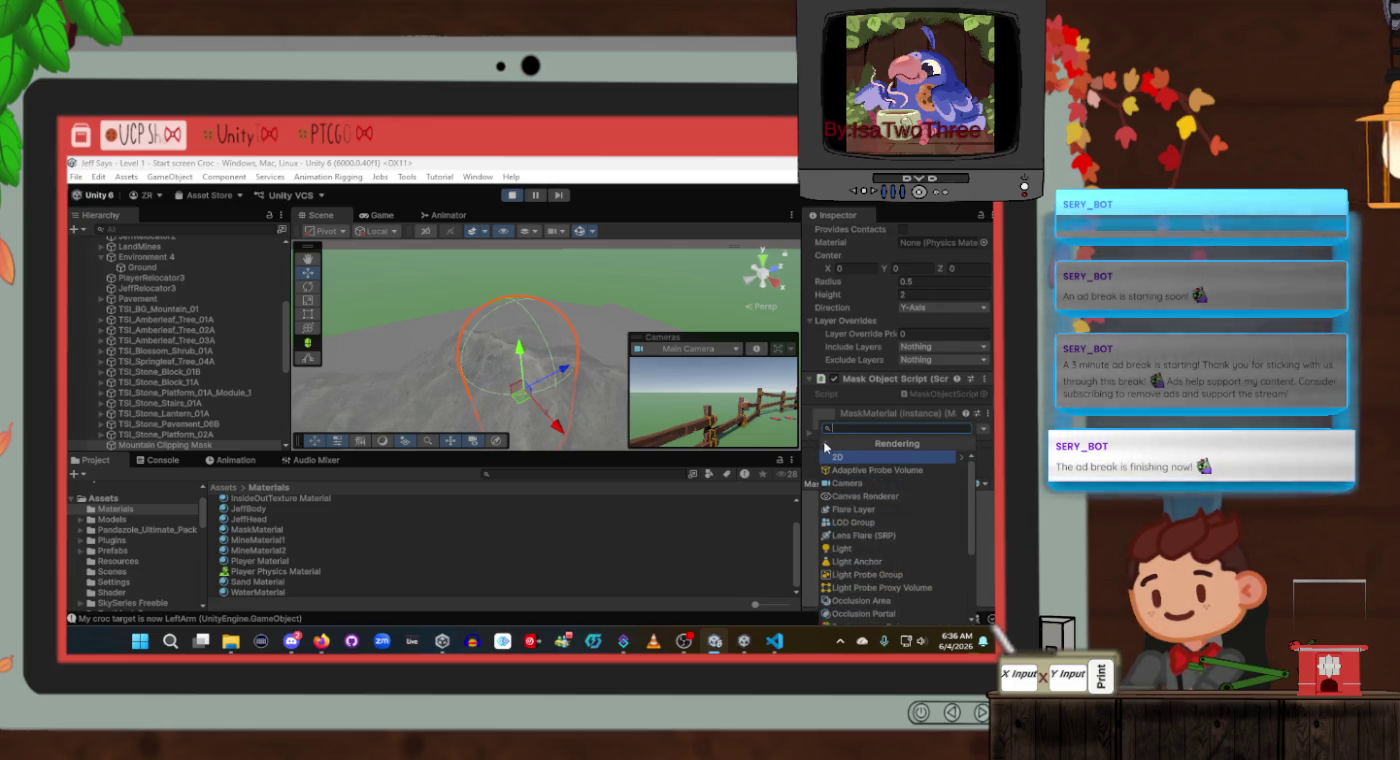
click(824, 444)
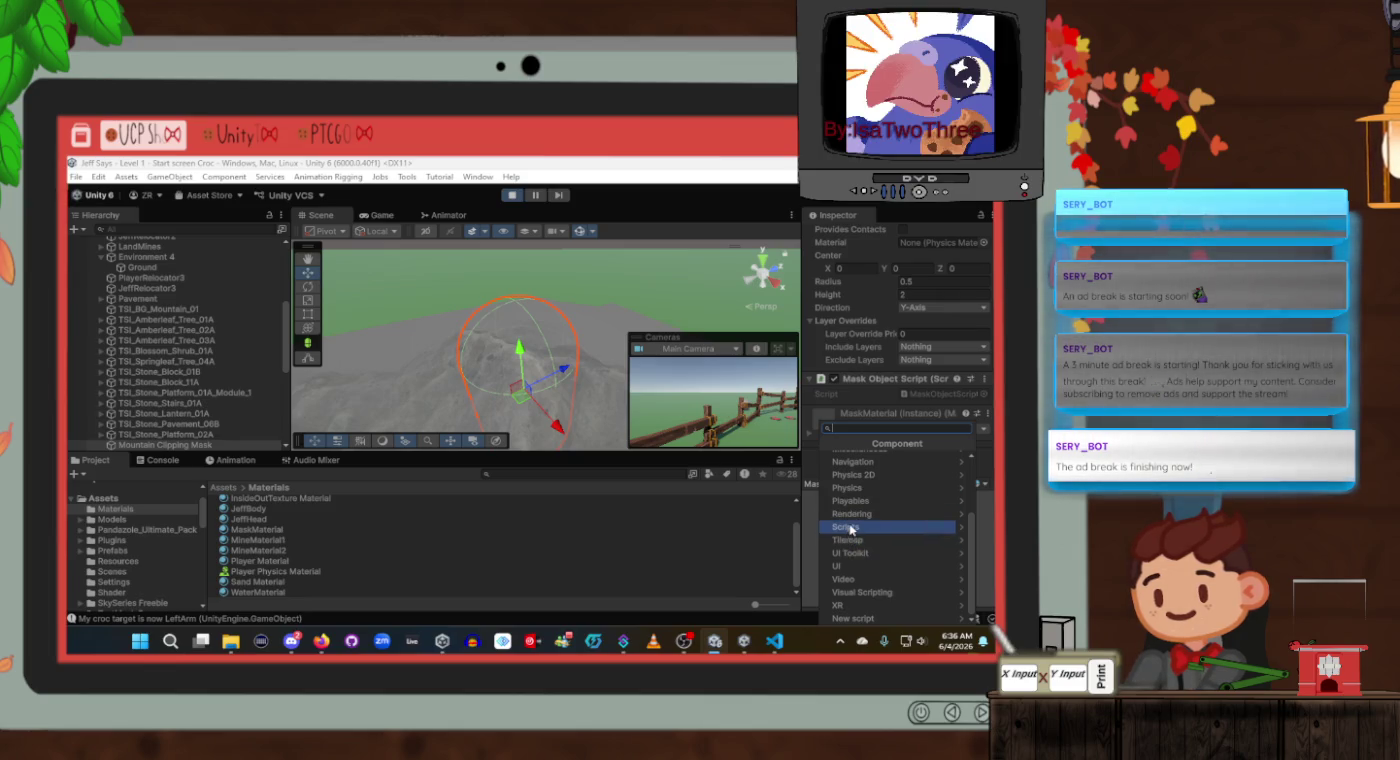
scroll(853, 503, up, 2)
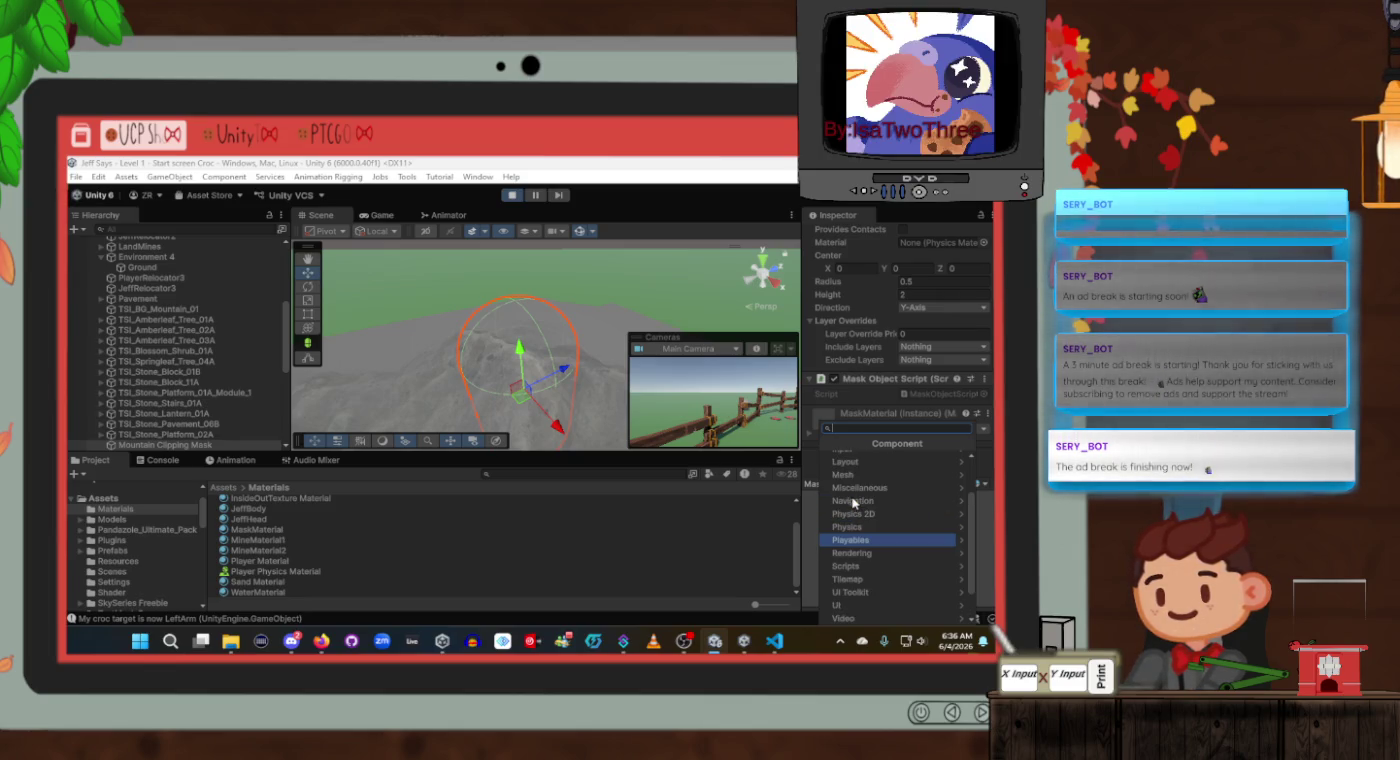
scroll(853, 502, up, 2)
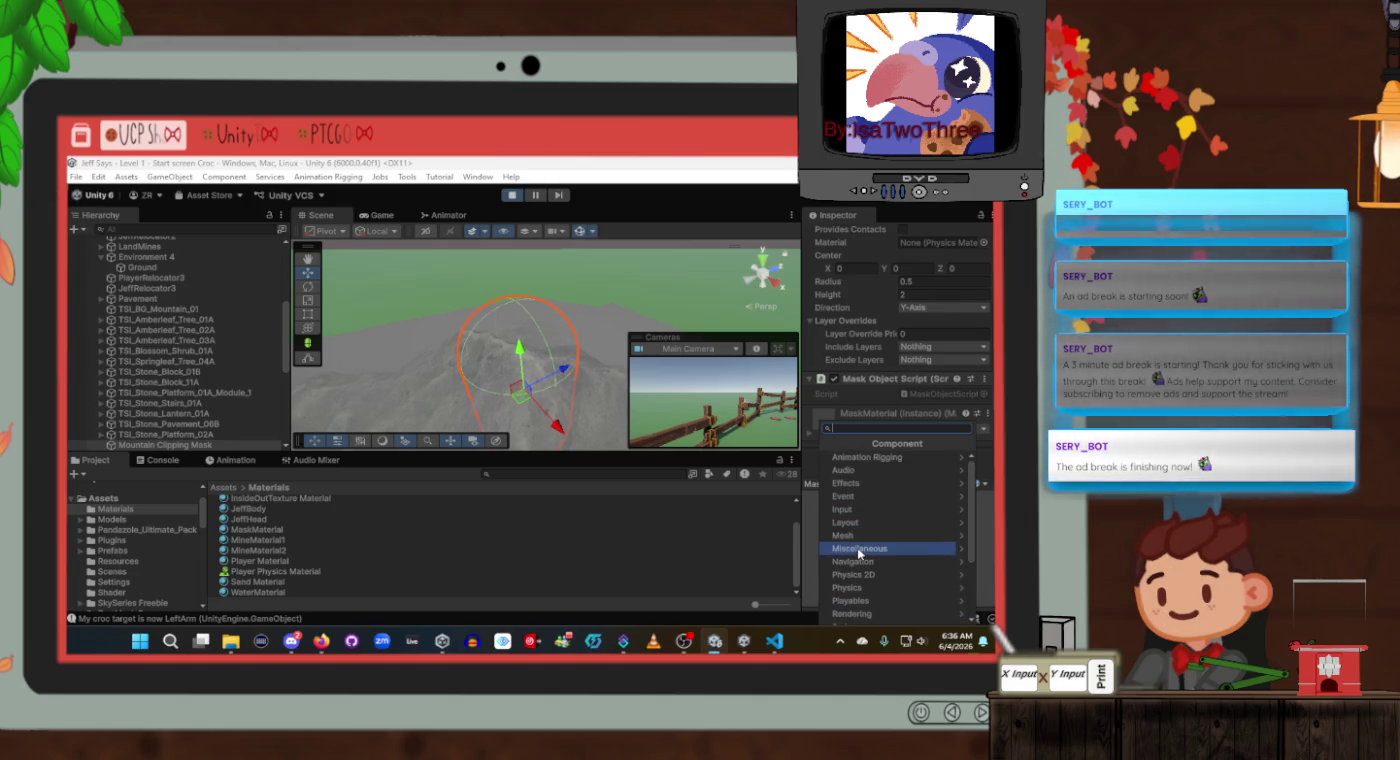
Browse the Effects and Layout categories, then close the component list without adding anything.
click(857, 483)
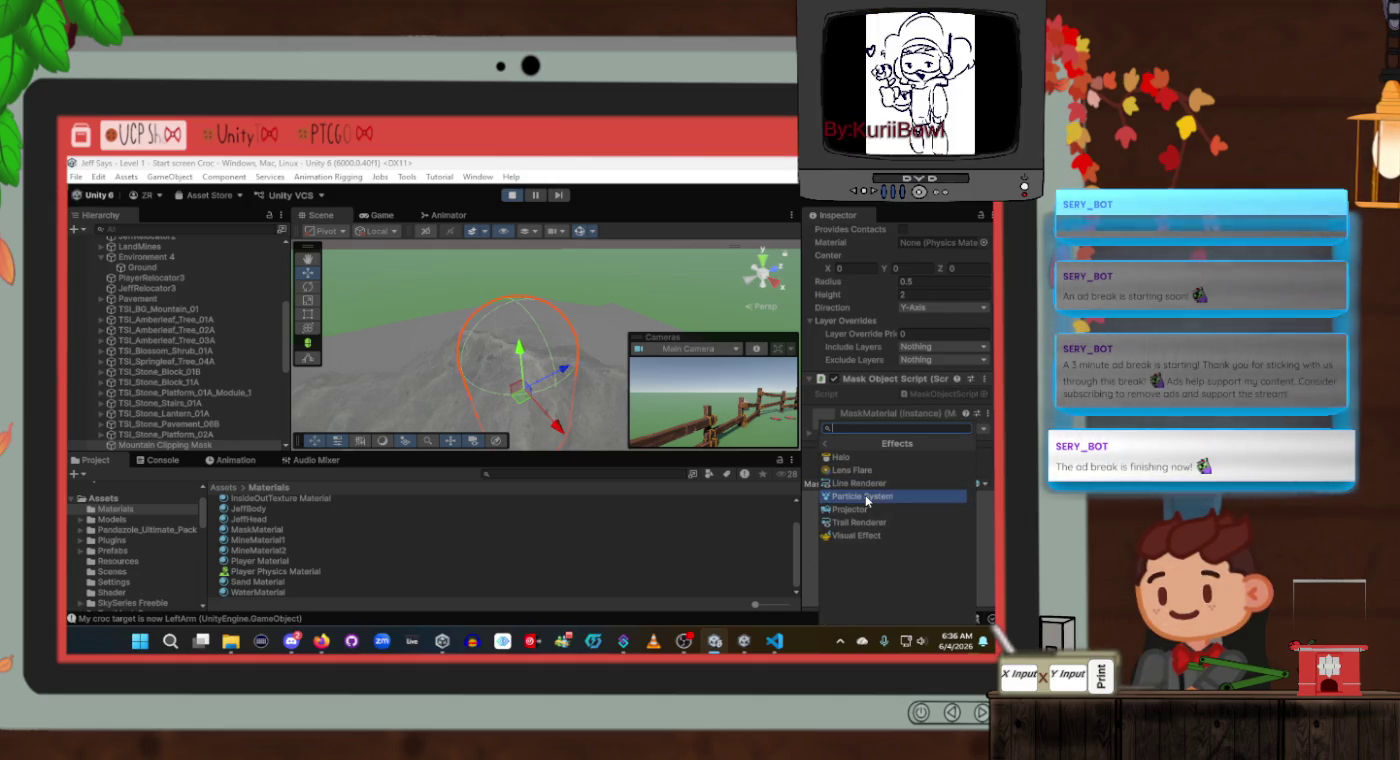
click(834, 441)
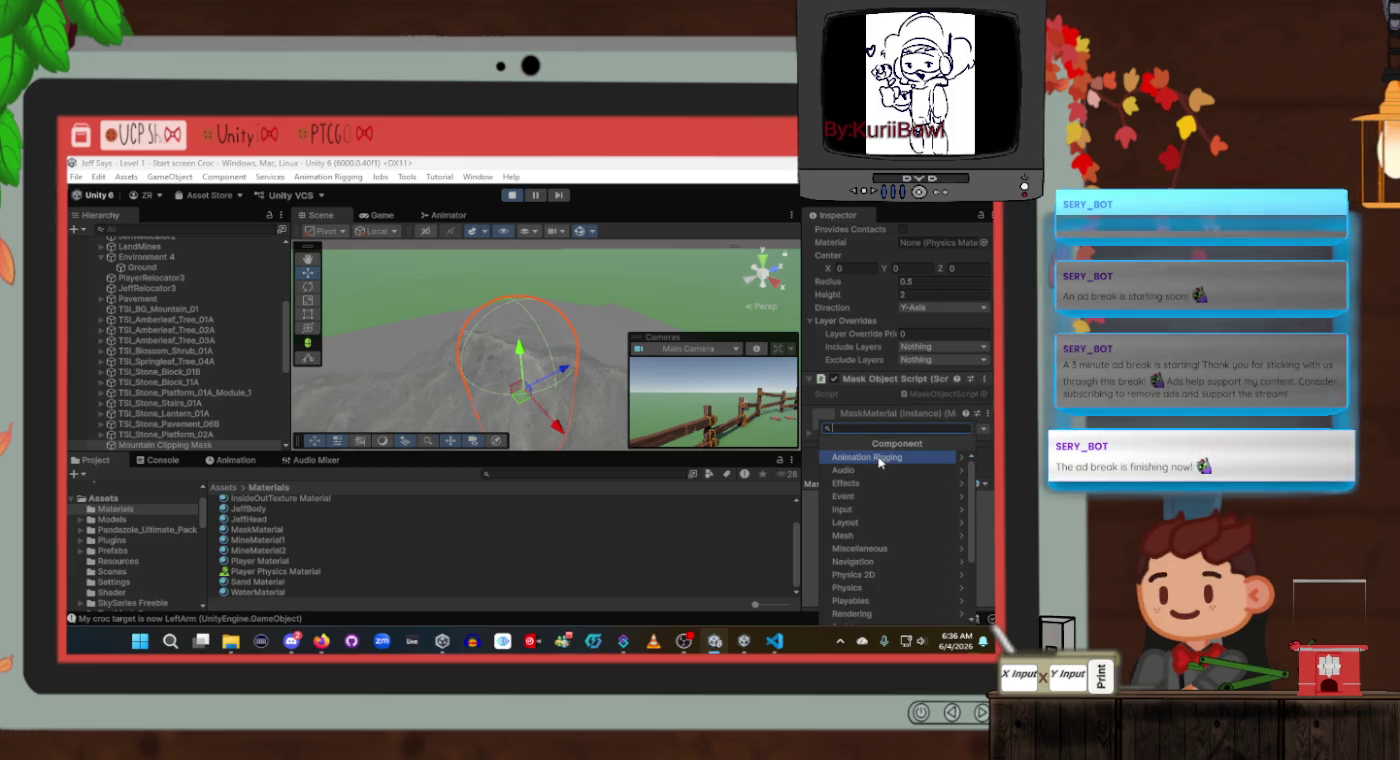
click(889, 522)
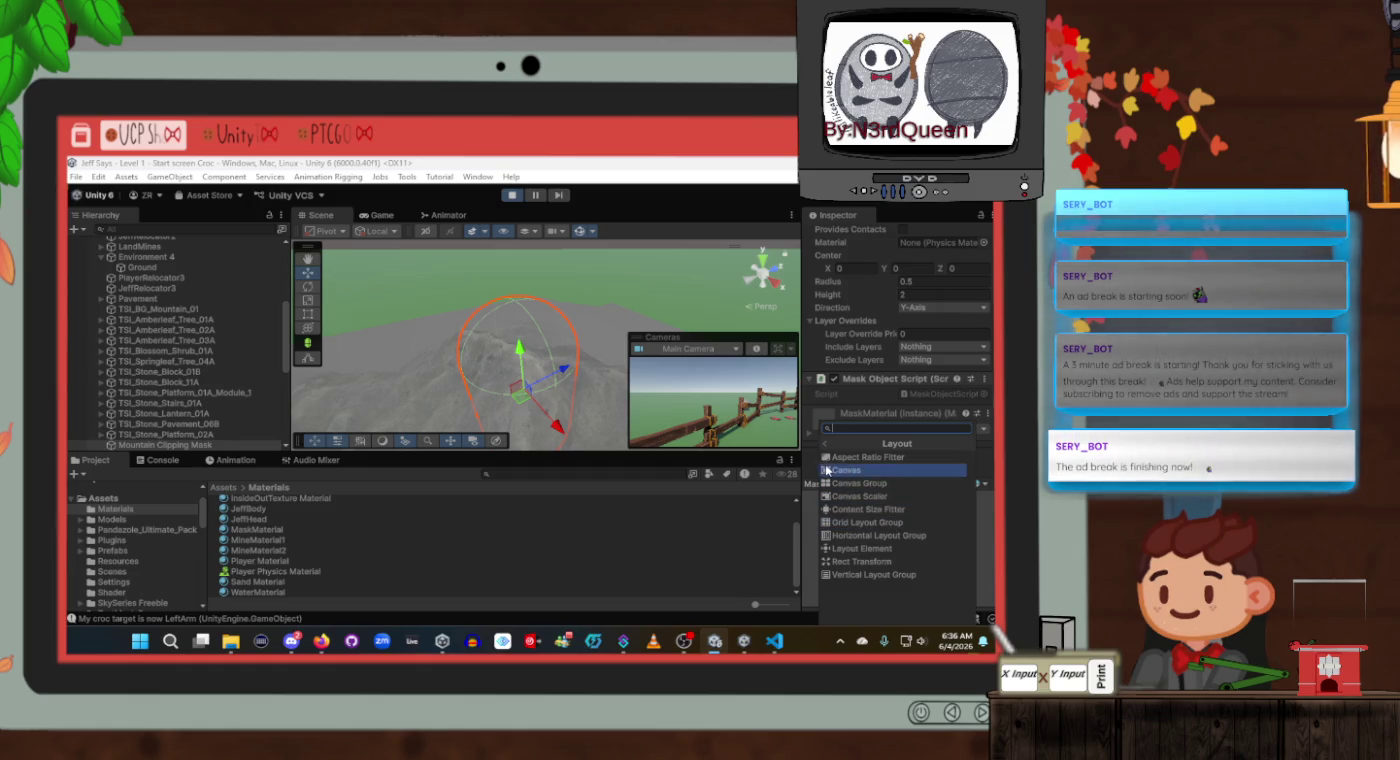
click(826, 444)
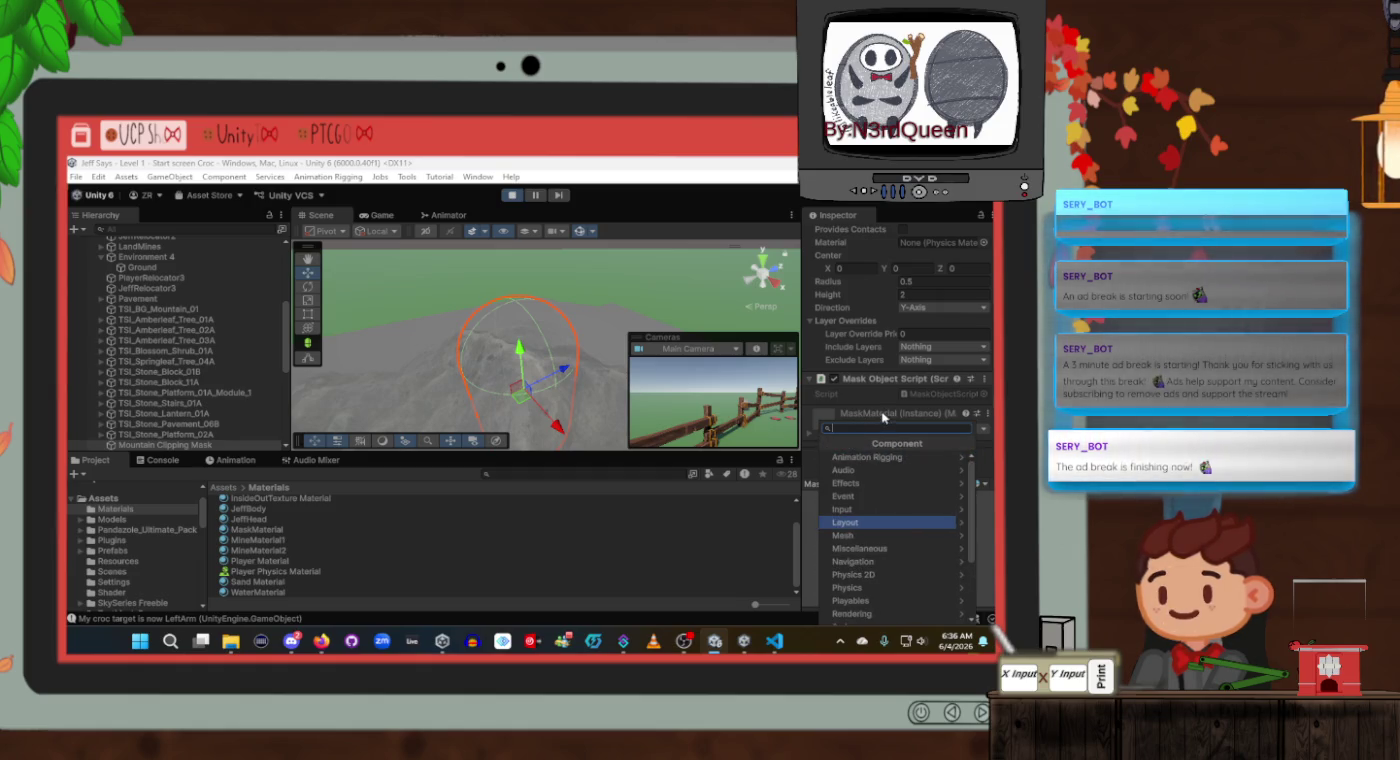
click(875, 403)
scroll(867, 398, up, 3)
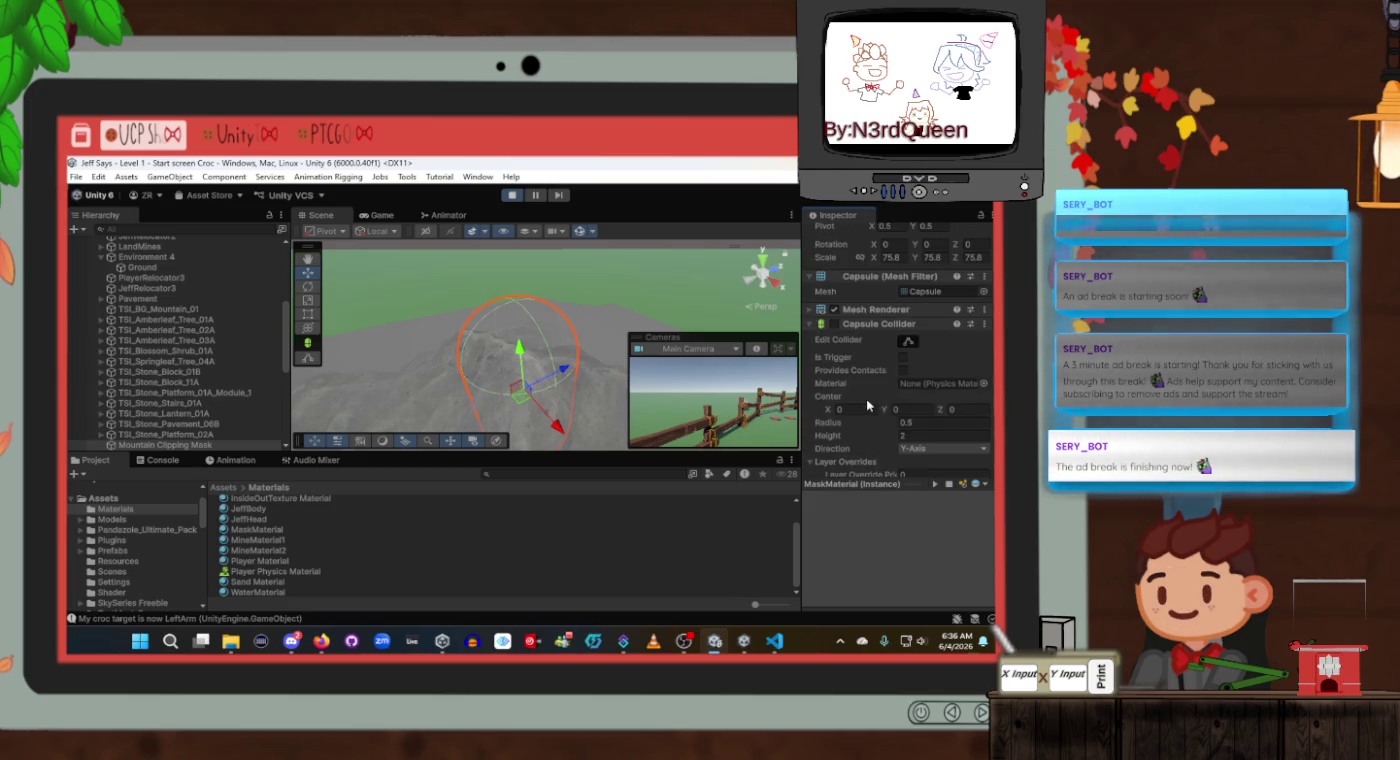
scroll(866, 398, up, 2)
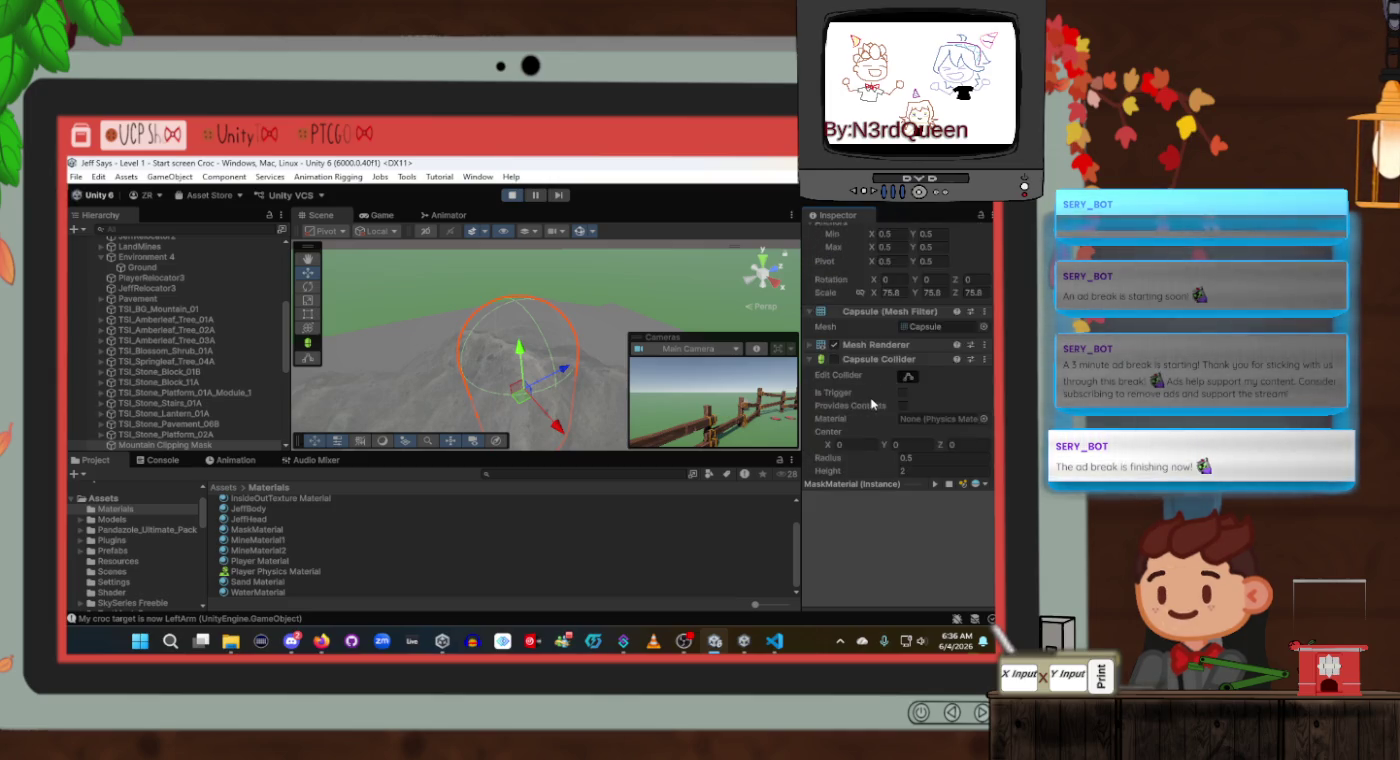
scroll(870, 402, up, 3)
scroll(872, 403, down, 8)
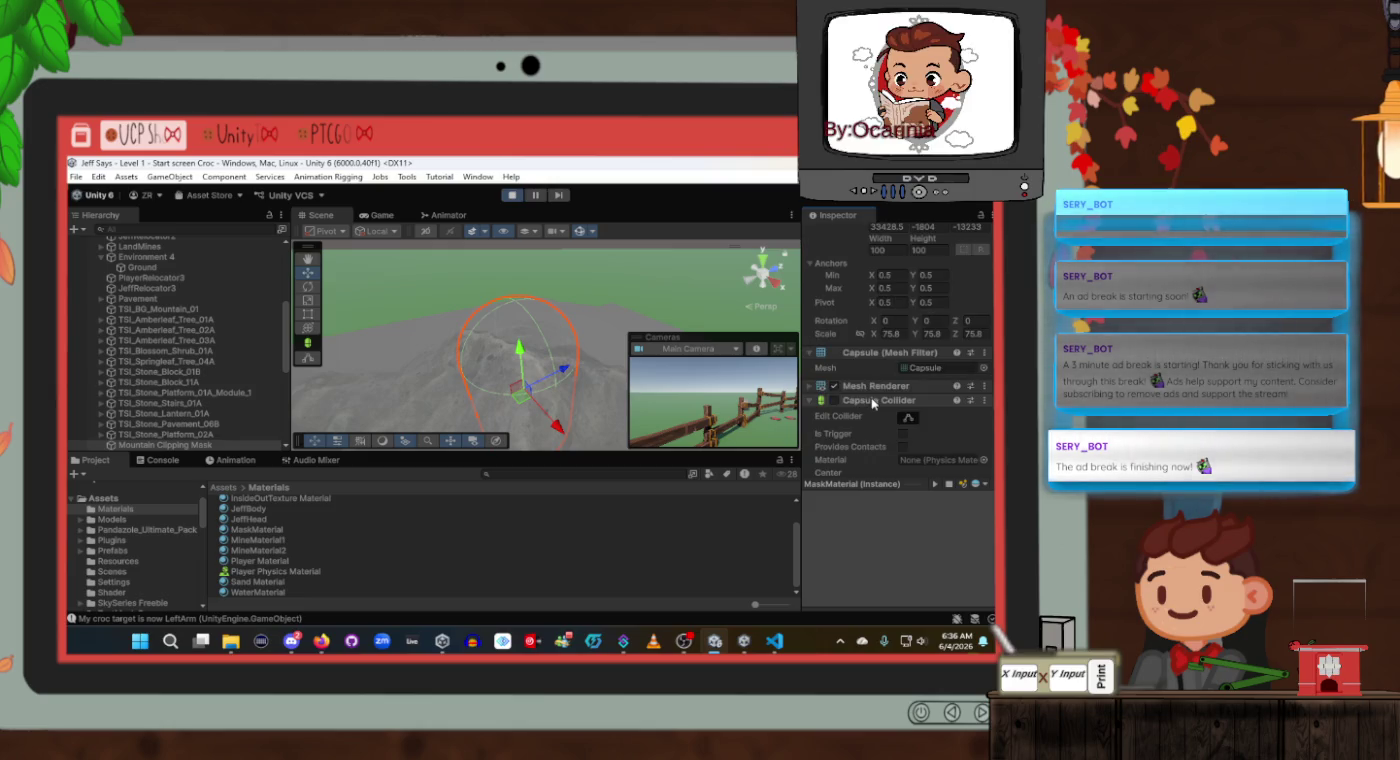
scroll(876, 403, up, 1)
scroll(884, 404, down, 1)
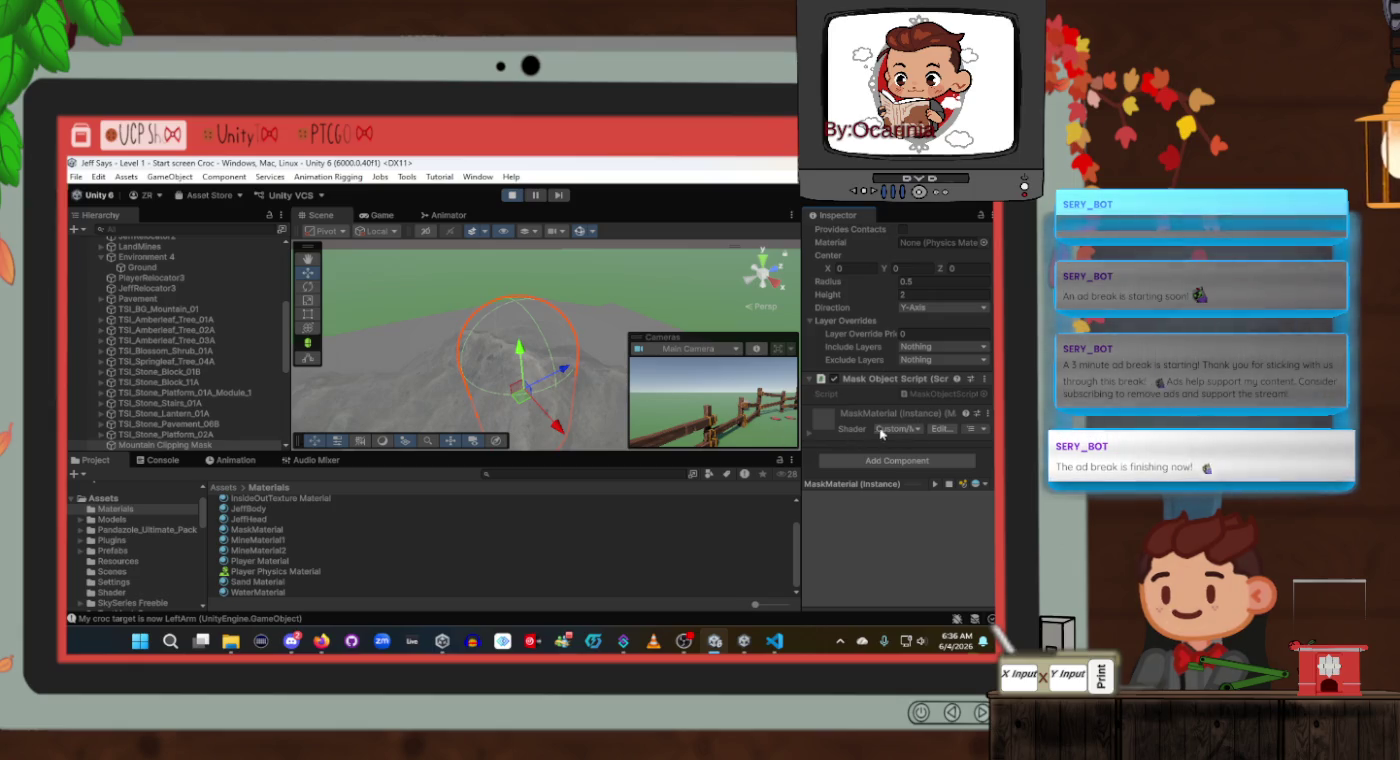
click(915, 430)
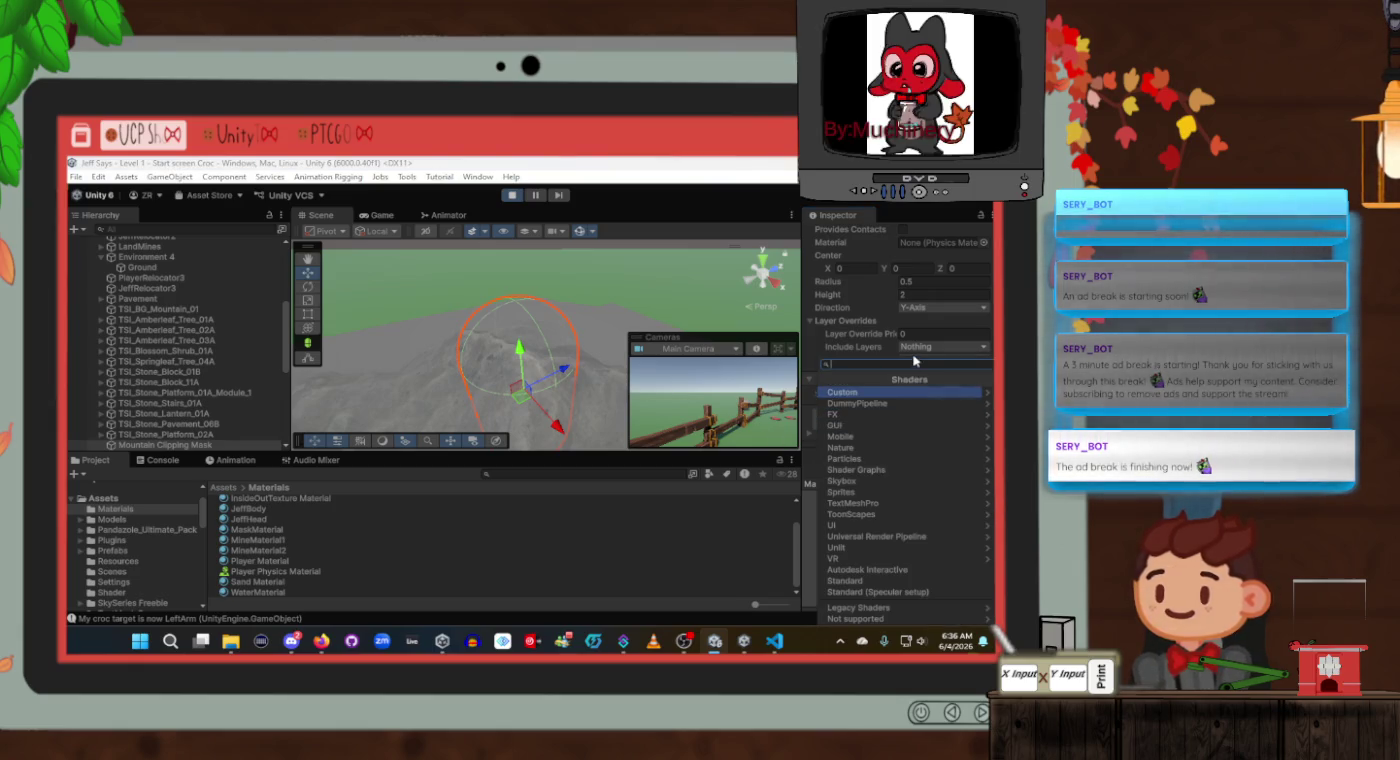
Leave the shader unchanged and Reset the MaskMaterial instance to its default properties.
key(Escape)
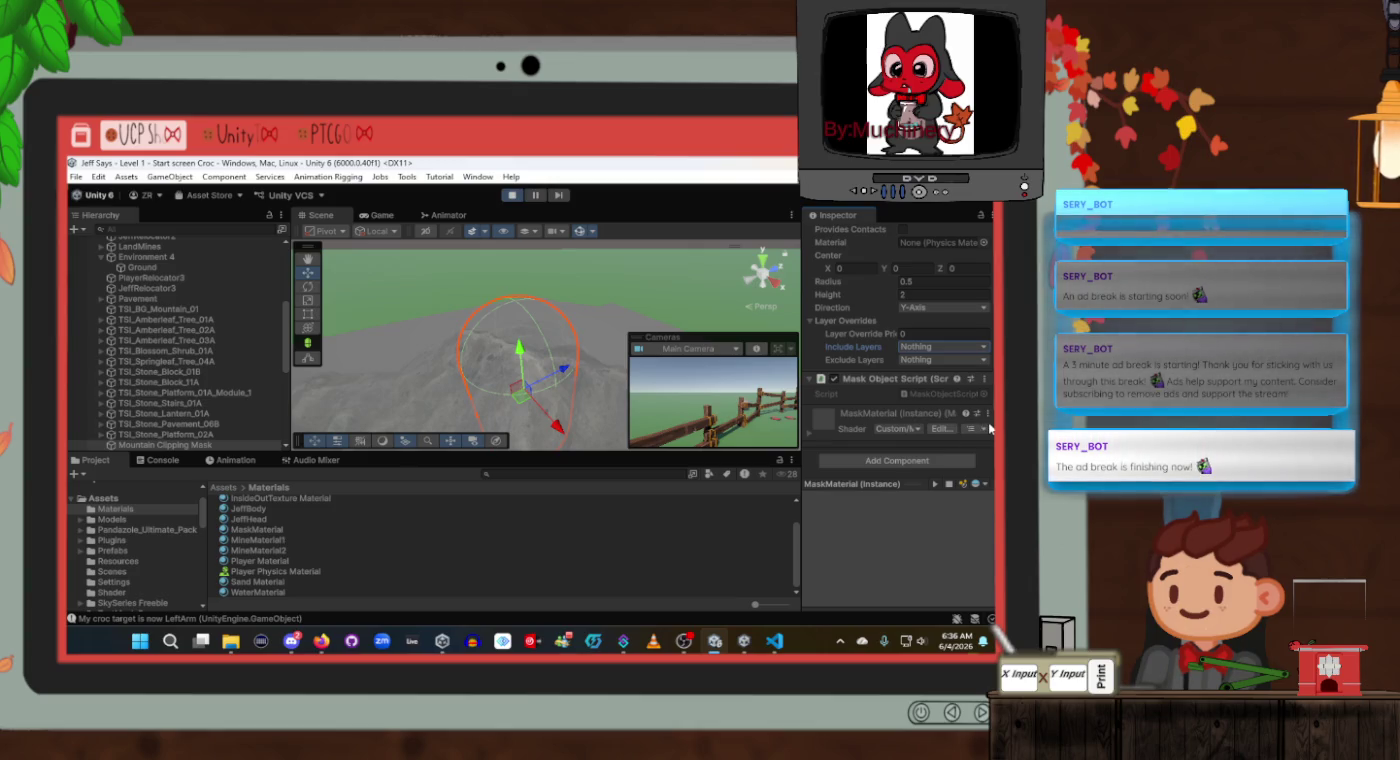
click(986, 415)
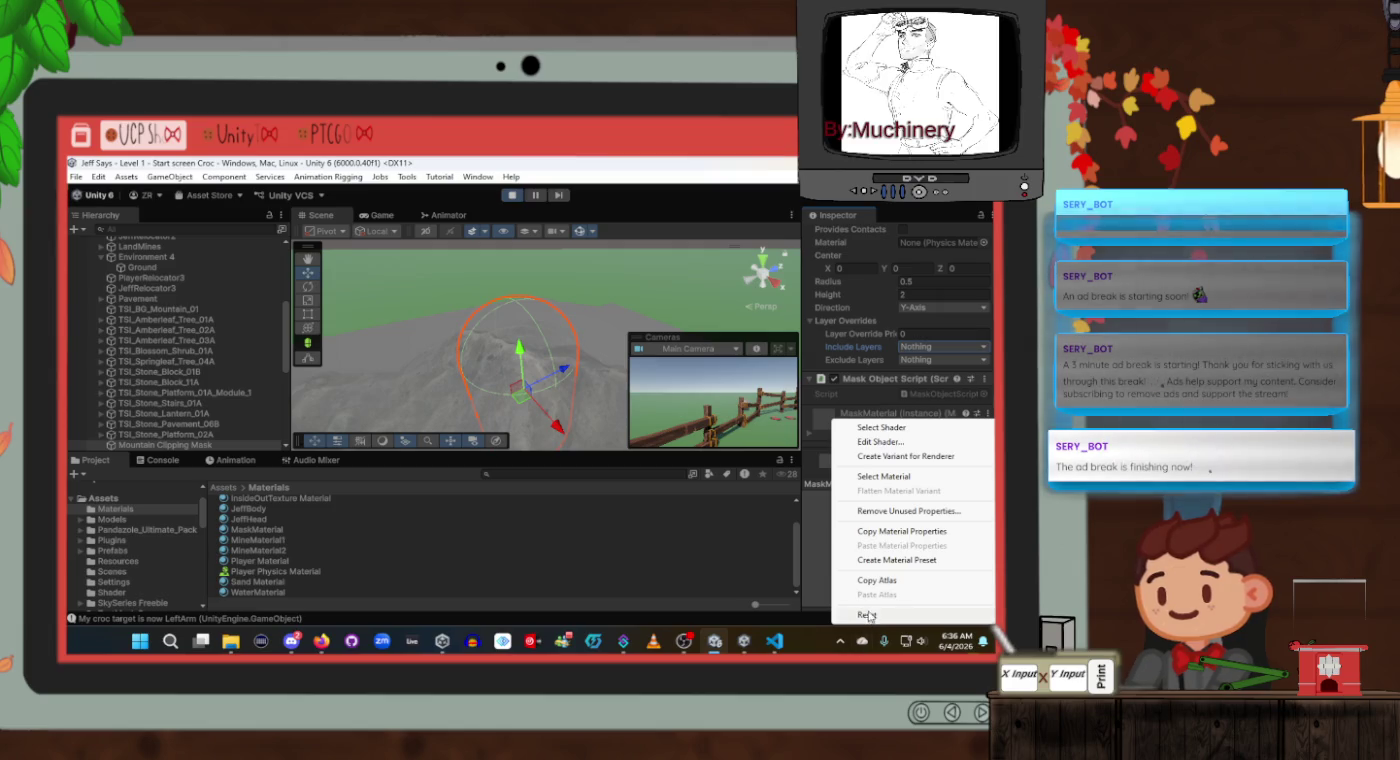
click(868, 614)
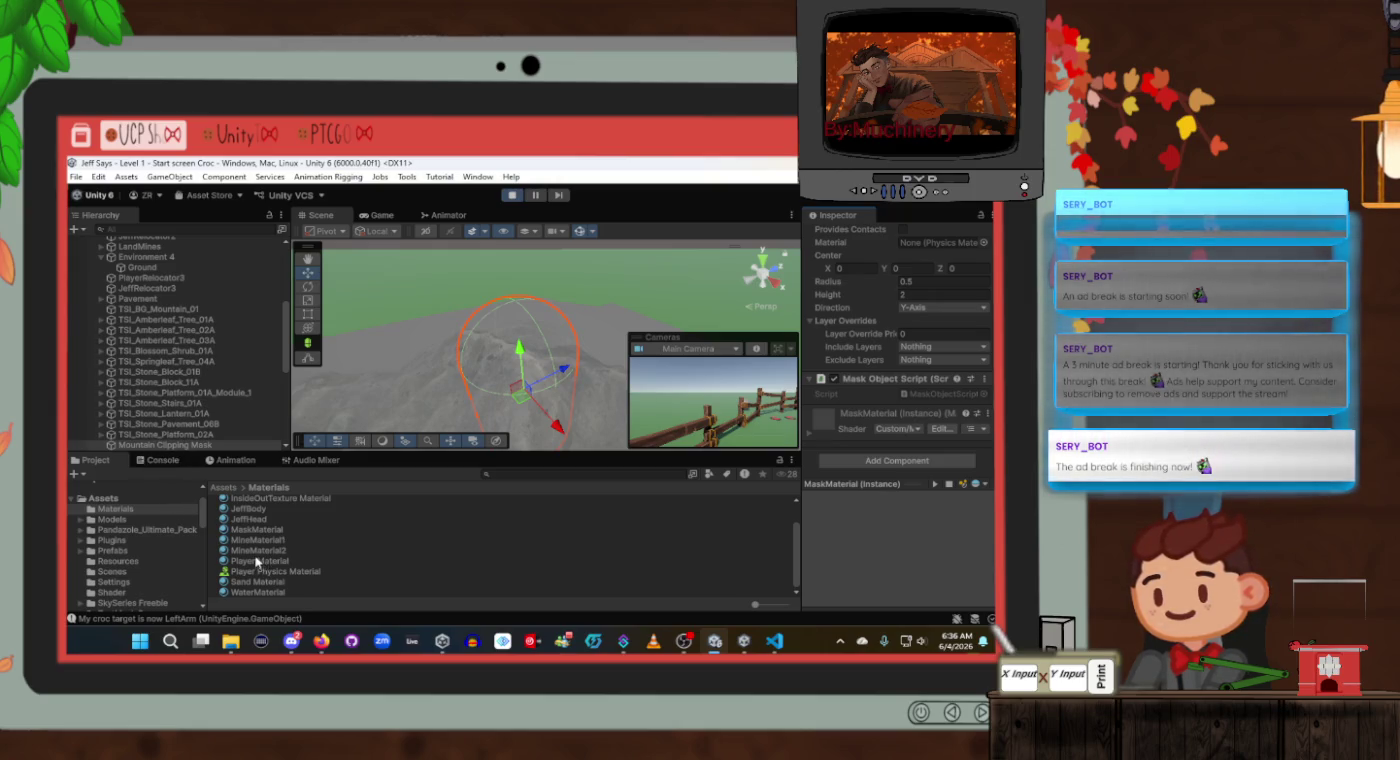
scroll(258, 538, up, 1)
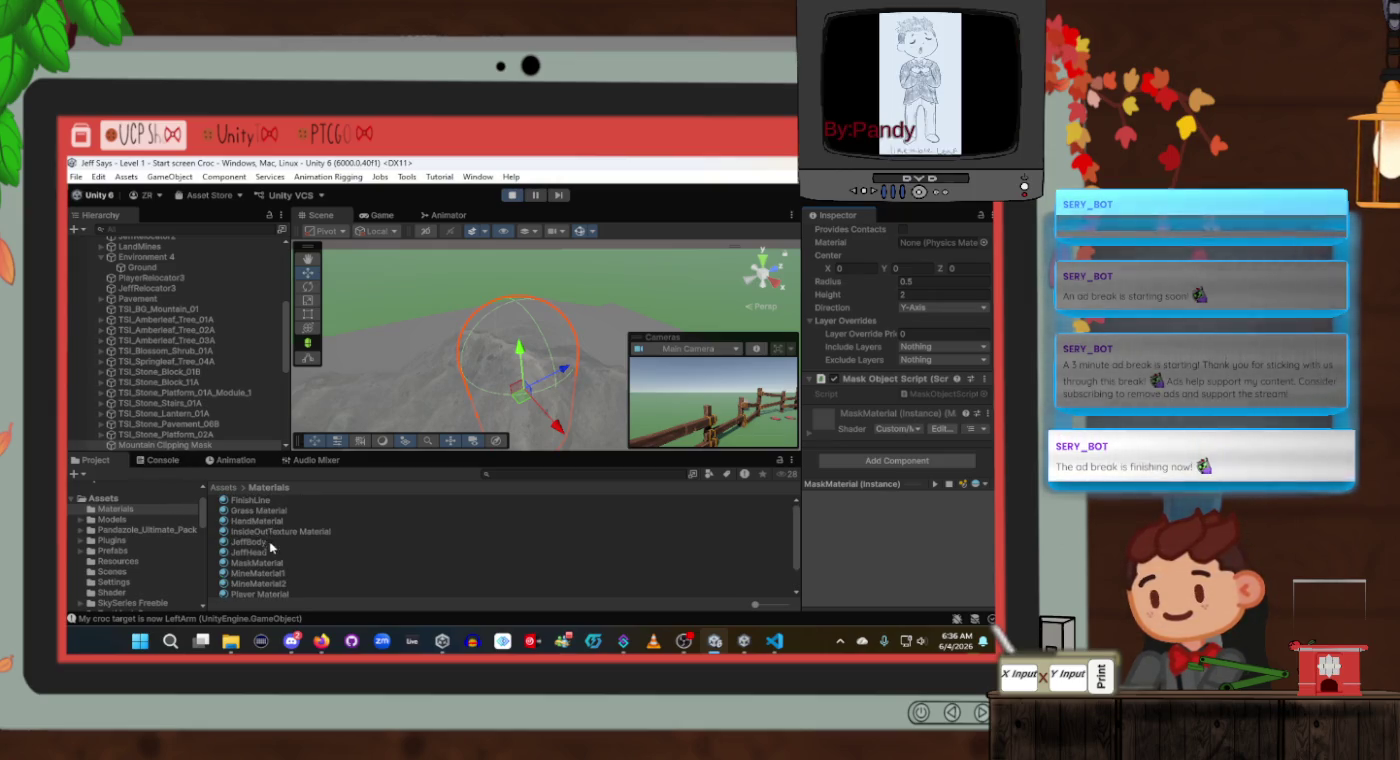
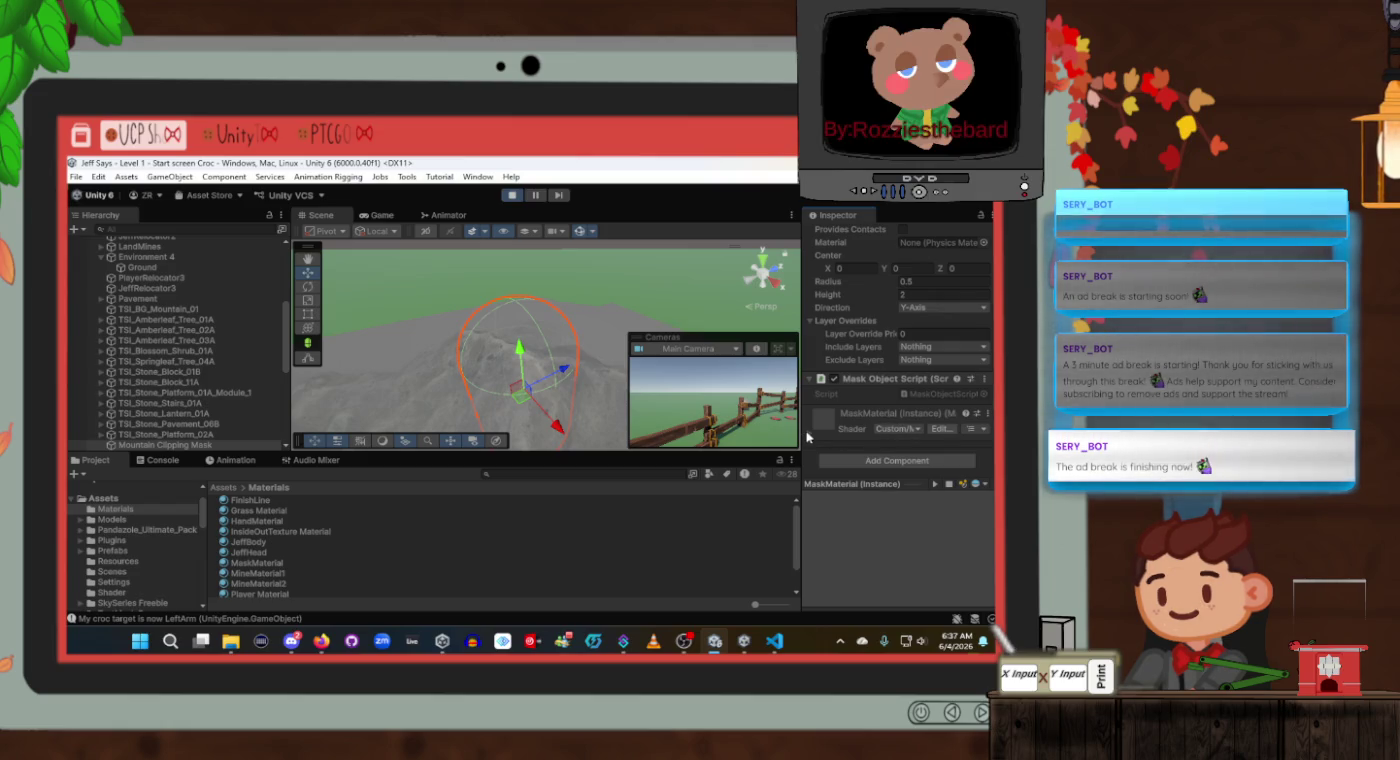
Expand MaskMaterial's settings and change its render queue value to 3002.
click(880, 413)
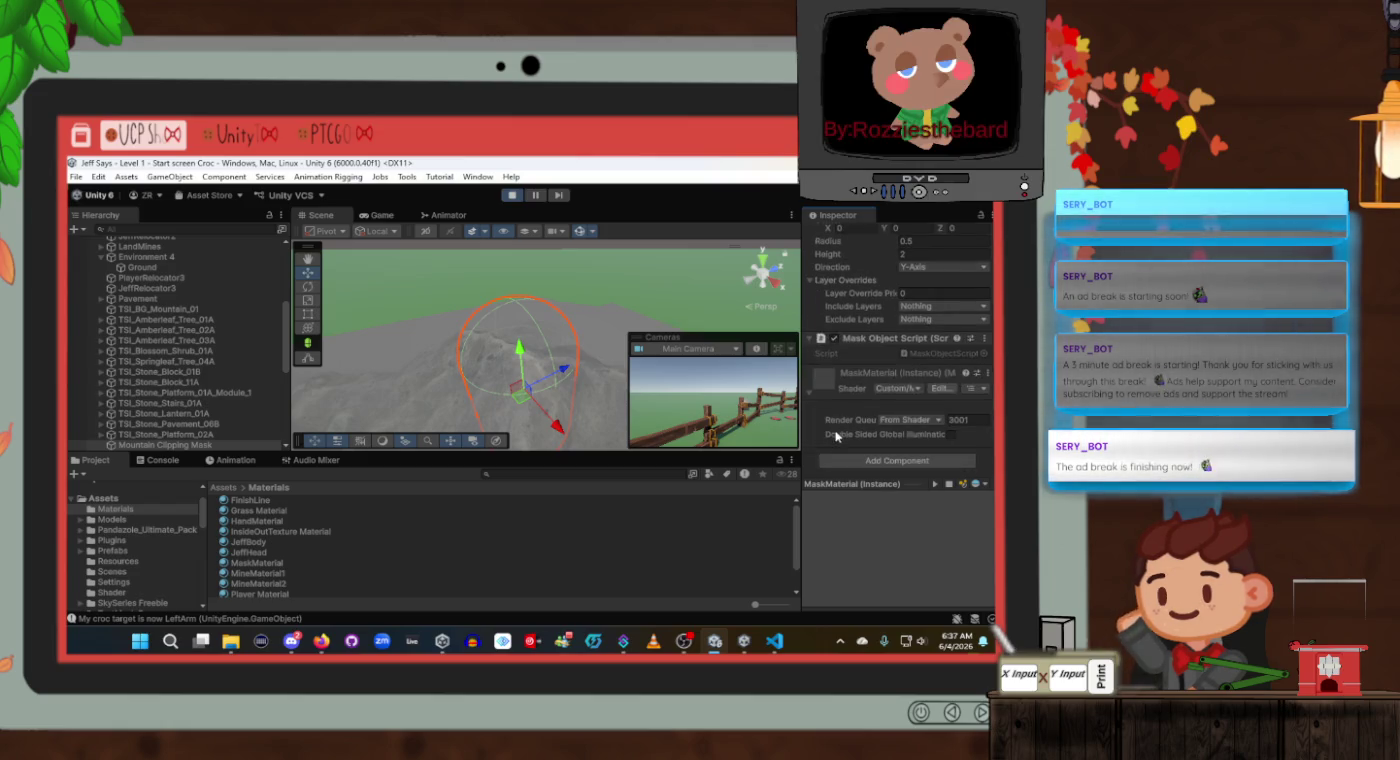
click(976, 421)
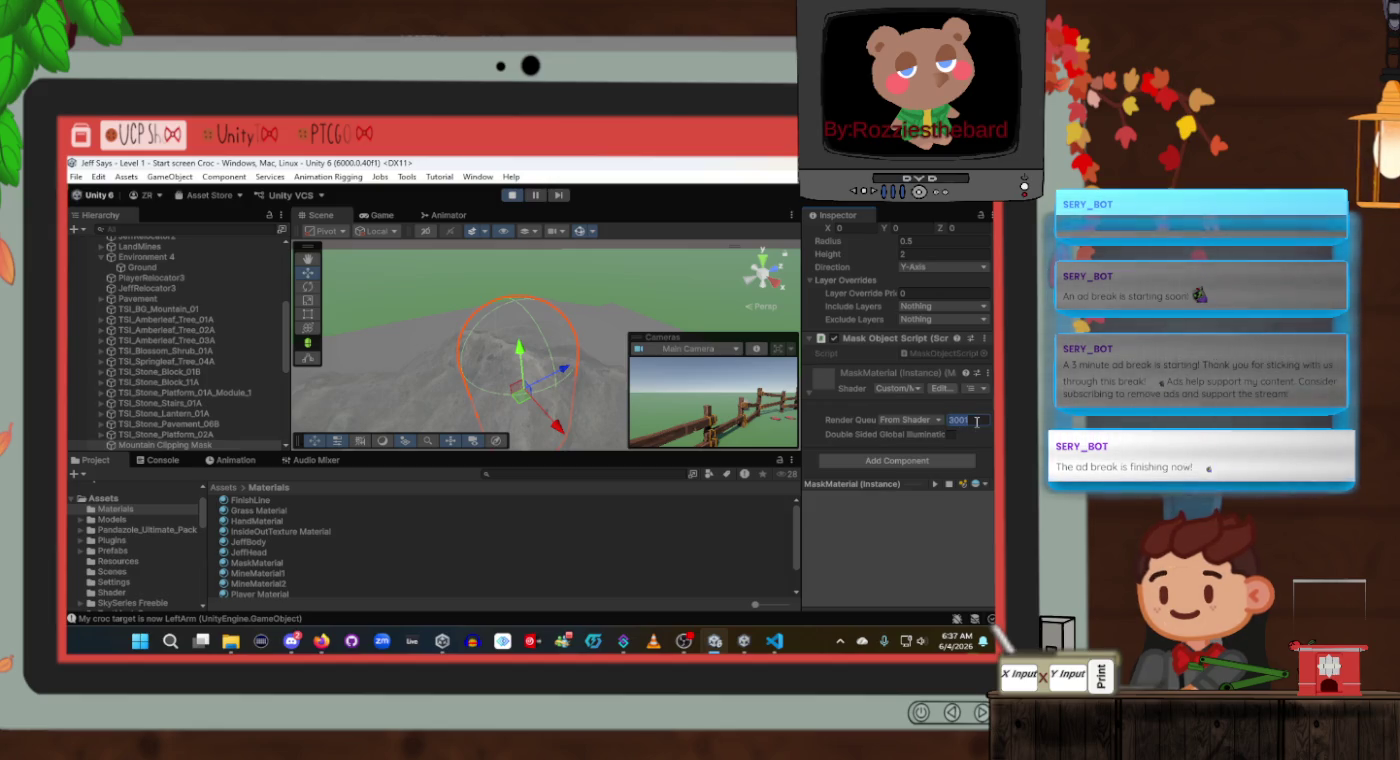
key(End)
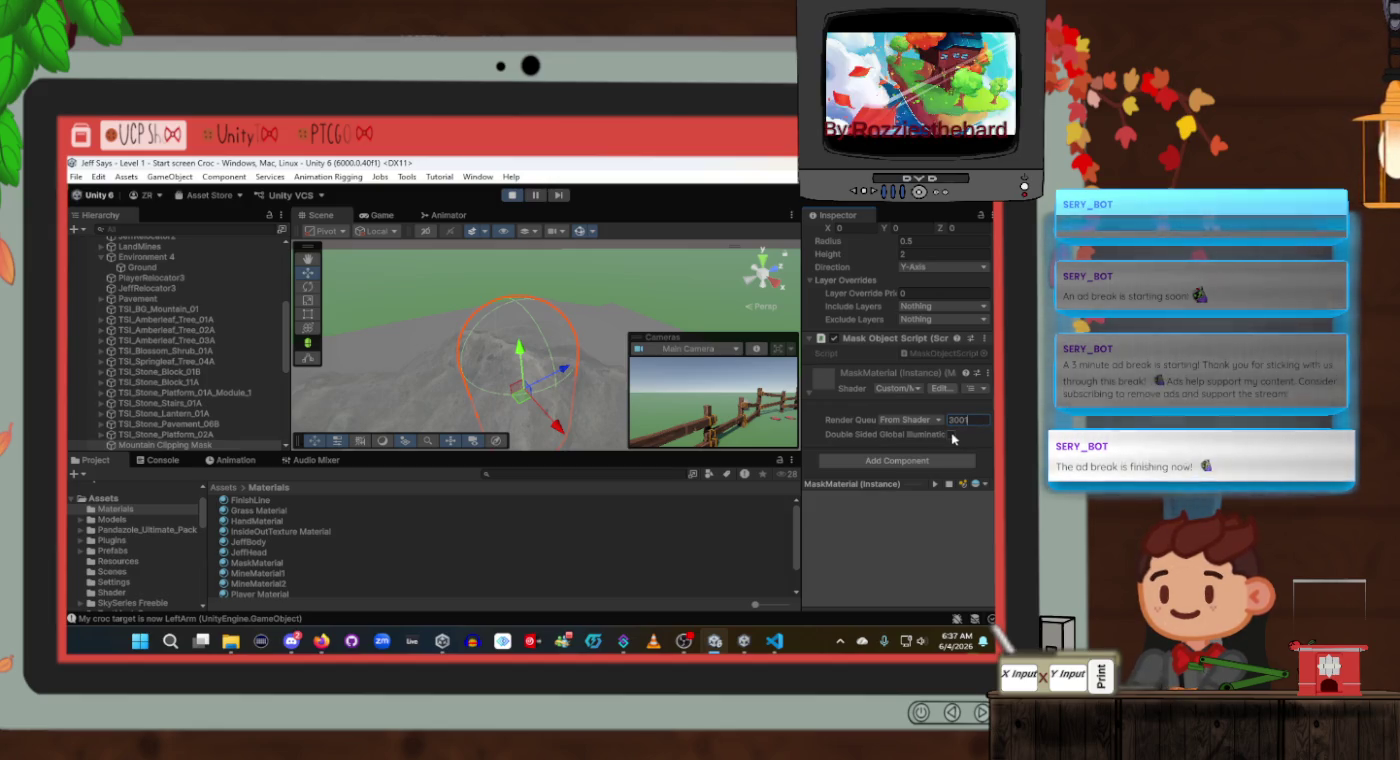
key(BackSpace)
text(2)
key(Return)
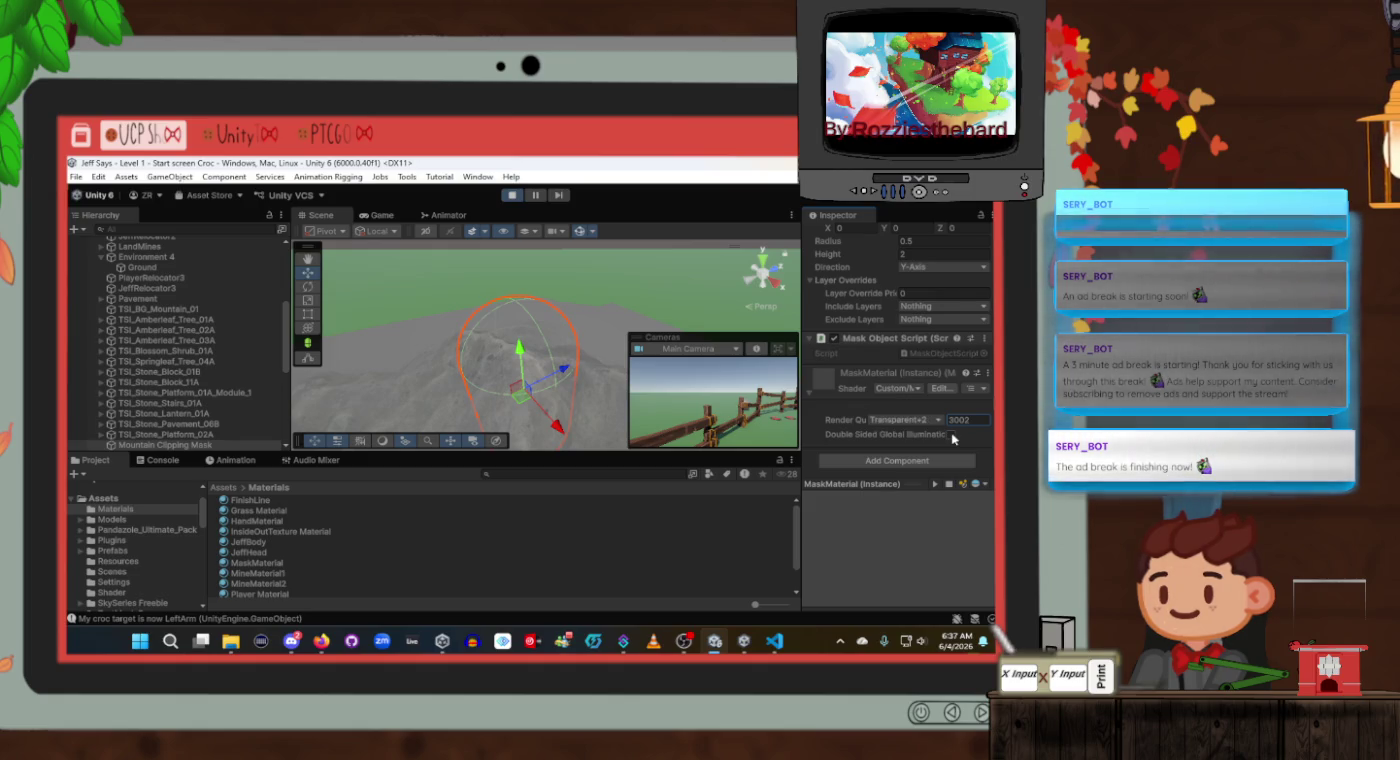
Switch the render queue preset to AlphaTest, then enter 301 as the value.
click(951, 436)
click(919, 421)
click(912, 464)
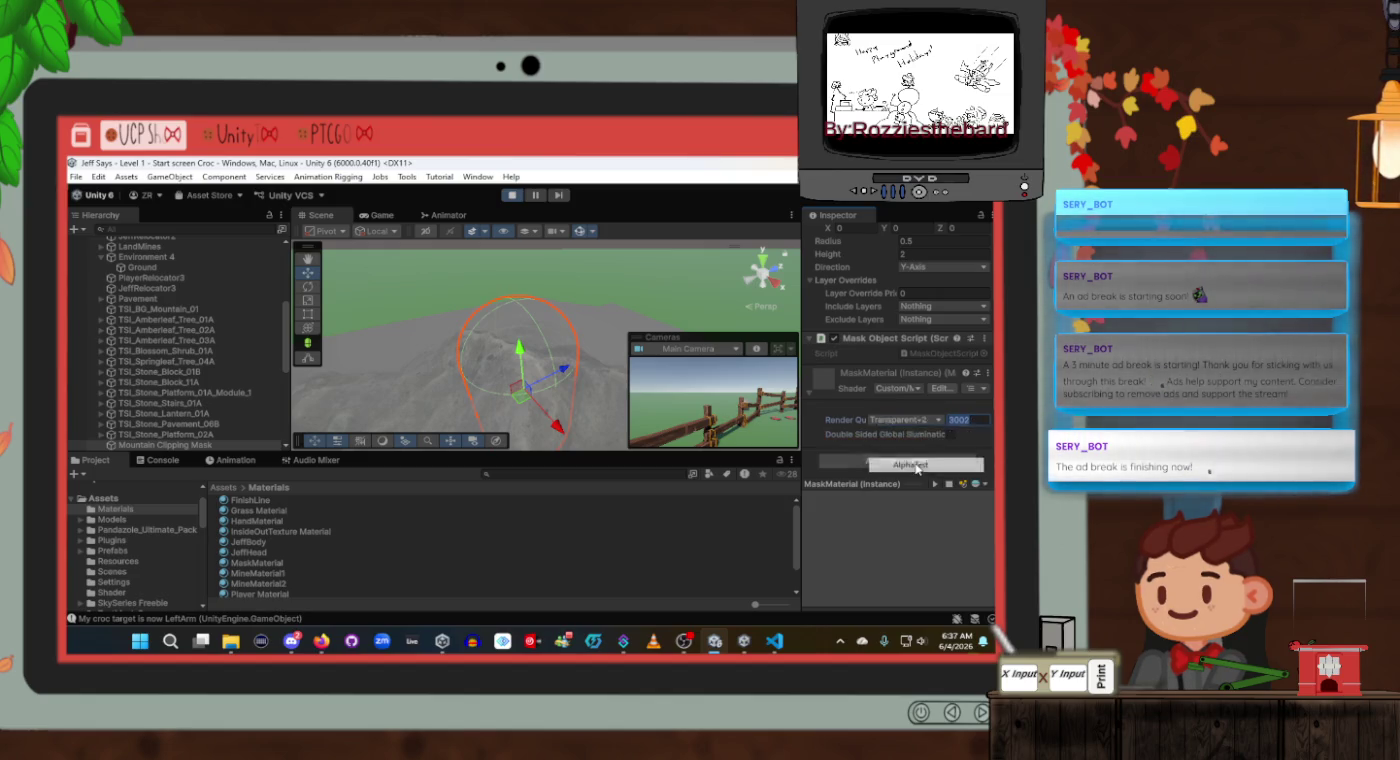
click(976, 420)
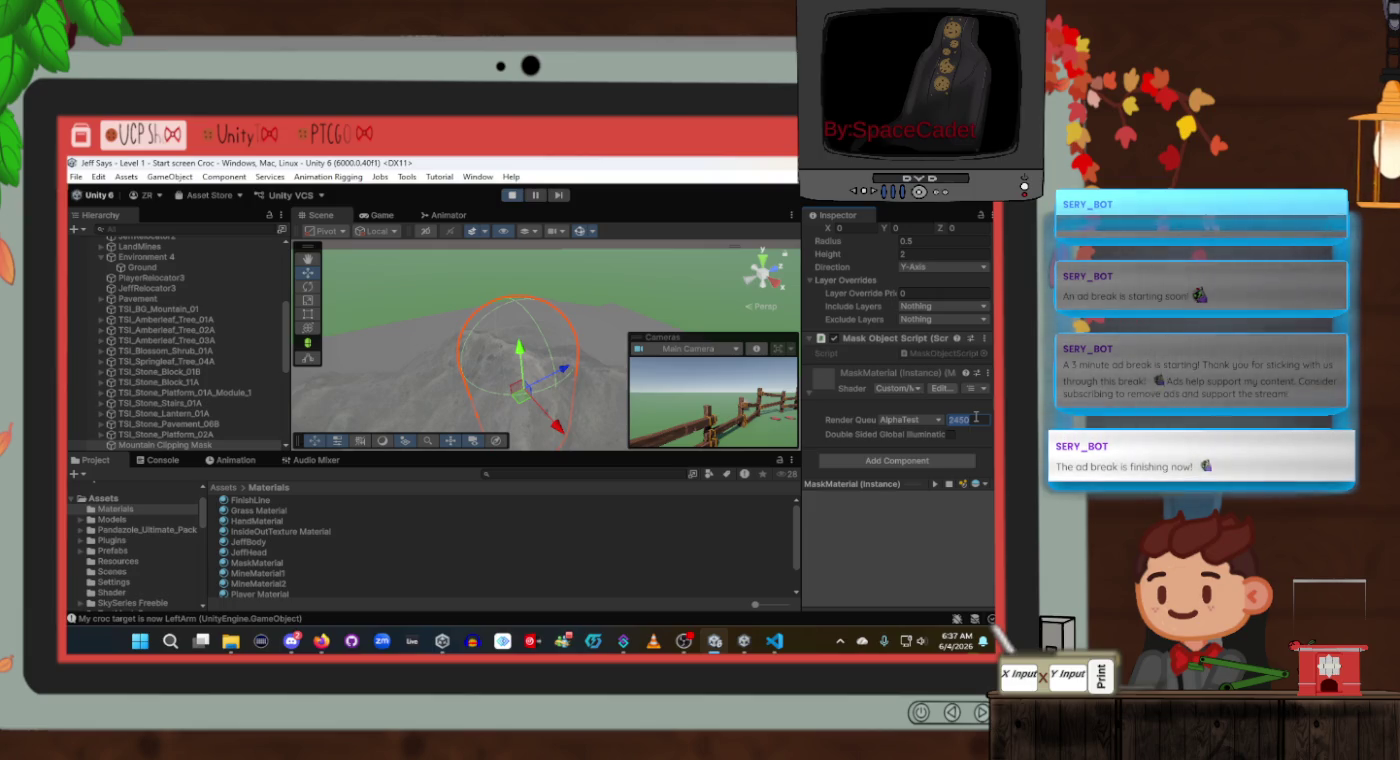
text(301)
key(Return)
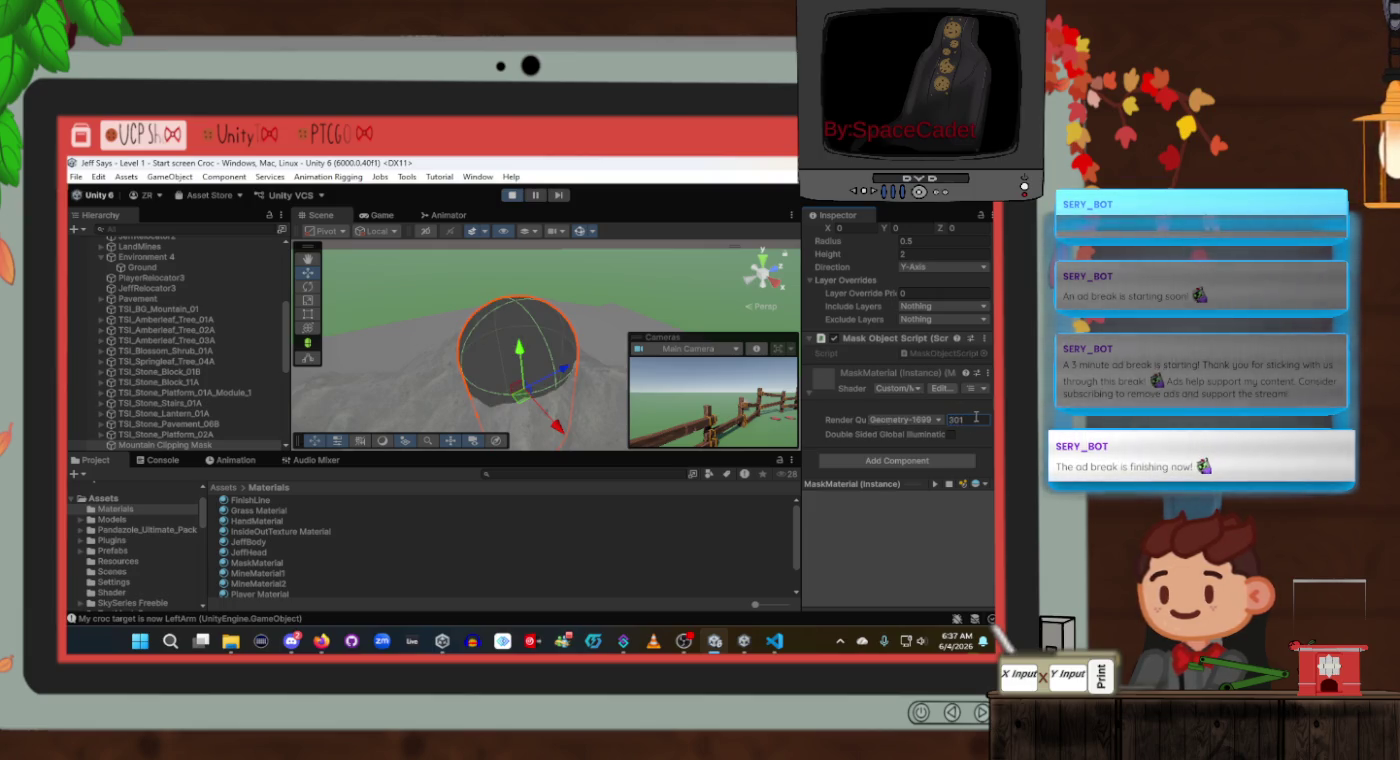
Cycle the render queue preset through AlphaTest, From Shader, Geometry and back to AlphaTest.
mouse_move(555, 331)
mouse_down()
mouse_move(700, 286)
mouse_move(720, 300)
mouse_up()
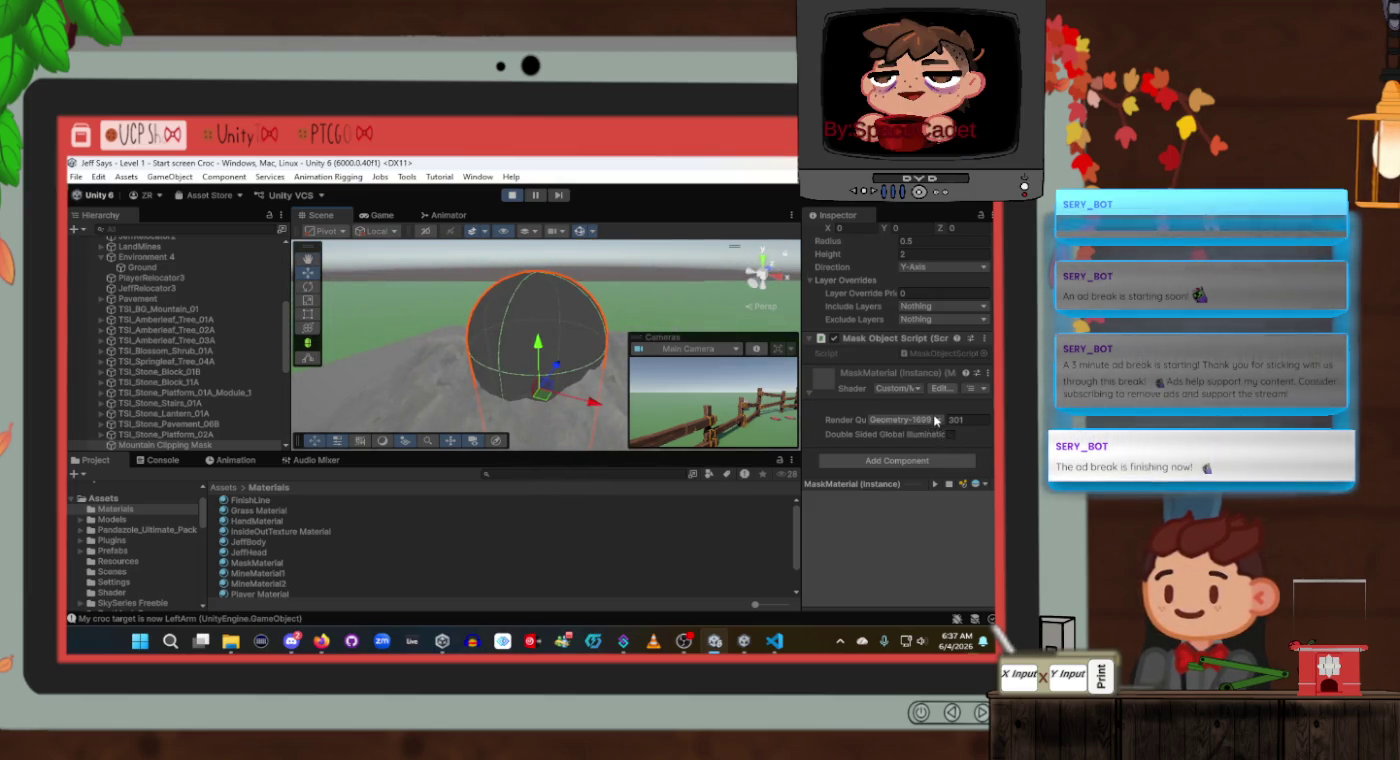
click(936, 420)
click(920, 464)
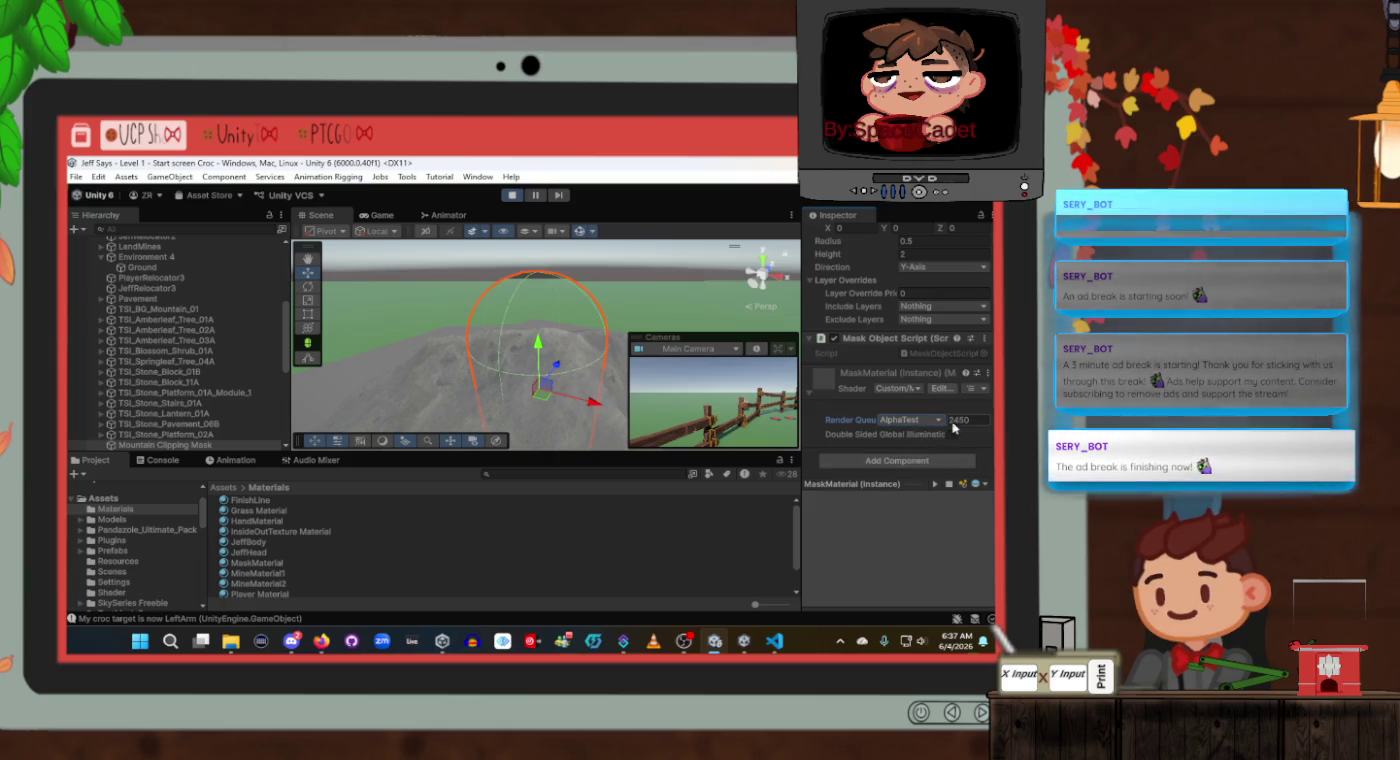
click(911, 422)
click(911, 438)
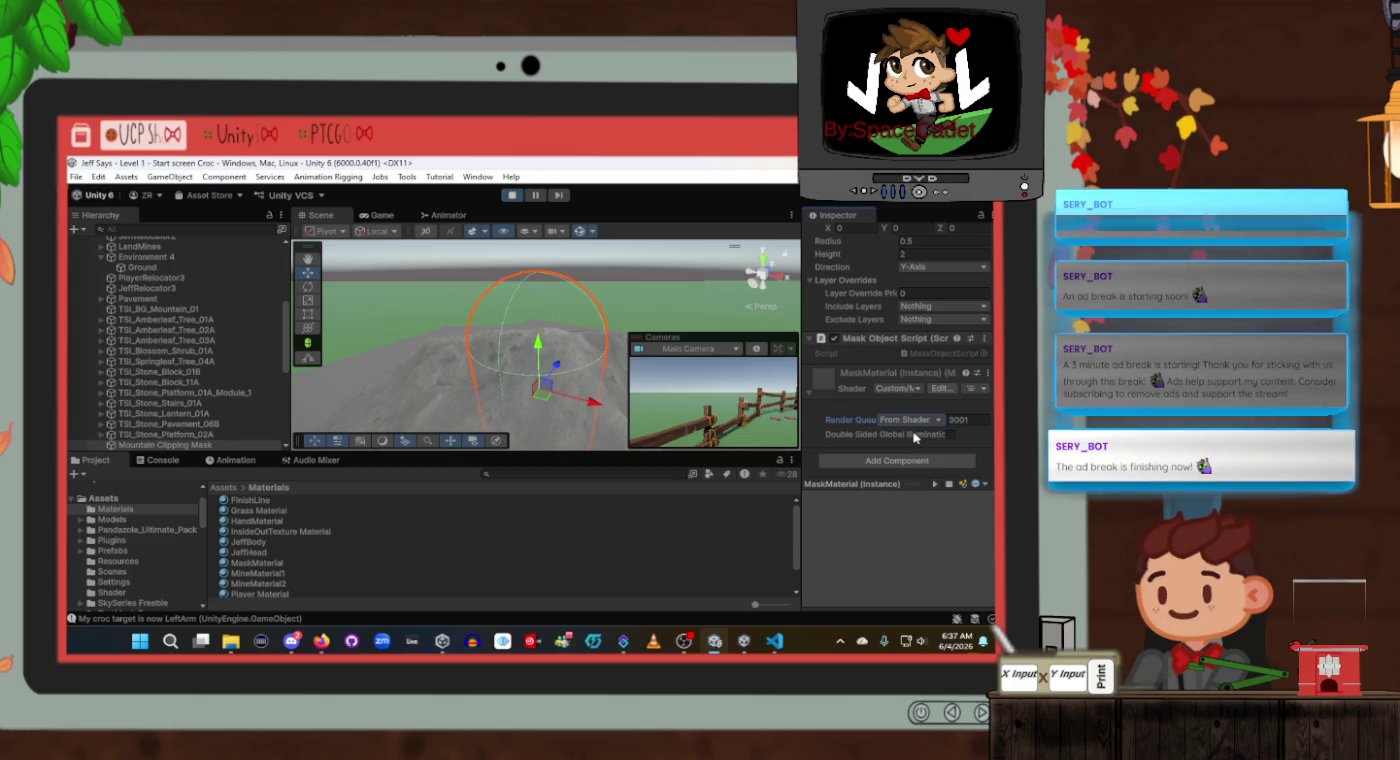
click(917, 422)
click(918, 449)
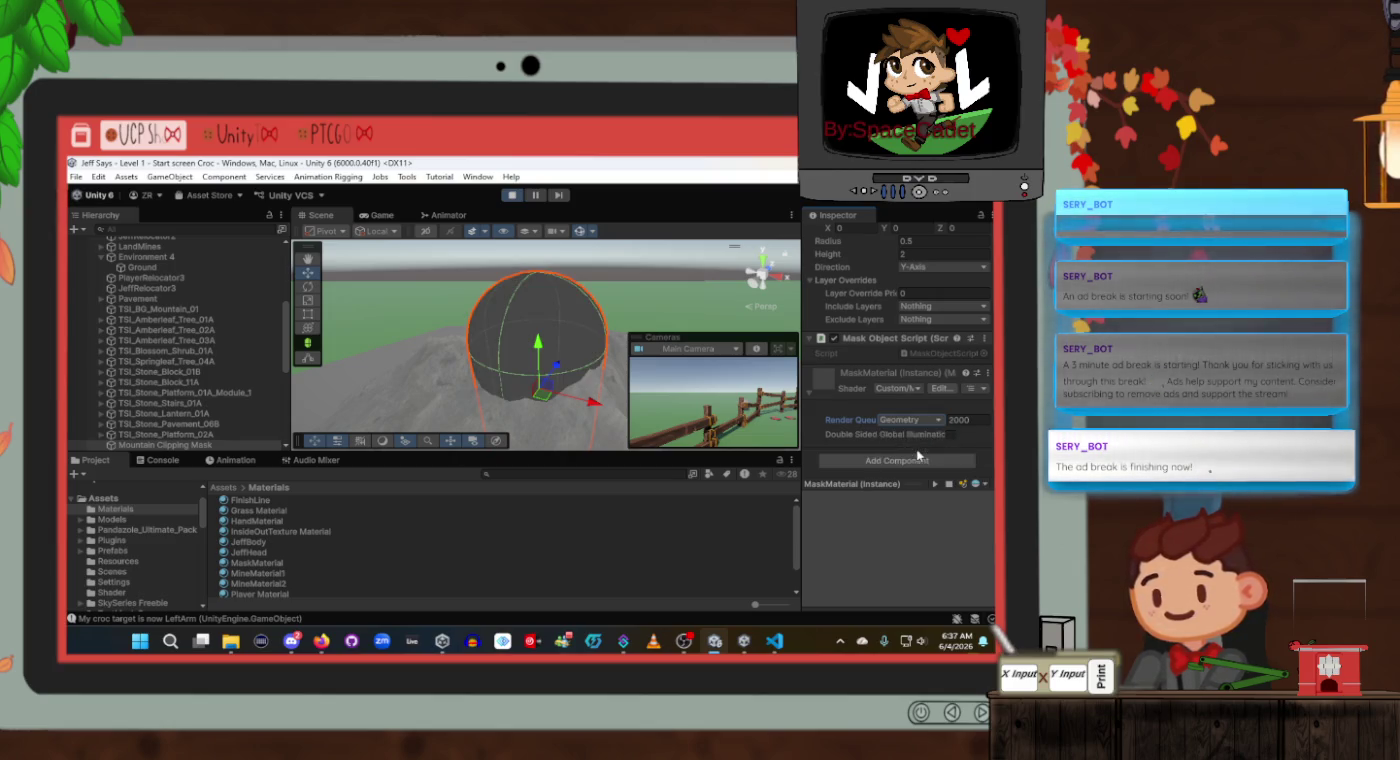
click(928, 421)
click(918, 461)
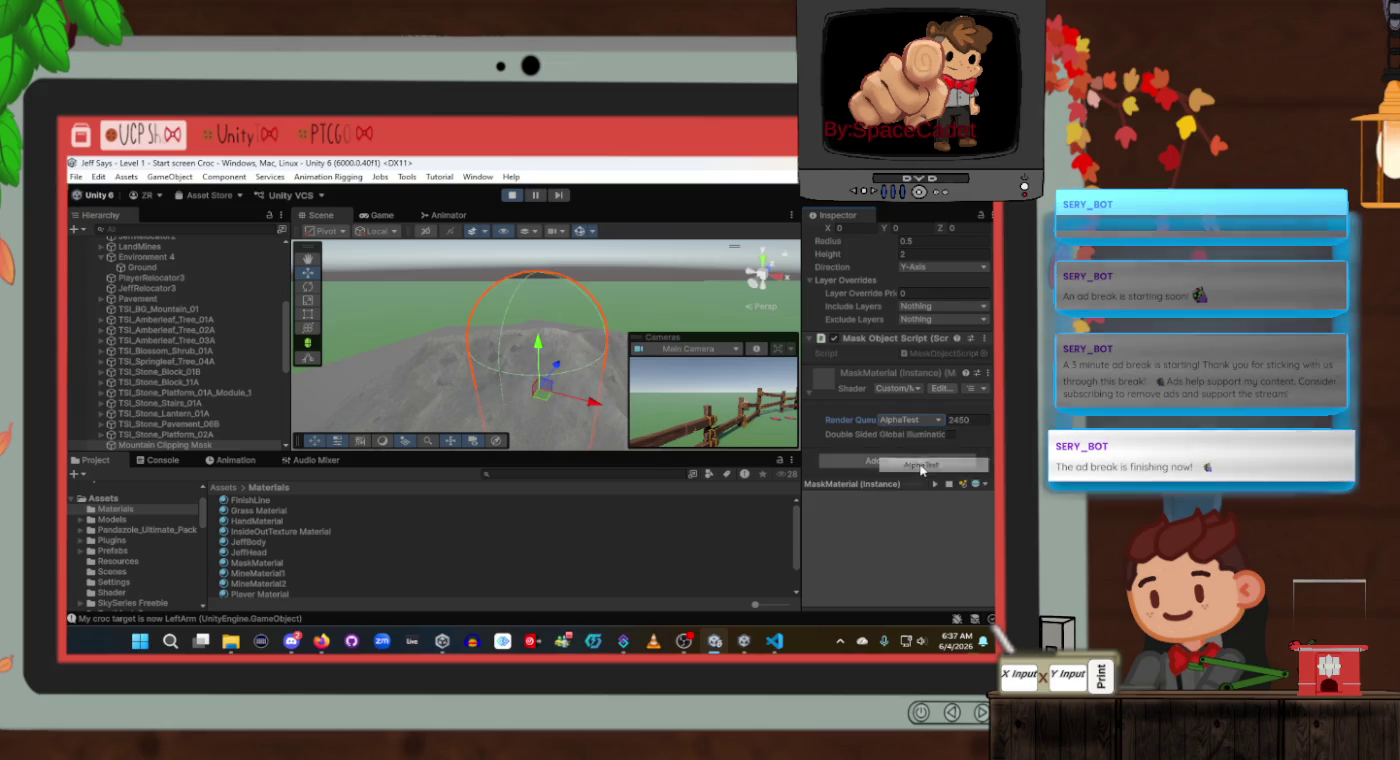
View the sphere from above and try Transparent, Geometry, AlphaTest, then Geometry presets.
scroll(536, 340, up, 5)
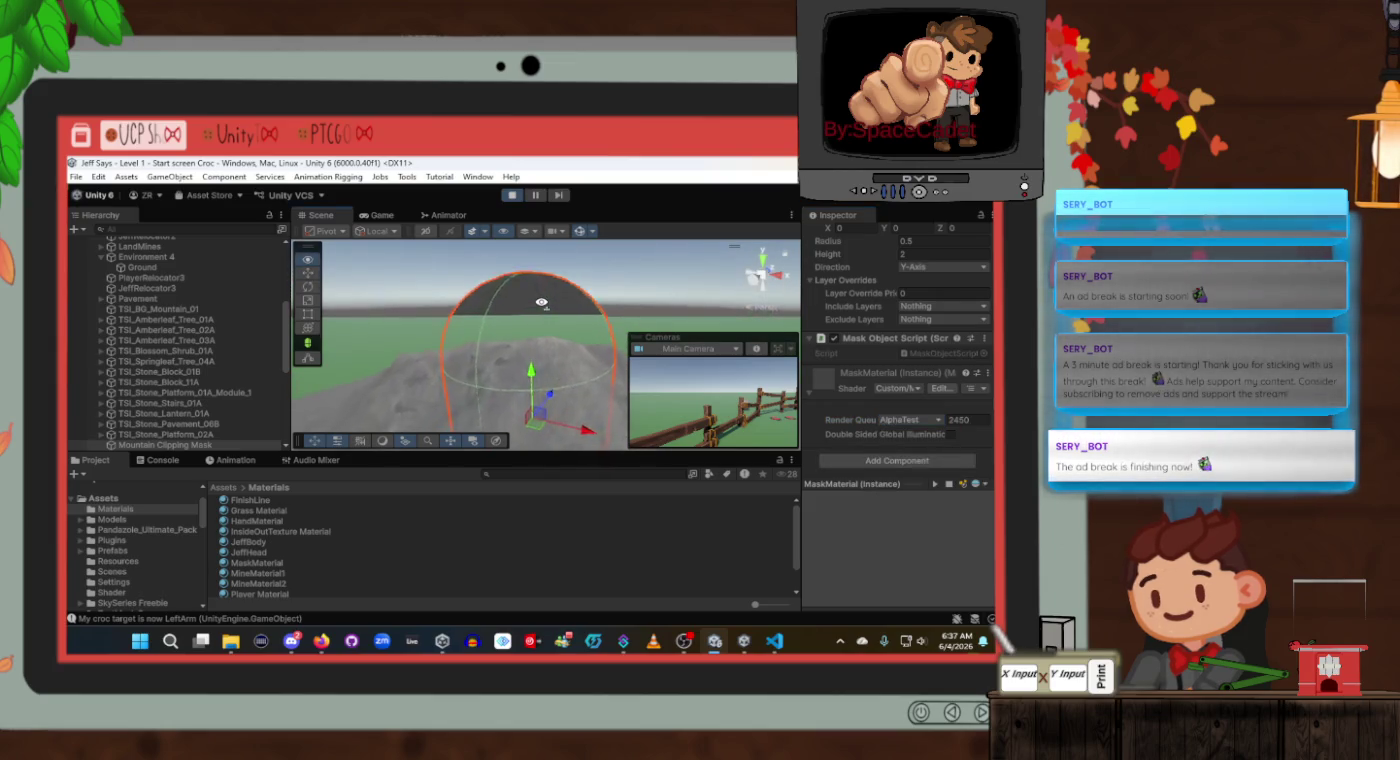
mouse_move(543, 295)
mouse_down()
mouse_move(525, 366)
mouse_move(532, 353)
mouse_up()
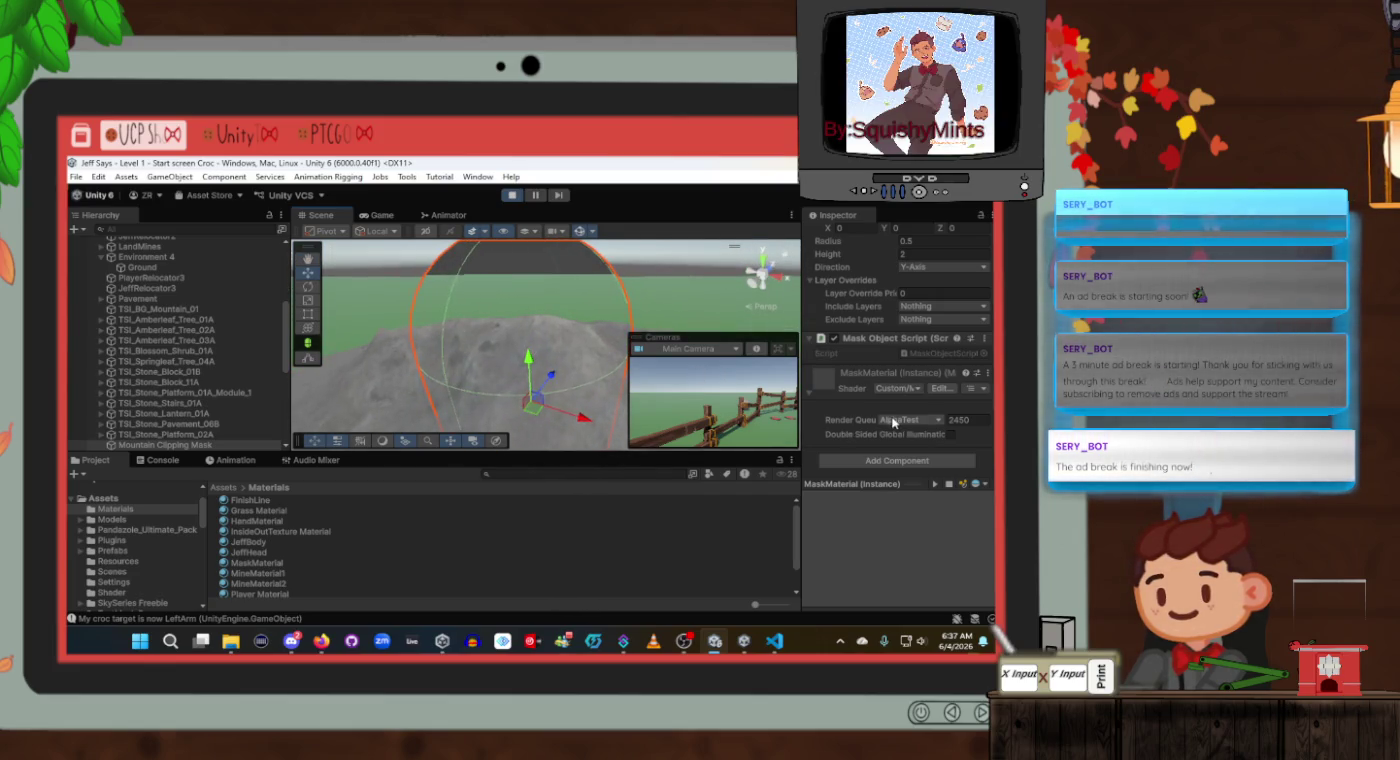
click(890, 422)
click(900, 480)
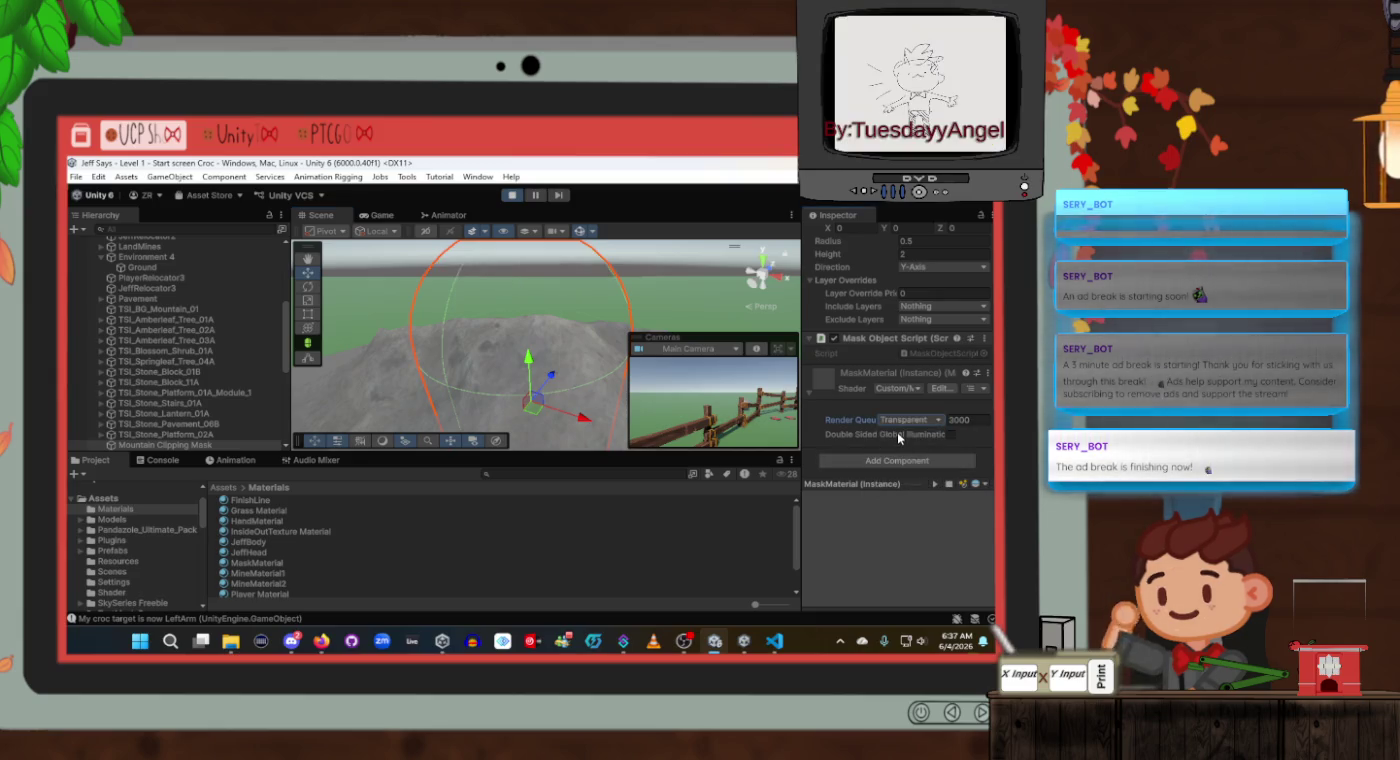
click(898, 421)
click(912, 449)
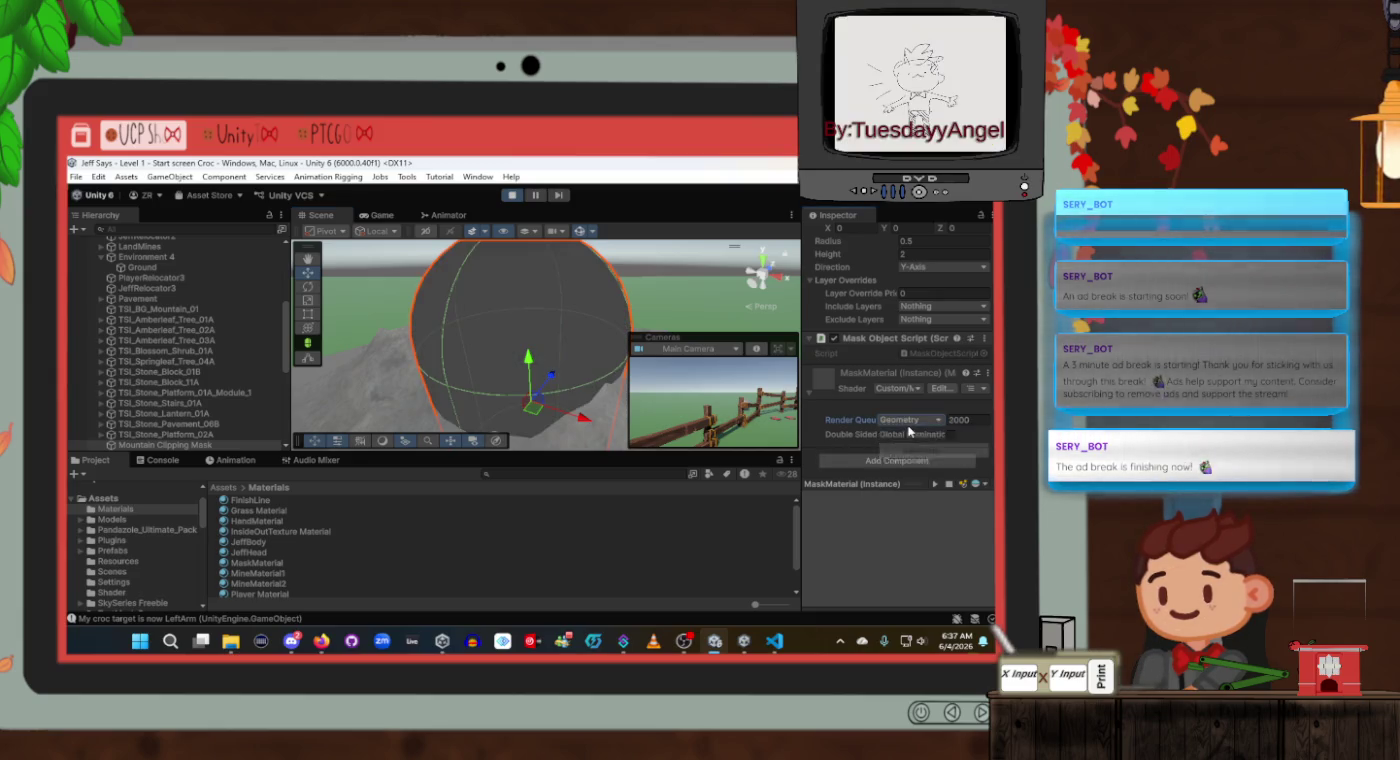
click(909, 421)
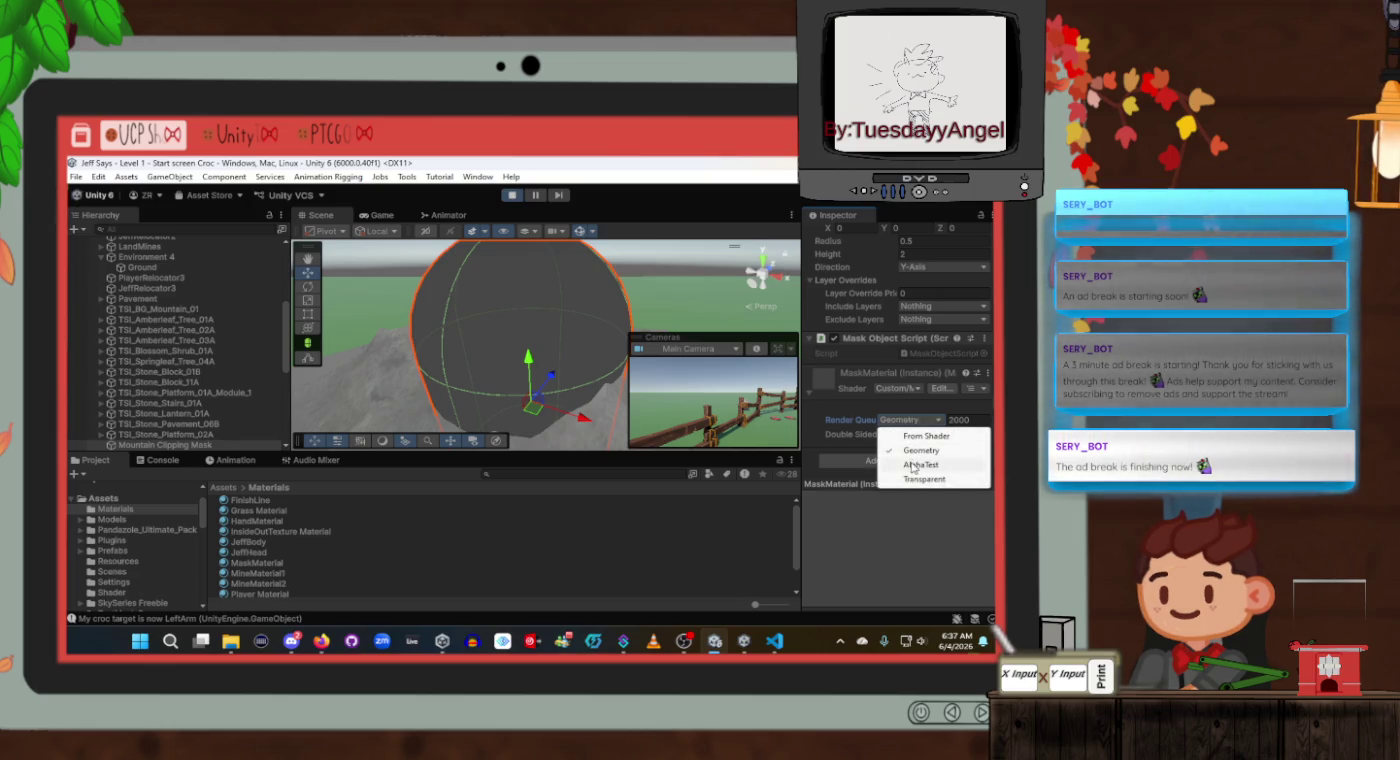
click(915, 465)
click(918, 422)
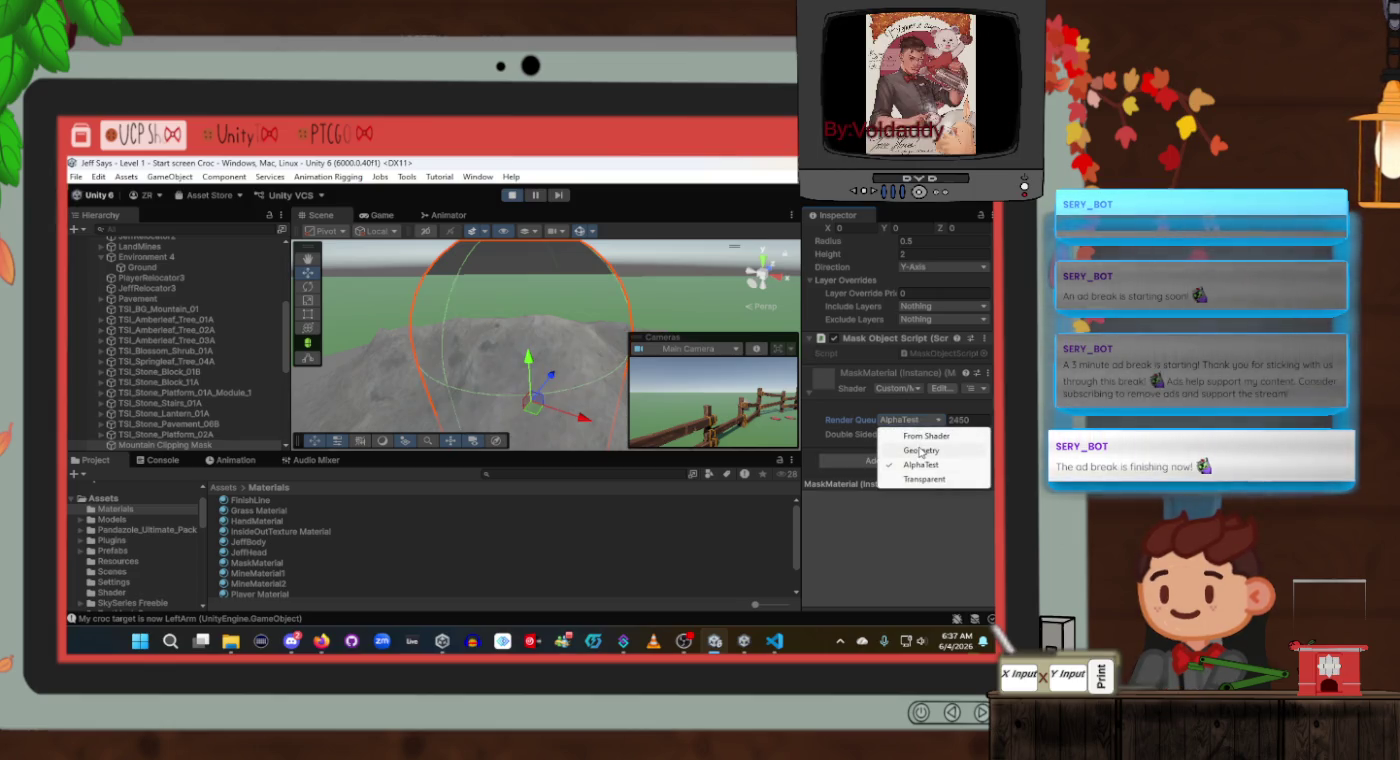
click(921, 450)
Enter render queue values 3001 and 3002, resetting to From Shader in between.
click(965, 419)
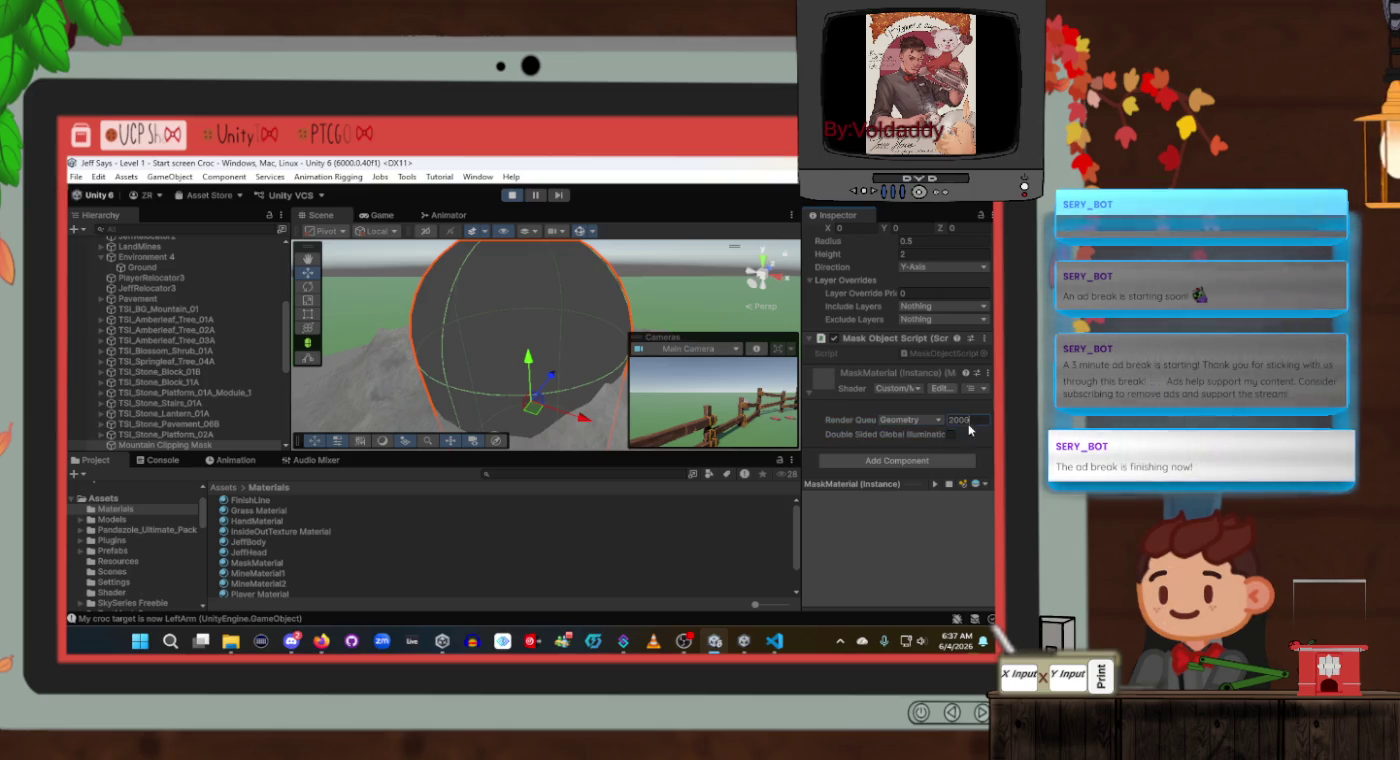
key(BackSpace)
text(3001)
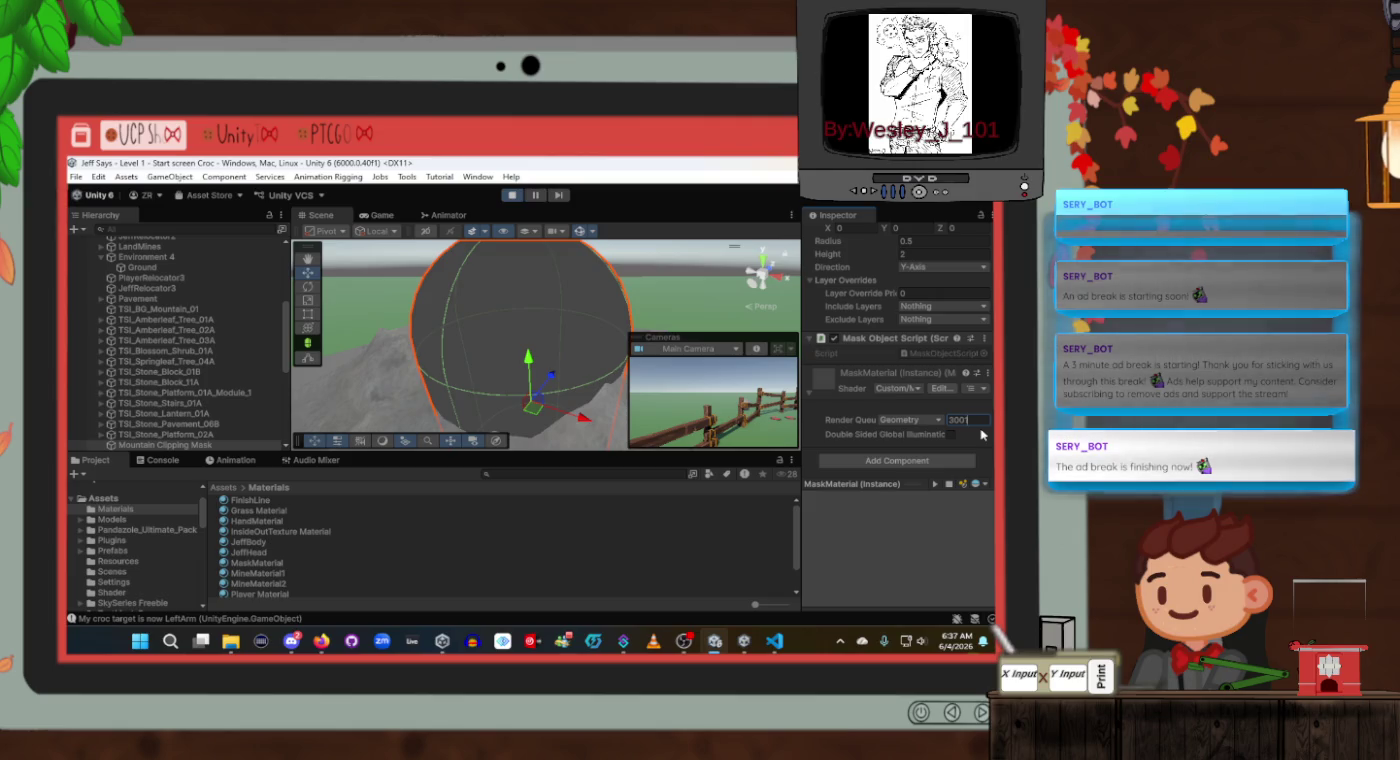
key(Return)
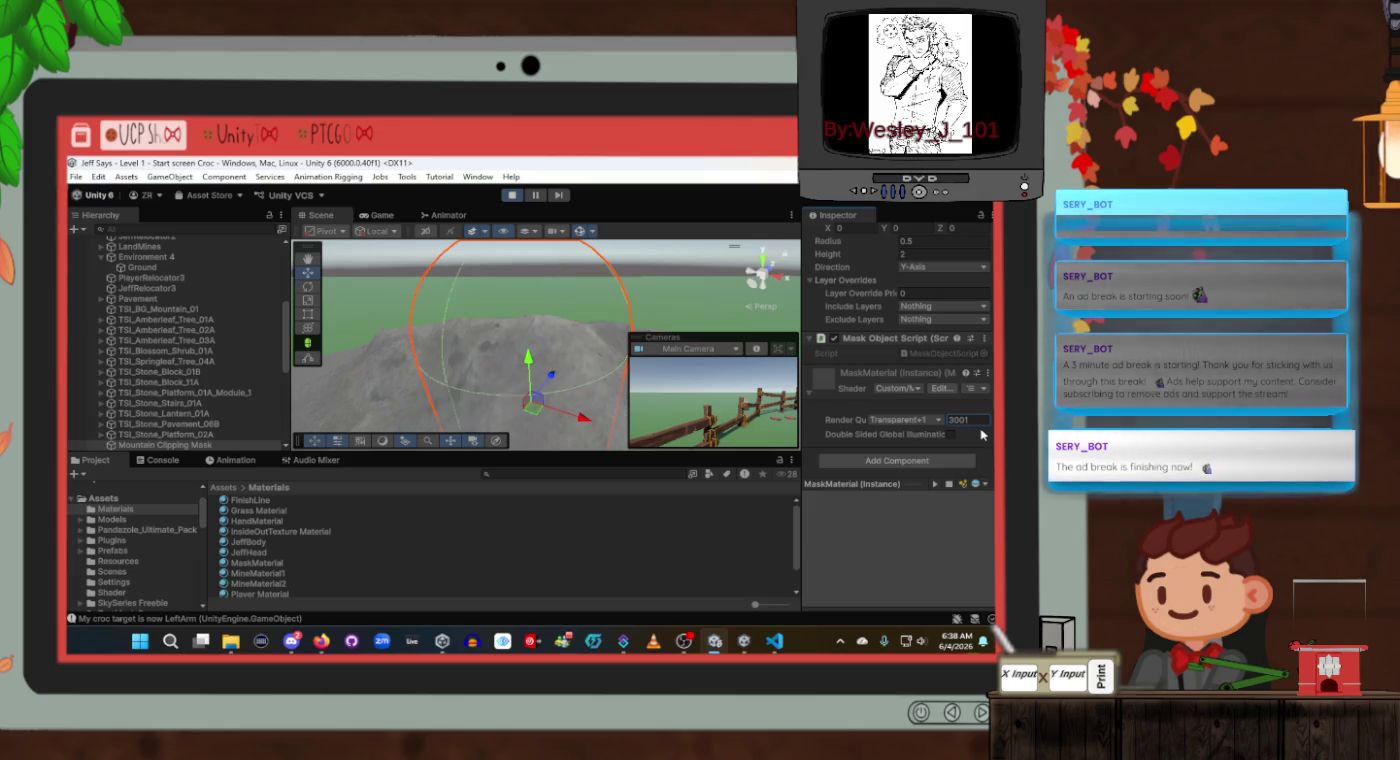
click(904, 421)
click(913, 438)
click(986, 419)
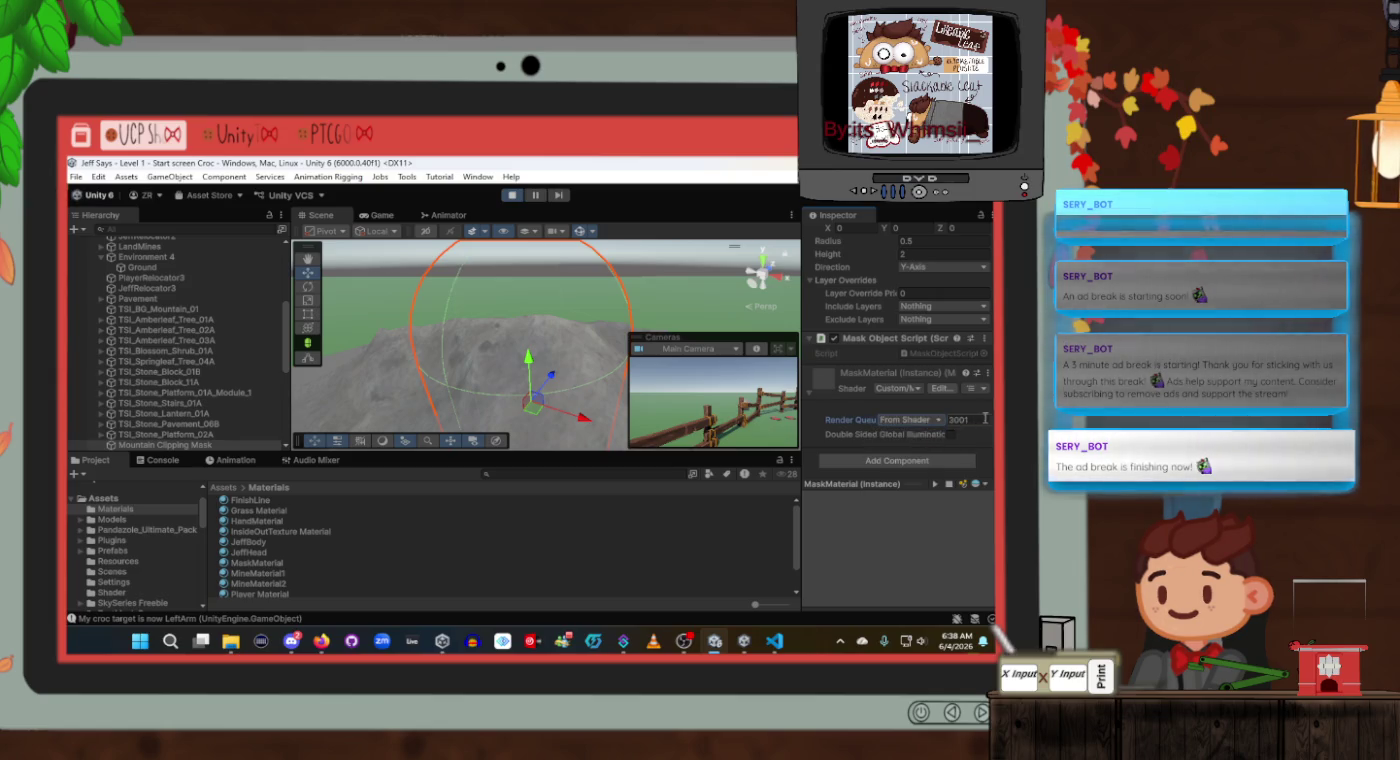
click(970, 420)
text(3002)
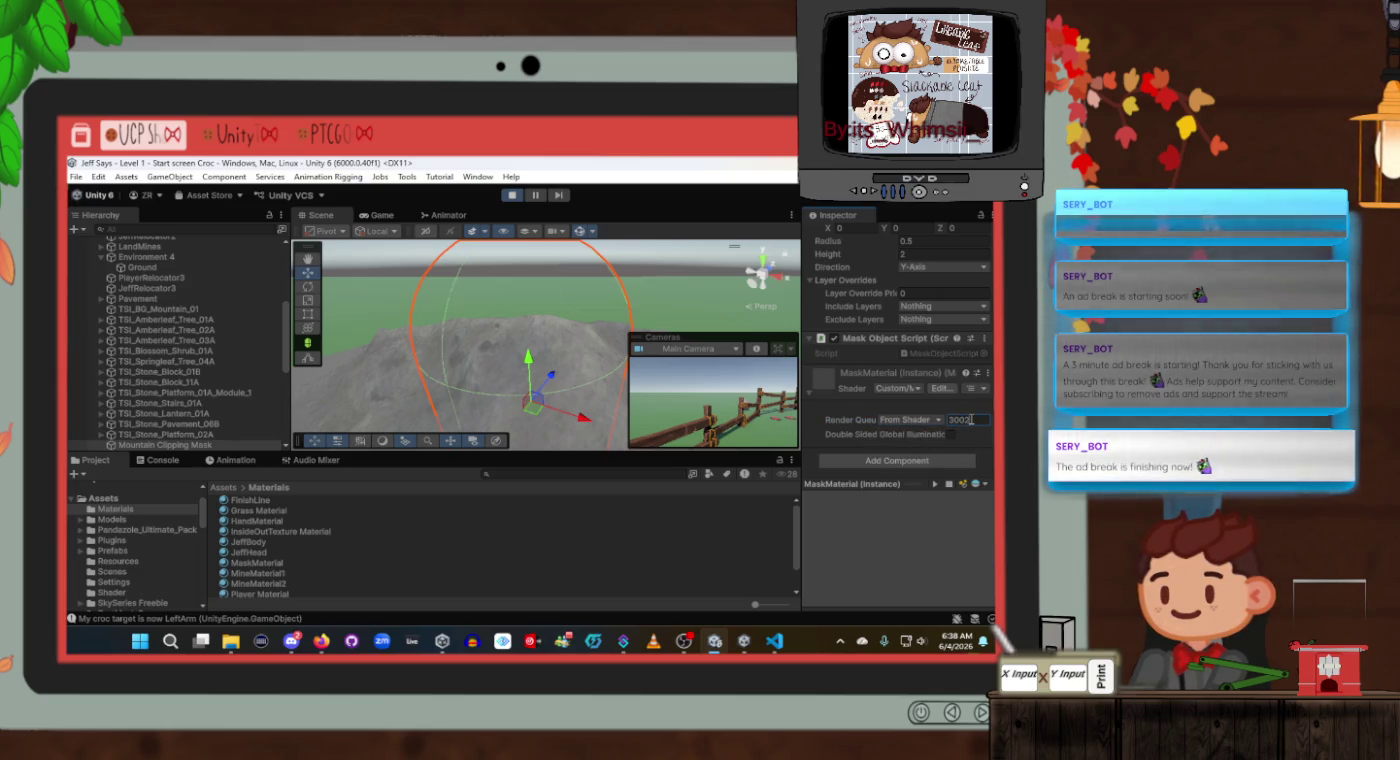
key(Return)
Undo the render queue back to Geometry 2000 and exit Play mode.
mouse_move(536, 310)
mouse_down()
mouse_move(537, 331)
mouse_move(565, 333)
mouse_up()
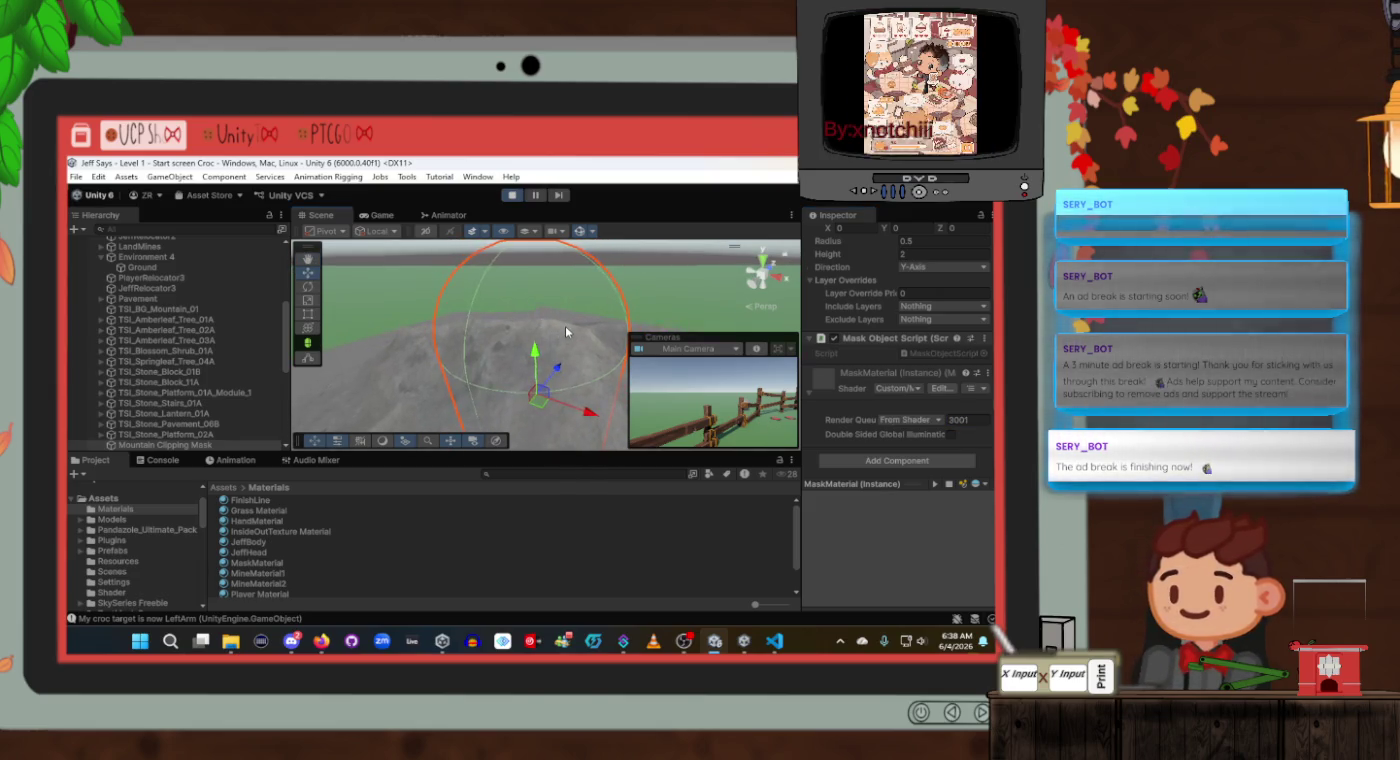
key(ctrl+z)
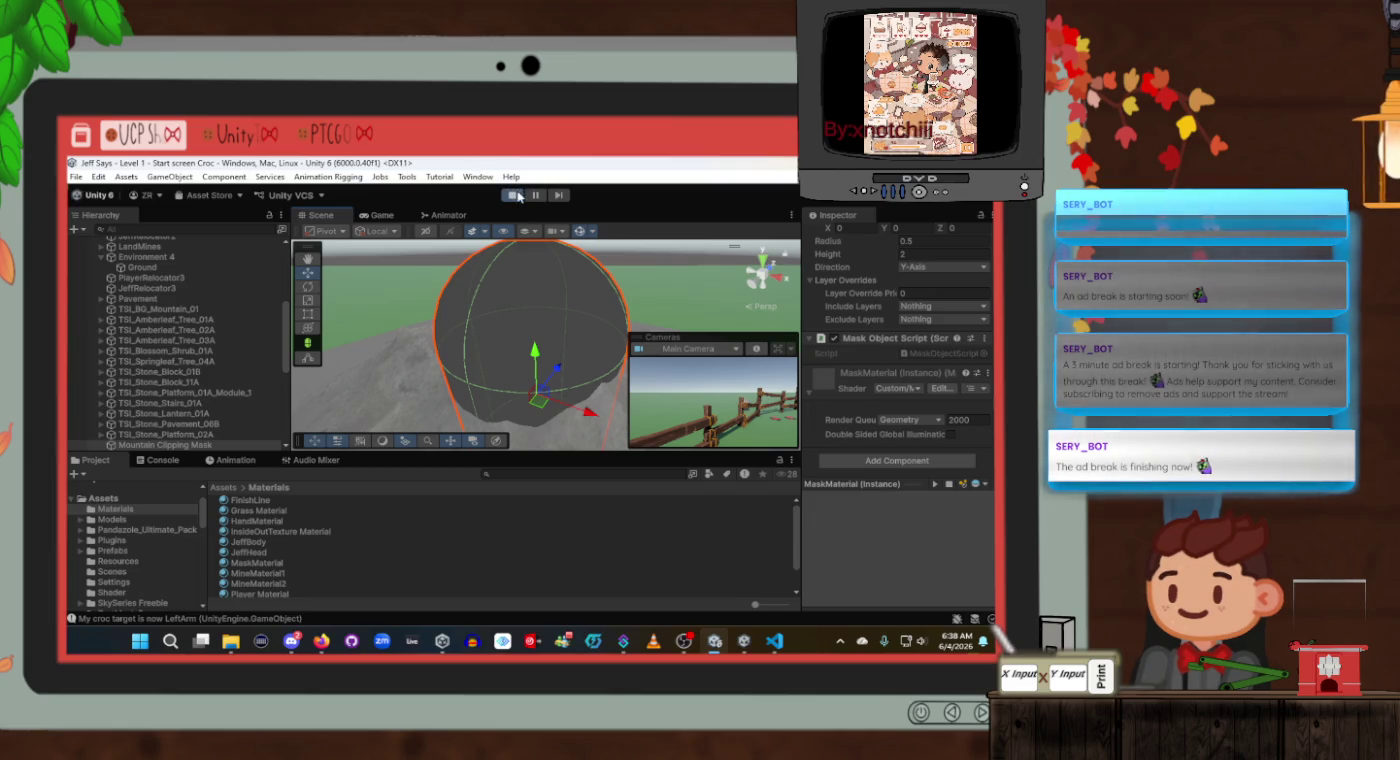
click(512, 195)
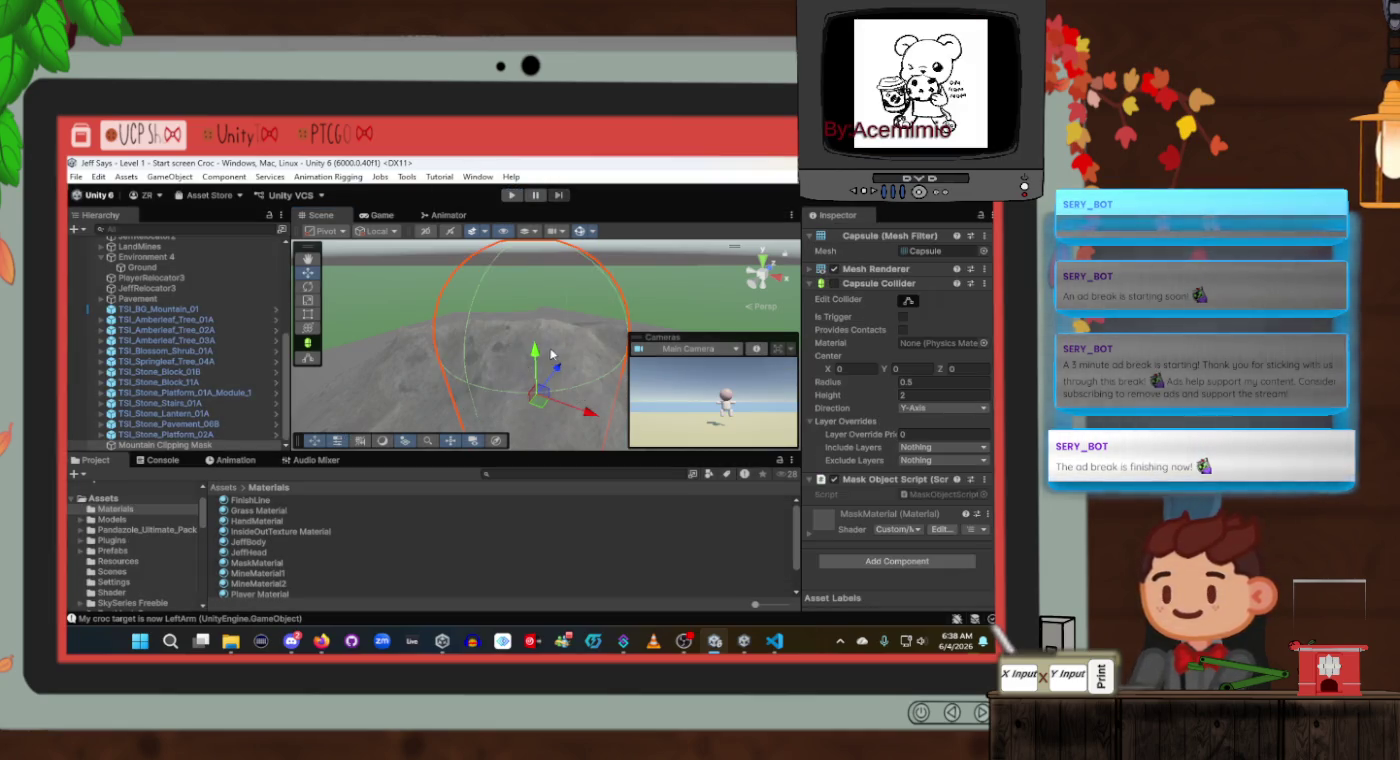